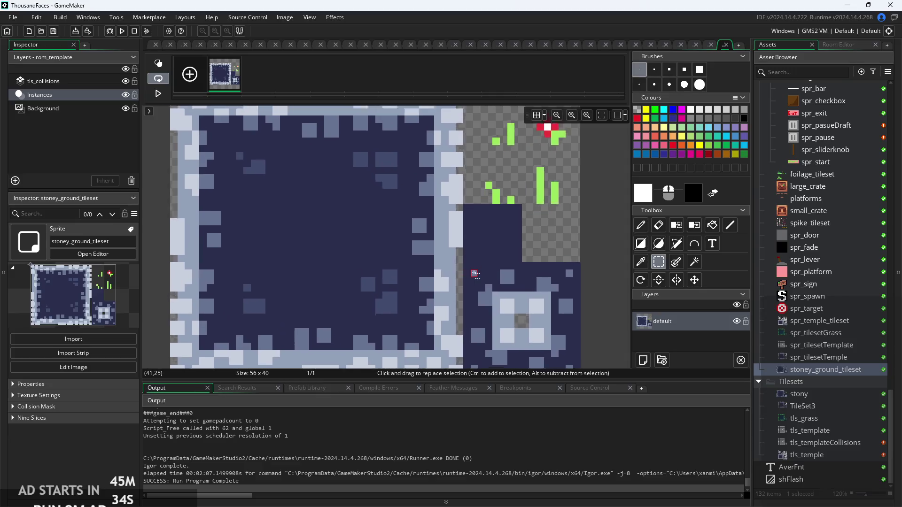
Make and clear trial block selections near the tileset image's top-left corner.
{"action": "left_click_drag", "start_coordinate": [536, 309], "coordinate": [528, 326]}
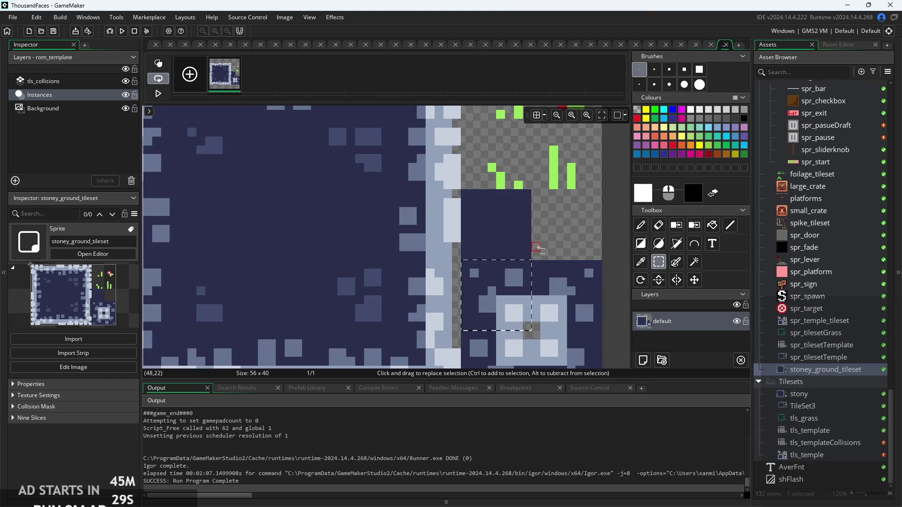
{"action": "left_click", "coordinate": [536, 247]}
{"action": "scroll", "coordinate": [439, 265], "scroll_direction": "down", "scroll_amount": 1}
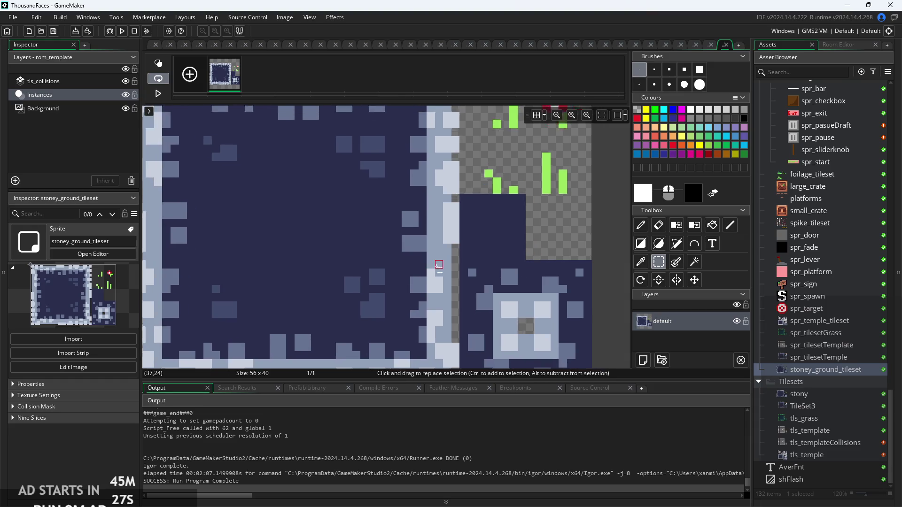
{"action": "scroll", "coordinate": [438, 264], "scroll_direction": "down", "scroll_amount": 3}
{"action": "scroll", "coordinate": [361, 109], "scroll_direction": "up", "scroll_amount": 4}
{"action": "scroll", "coordinate": [348, 139], "scroll_direction": "up", "scroll_amount": 2}
{"action": "mouse_move", "coordinate": [345, 137]}
{"action": "left_mouse_down"}
{"action": "mouse_move", "coordinate": [459, 241]}
{"action": "mouse_move", "coordinate": [468, 239]}
{"action": "left_mouse_up"}
{"action": "scroll", "coordinate": [210, 240], "scroll_direction": "right", "scroll_amount": 3}
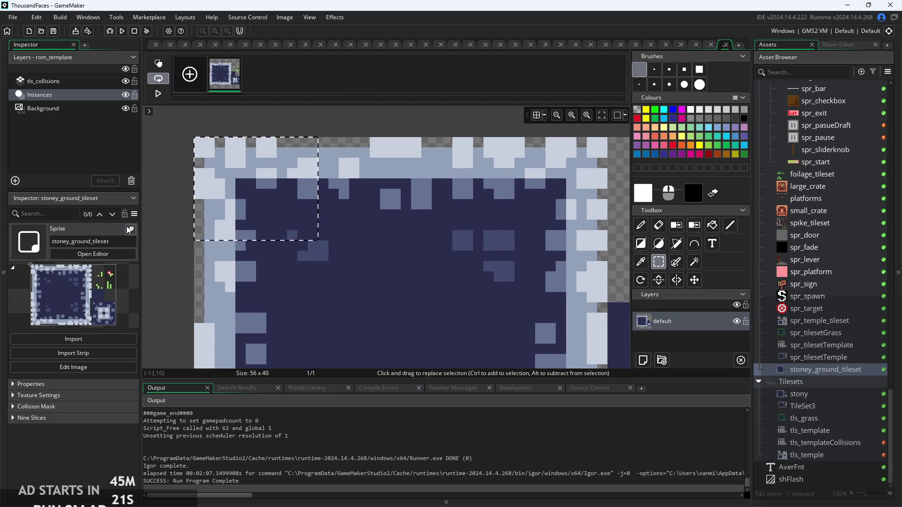
{"action": "scroll", "coordinate": [197, 205], "scroll_direction": "down", "scroll_amount": 2}
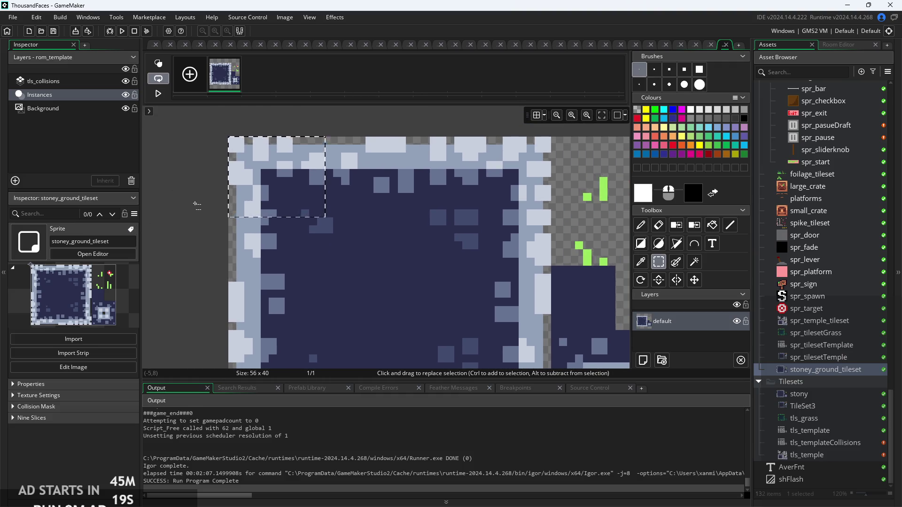
{"action": "scroll", "coordinate": [196, 206], "scroll_direction": "down", "scroll_amount": 1}
Preview spr_tilesetGrass and spr_tilesetTemple, then open the stoney_ground_tileset sprite.
{"action": "double_click", "coordinate": [816, 333]}
{"action": "double_click", "coordinate": [814, 357]}
{"action": "left_click", "coordinate": [818, 394]}
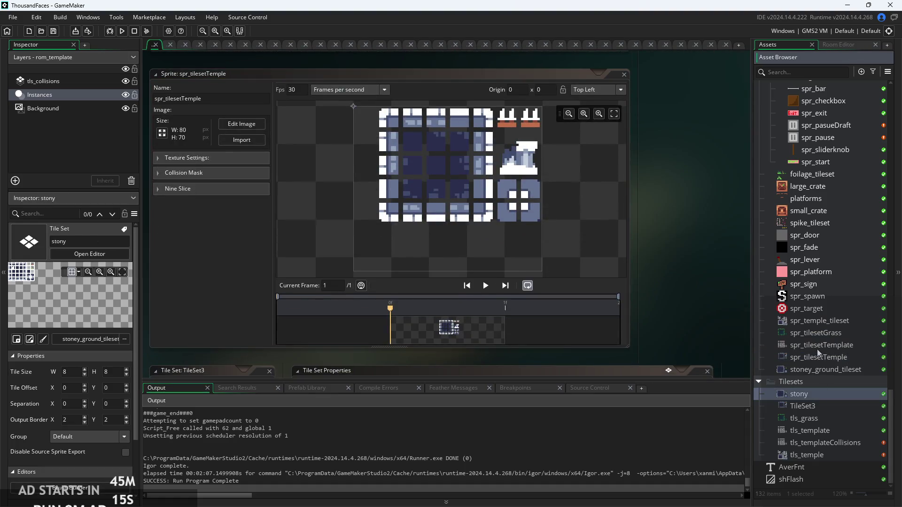
{"action": "double_click", "coordinate": [819, 369]}
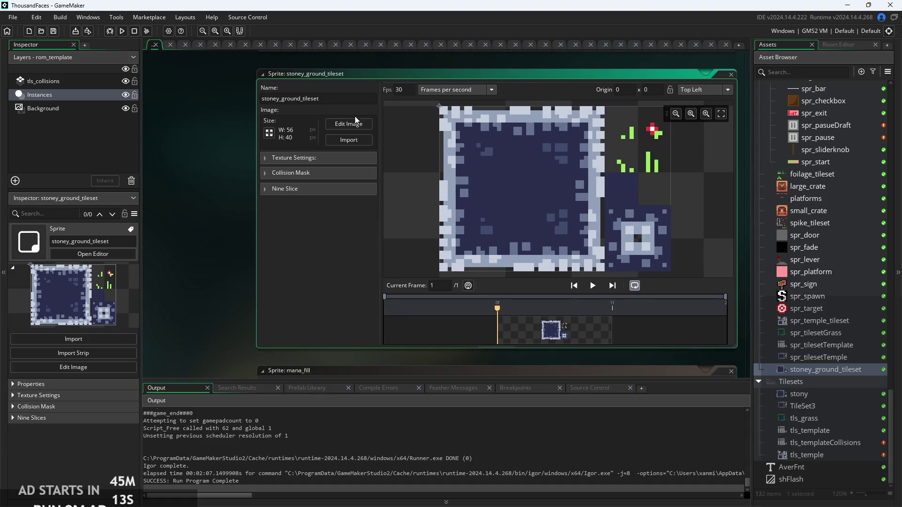
Open stoney_ground_tileset for pixel editing and try strip and corner selections along its top edge.
{"action": "left_click", "coordinate": [348, 124]}
{"action": "mouse_move", "coordinate": [225, 153]}
{"action": "left_mouse_down"}
{"action": "mouse_move", "coordinate": [515, 155]}
{"action": "mouse_move", "coordinate": [489, 155]}
{"action": "left_mouse_up"}
{"action": "left_click", "coordinate": [490, 154]}
{"action": "left_click_drag", "start_coordinate": [225, 152], "coordinate": [279, 197]}
{"action": "scroll", "coordinate": [323, 166], "scroll_direction": "up", "scroll_amount": 1}
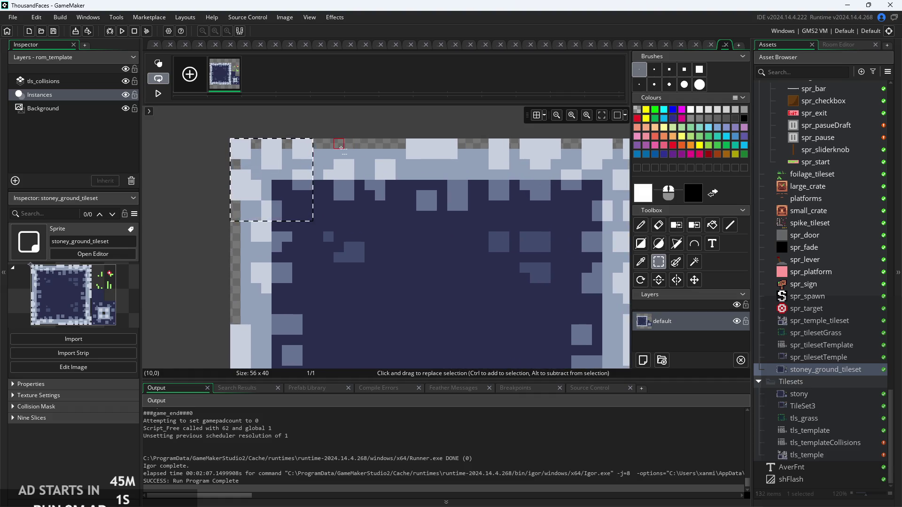
{"action": "mouse_move", "coordinate": [317, 143]}
{"action": "left_mouse_down"}
{"action": "mouse_move", "coordinate": [399, 215]}
{"action": "mouse_move", "coordinate": [389, 215]}
{"action": "left_mouse_up"}
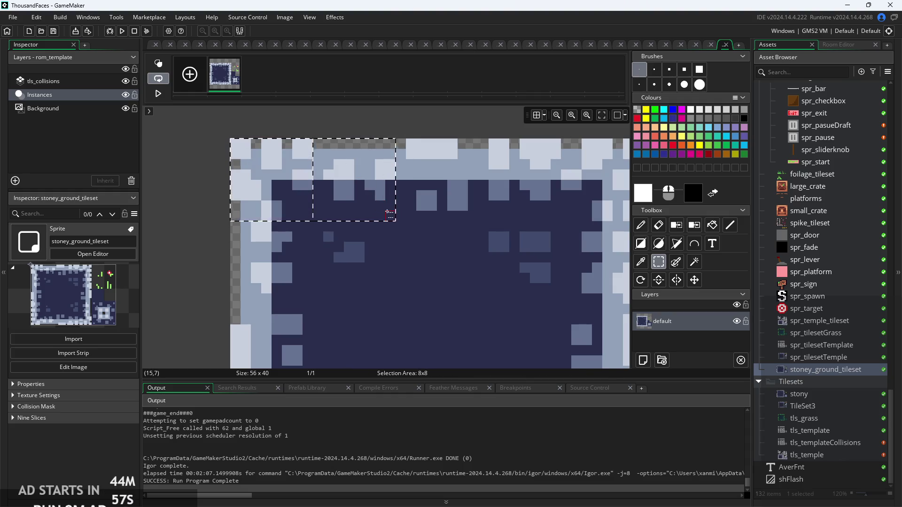
{"action": "scroll", "coordinate": [357, 146], "scroll_direction": "up", "scroll_amount": 1}
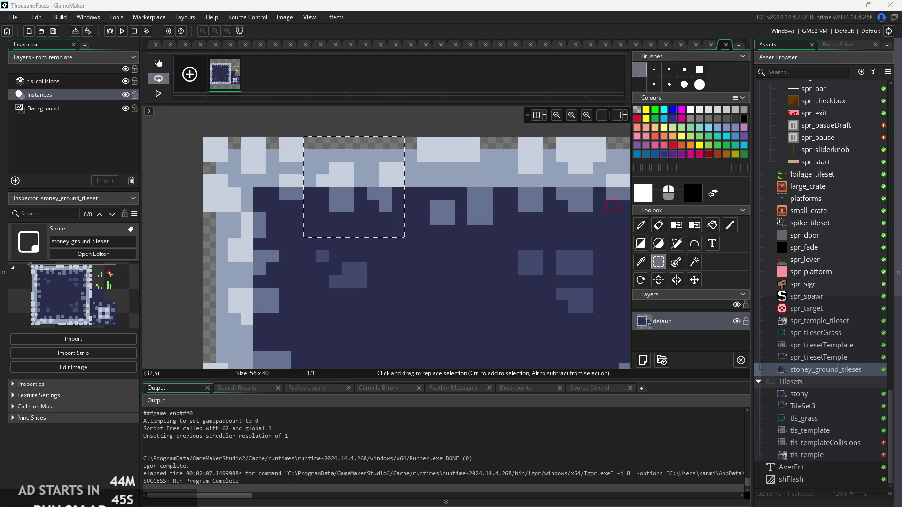
Clear the trial selections and drag an 8x8 selection over the top-left tile.
{"action": "left_click", "coordinate": [255, 137]}
{"action": "scroll", "coordinate": [255, 137], "scroll_direction": "up", "scroll_amount": 1}
{"action": "left_click", "coordinate": [296, 139]}
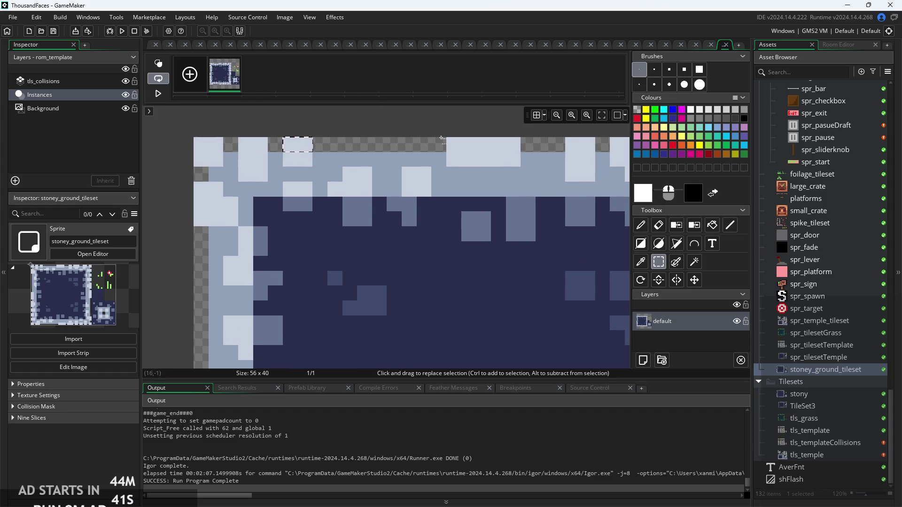
{"action": "scroll", "coordinate": [402, 141], "scroll_direction": "down", "scroll_amount": 2}
{"action": "scroll", "coordinate": [533, 141], "scroll_direction": "down", "scroll_amount": 1}
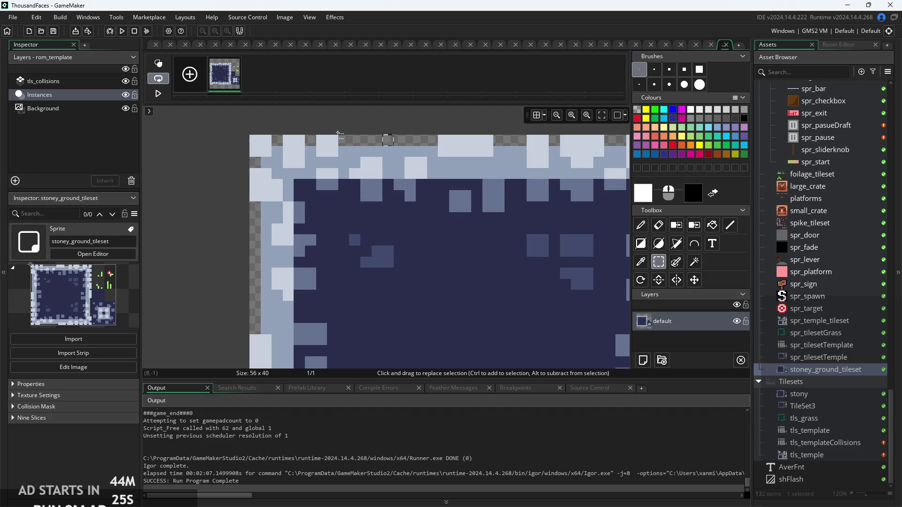
{"action": "scroll", "coordinate": [281, 137], "scroll_direction": "up", "scroll_amount": 1}
{"action": "mouse_move", "coordinate": [238, 128]}
{"action": "left_mouse_down"}
{"action": "mouse_move", "coordinate": [383, 252]}
{"action": "mouse_move", "coordinate": [350, 238]}
{"action": "left_mouse_up"}
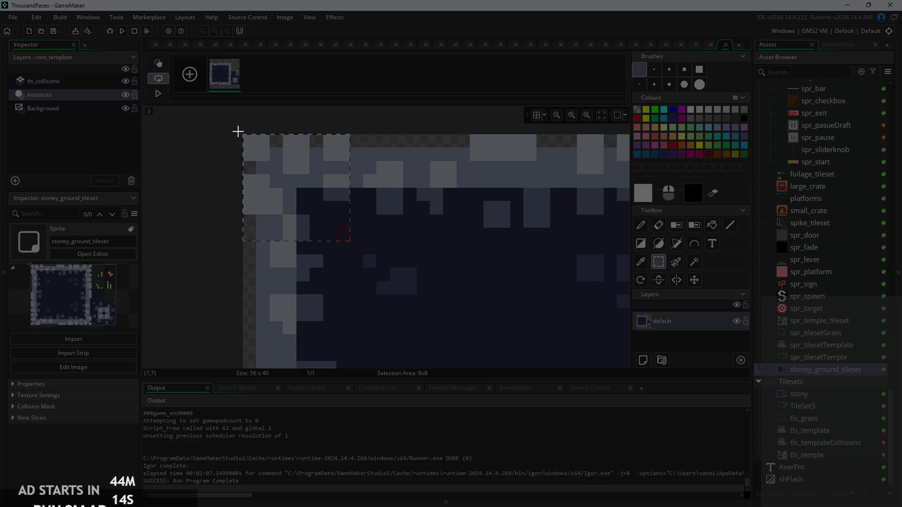
{"action": "mouse_move", "coordinate": [238, 131]}
{"action": "left_mouse_down"}
{"action": "mouse_move", "coordinate": [342, 222]}
{"action": "mouse_move", "coordinate": [440, 384]}
{"action": "mouse_move", "coordinate": [430, 378]}
{"action": "left_mouse_up"}
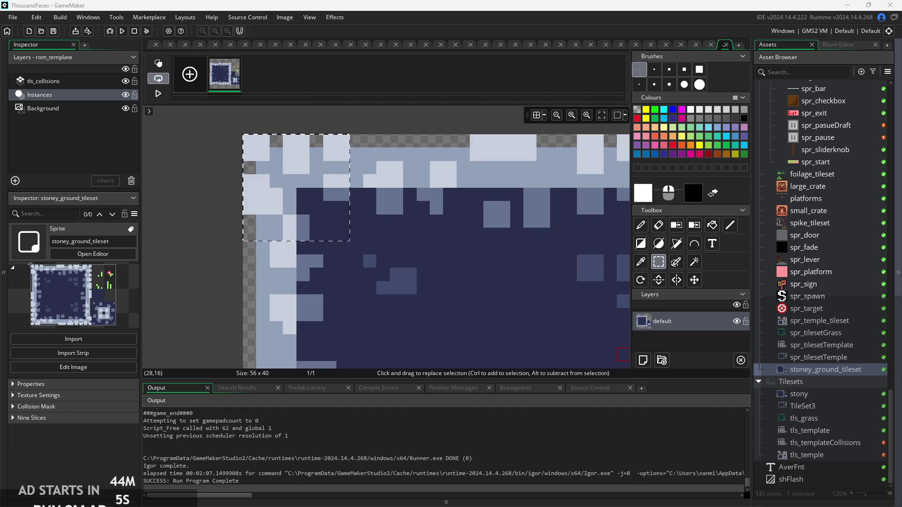
{"action": "scroll", "coordinate": [197, 234], "scroll_direction": "down", "scroll_amount": 5}
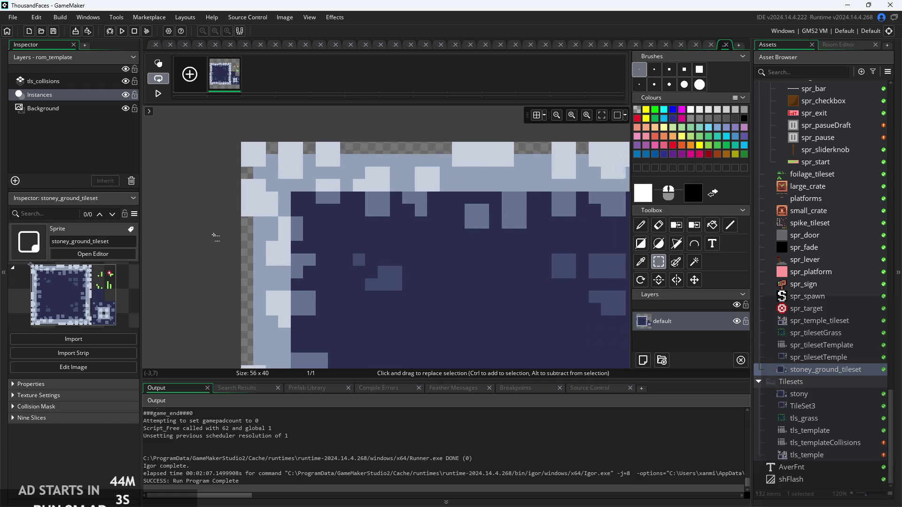
Zoom out over the tileset and go back to the stoney_ground_tileset sprite editor in the first workspace.
{"action": "scroll", "coordinate": [594, 227], "scroll_direction": "down", "scroll_amount": 1}
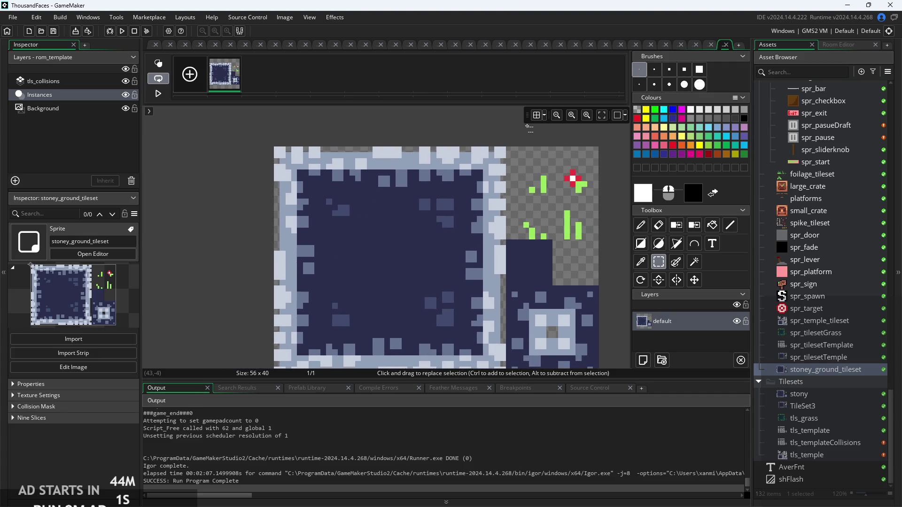
{"action": "scroll", "coordinate": [594, 228], "scroll_direction": "down", "scroll_amount": 1}
{"action": "scroll", "coordinate": [594, 228], "scroll_direction": "up", "scroll_amount": 1}
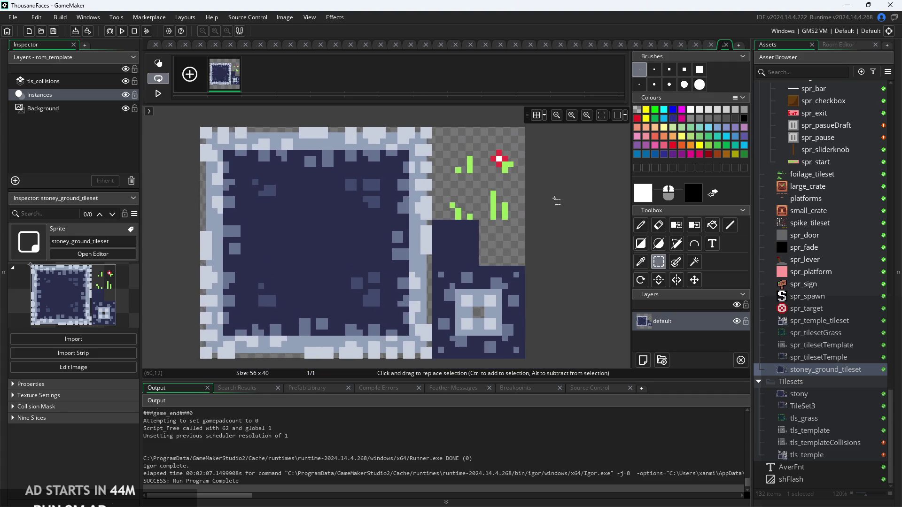
{"action": "scroll", "coordinate": [597, 211], "scroll_direction": "down", "scroll_amount": 2}
{"action": "scroll", "coordinate": [606, 200], "scroll_direction": "up", "scroll_amount": 1}
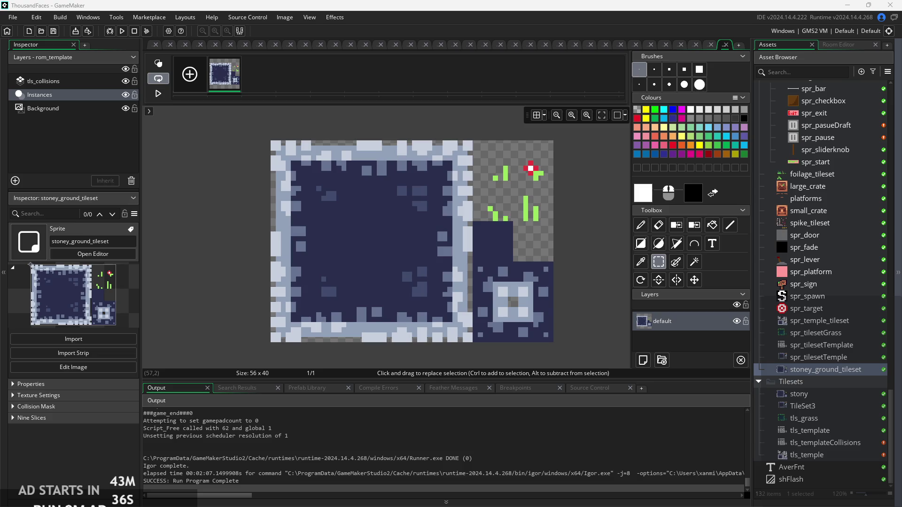
{"action": "scroll", "coordinate": [574, 268], "scroll_direction": "down", "scroll_amount": 3}
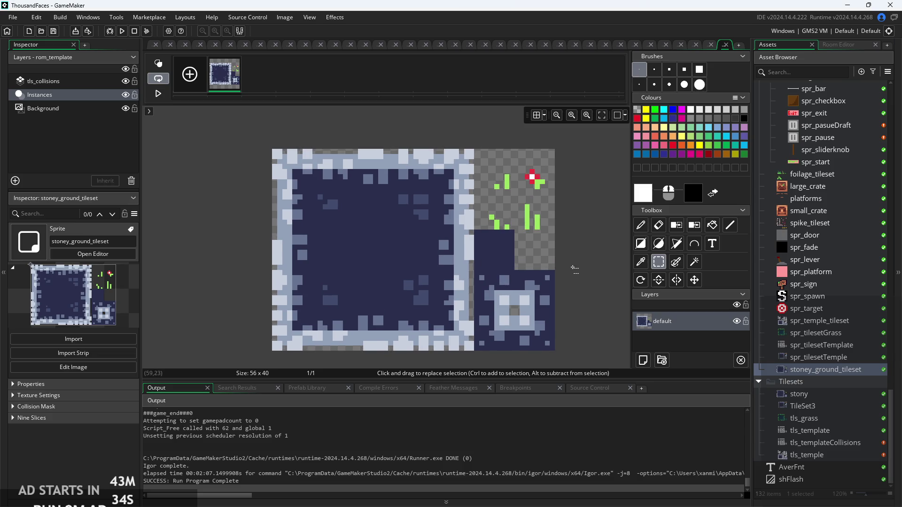
{"action": "left_click", "coordinate": [154, 45]}
{"action": "left_click_drag", "start_coordinate": [283, 280], "coordinate": [260, 283]}
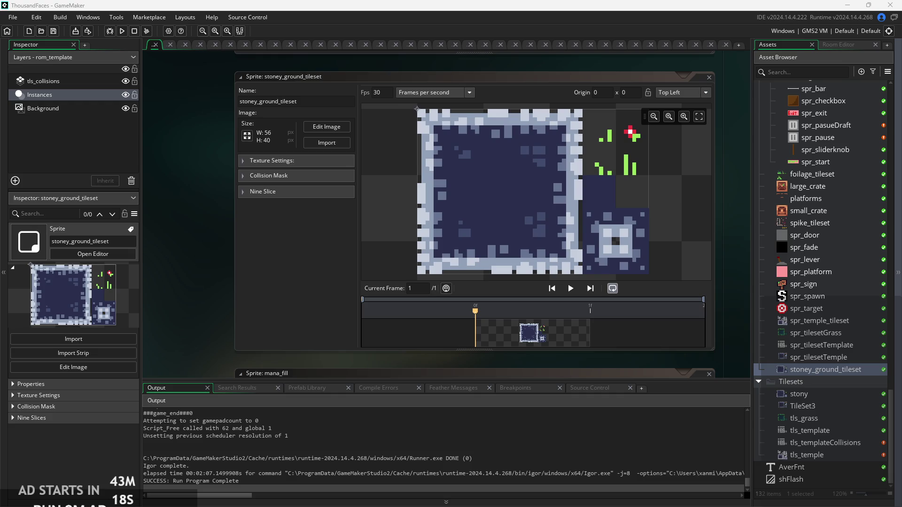
{"action": "left_click_drag", "start_coordinate": [214, 272], "coordinate": [223, 299]}
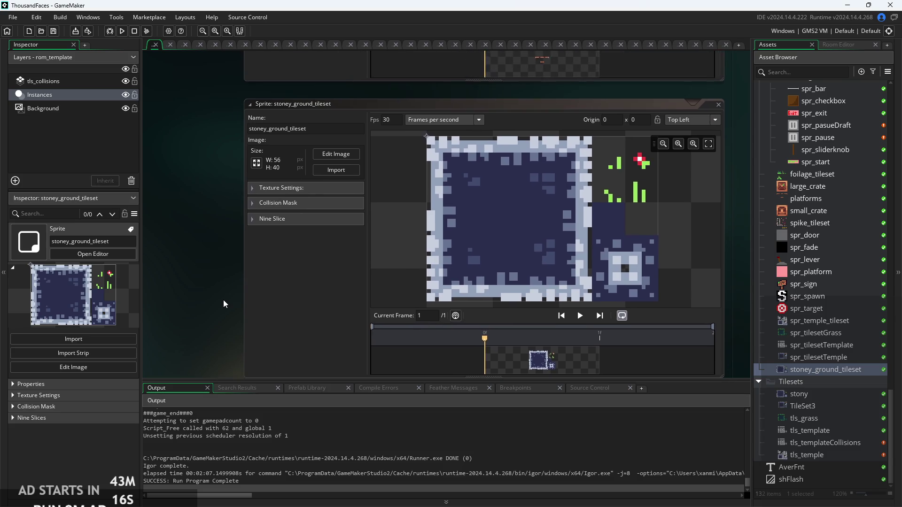
{"action": "scroll", "coordinate": [223, 300], "scroll_direction": "down", "scroll_amount": 3}
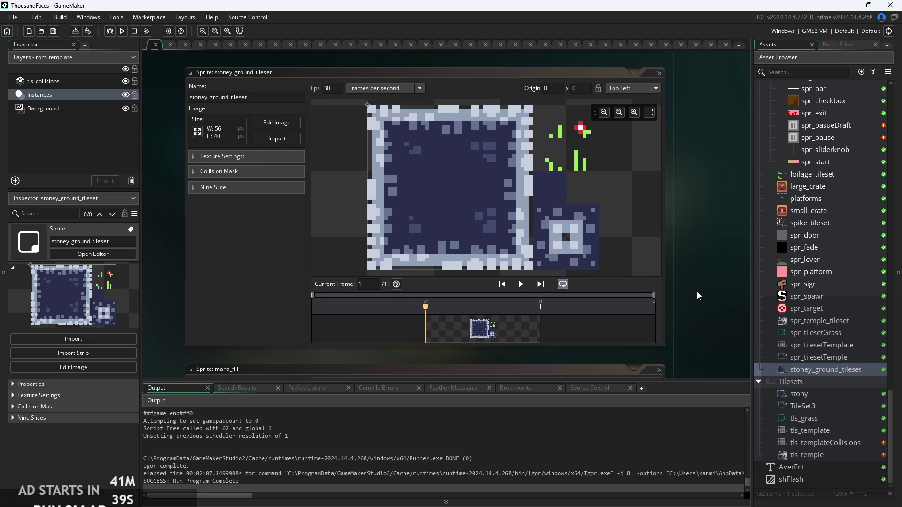
{"action": "scroll", "coordinate": [817, 367], "scroll_direction": "up", "scroll_amount": 3}
{"action": "scroll", "coordinate": [817, 369], "scroll_direction": "up", "scroll_amount": 5}
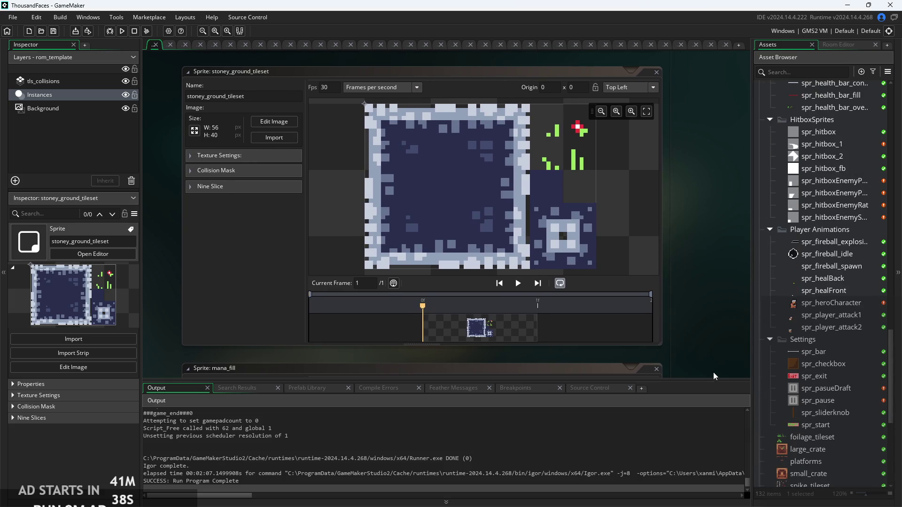
{"action": "scroll", "coordinate": [699, 301], "scroll_direction": "down", "scroll_amount": 2, "text": "ctrl"}
{"action": "scroll", "coordinate": [815, 346], "scroll_direction": "up", "scroll_amount": 5}
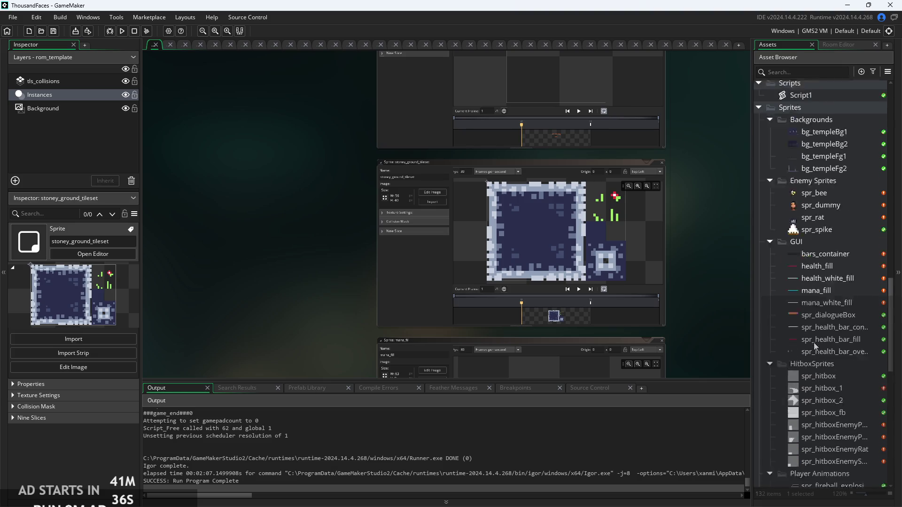
{"action": "scroll", "coordinate": [814, 346], "scroll_direction": "down", "scroll_amount": 15}
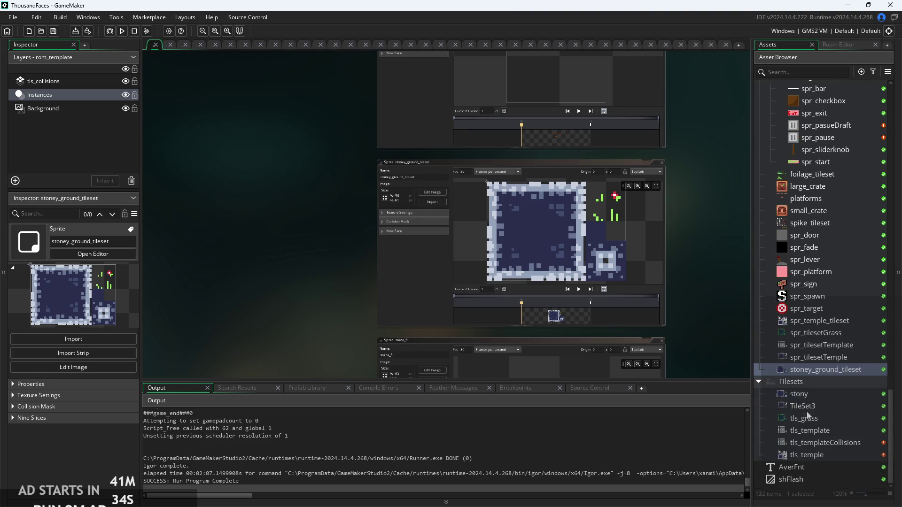
{"action": "scroll", "coordinate": [687, 300], "scroll_direction": "up", "scroll_amount": 3, "text": "ctrl"}
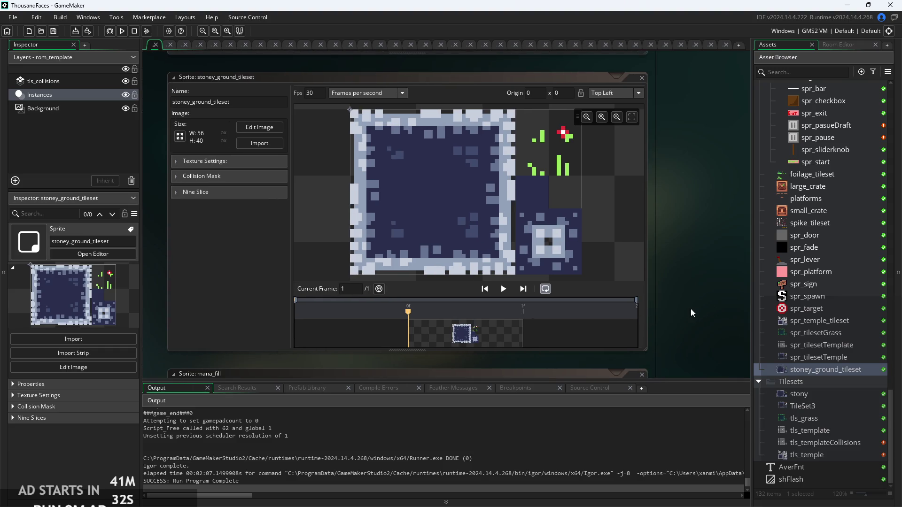
{"action": "scroll", "coordinate": [704, 310], "scroll_direction": "up", "scroll_amount": 2, "text": "ctrl"}
{"action": "scroll", "coordinate": [711, 321], "scroll_direction": "down", "scroll_amount": 3, "text": "ctrl"}
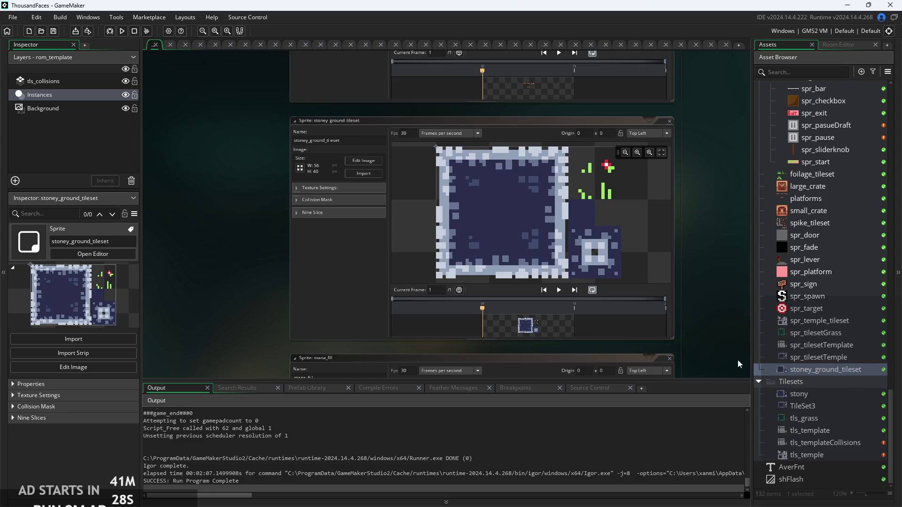
{"action": "left_click_drag", "start_coordinate": [707, 303], "coordinate": [689, 301]}
{"action": "scroll", "coordinate": [690, 298], "scroll_direction": "up", "scroll_amount": 3, "text": "ctrl"}
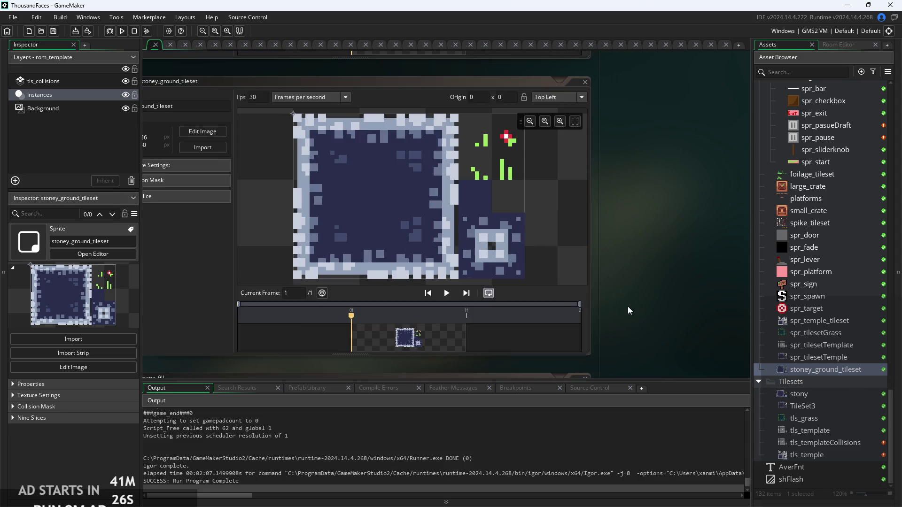
{"action": "scroll", "coordinate": [673, 296], "scroll_direction": "down", "scroll_amount": 3, "text": "ctrl"}
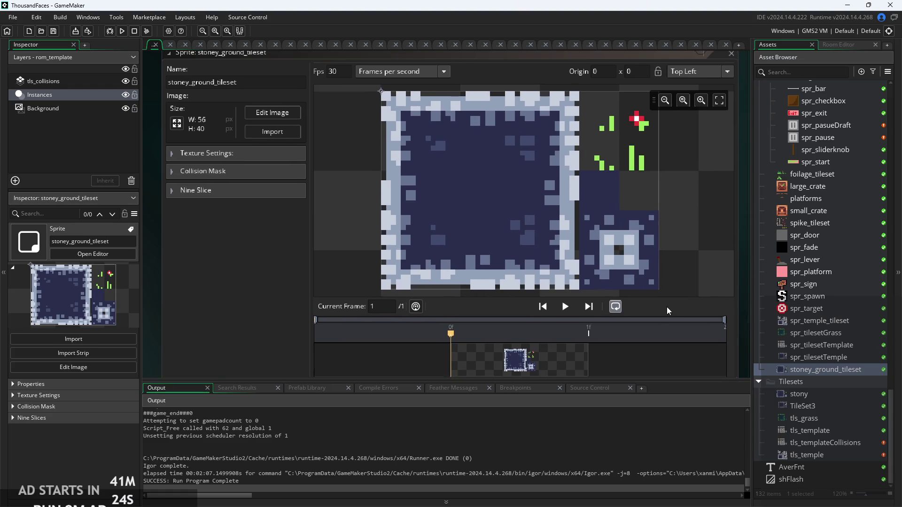
{"action": "left_click_drag", "start_coordinate": [743, 358], "coordinate": [683, 343]}
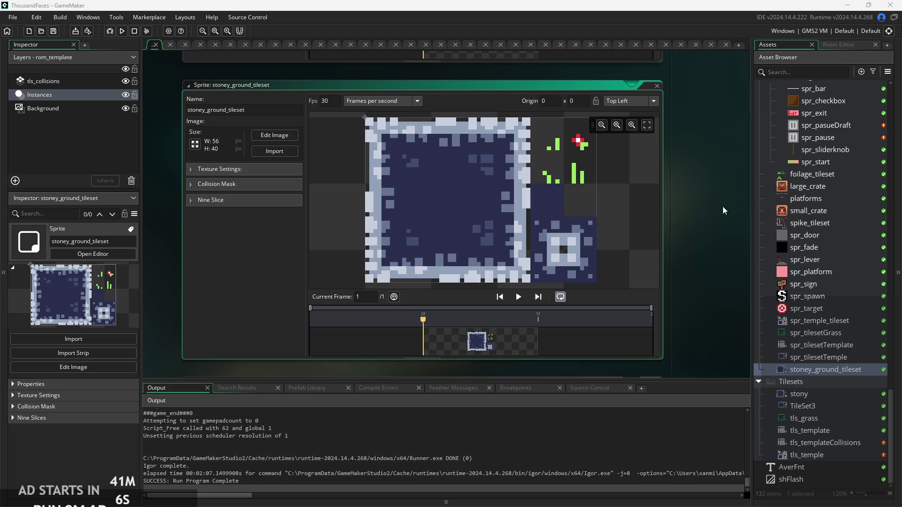
{"action": "scroll", "coordinate": [664, 233], "scroll_direction": "down", "scroll_amount": 2, "text": "ctrl"}
{"action": "scroll", "coordinate": [681, 230], "scroll_direction": "up", "scroll_amount": 1, "text": "ctrl"}
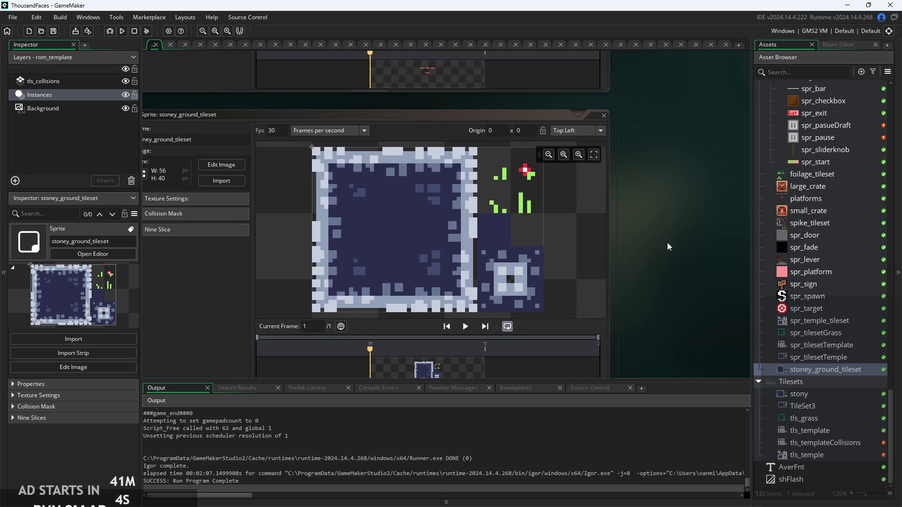
{"action": "scroll", "coordinate": [807, 303], "scroll_direction": "up", "scroll_amount": 5}
{"action": "scroll", "coordinate": [811, 305], "scroll_direction": "up", "scroll_amount": 2}
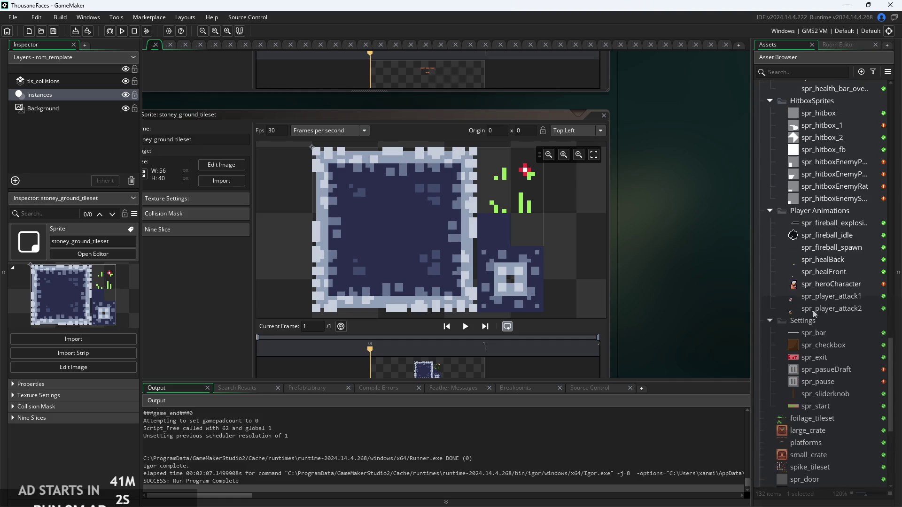
{"action": "scroll", "coordinate": [816, 317], "scroll_direction": "down", "scroll_amount": 3}
{"action": "scroll", "coordinate": [818, 328], "scroll_direction": "down", "scroll_amount": 4}
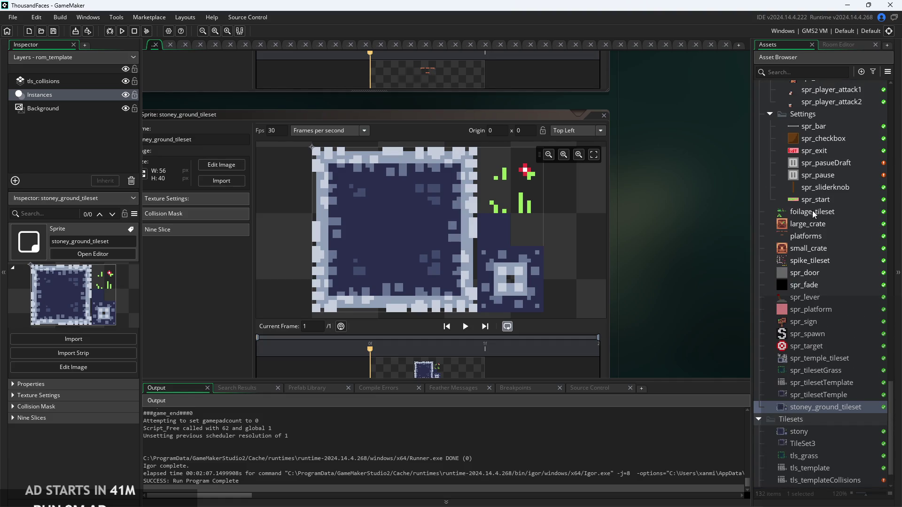
{"action": "scroll", "coordinate": [836, 400], "scroll_direction": "down", "scroll_amount": 1}
Inspect the stony, tls_temple and tls_templateCollisions tilesets (8×8 tiles, offset 1, separation 2).
{"action": "left_click", "coordinate": [830, 394]}
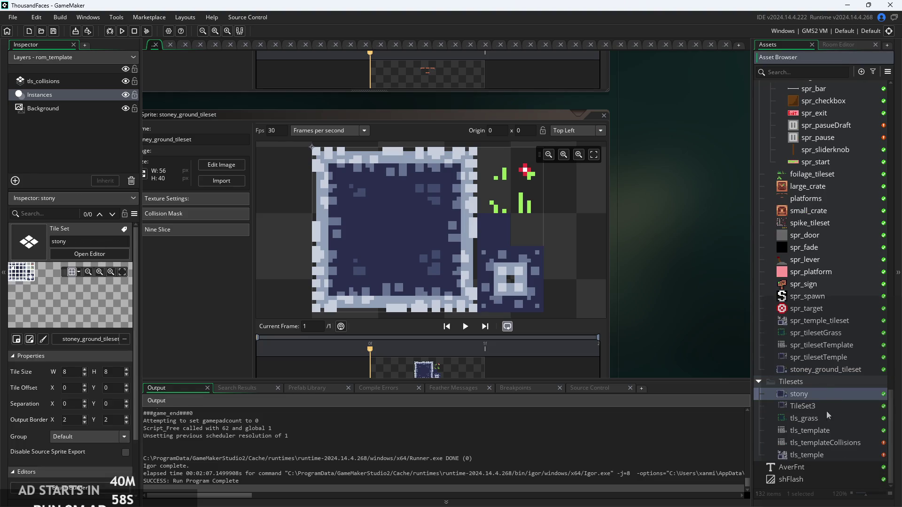
{"action": "left_click", "coordinate": [818, 455]}
{"action": "left_click", "coordinate": [815, 444]}
{"action": "scroll", "coordinate": [831, 234], "scroll_direction": "up", "scroll_amount": 10}
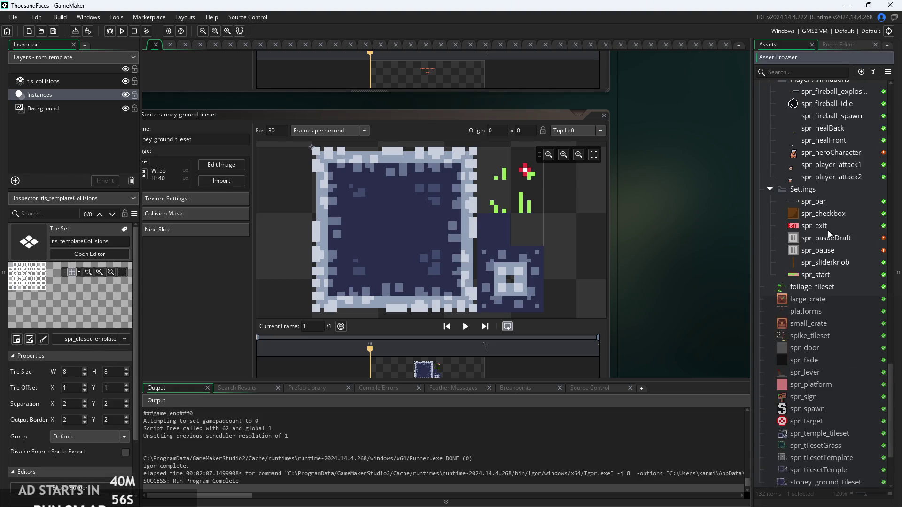
{"action": "scroll", "coordinate": [826, 246], "scroll_direction": "down", "scroll_amount": 7}
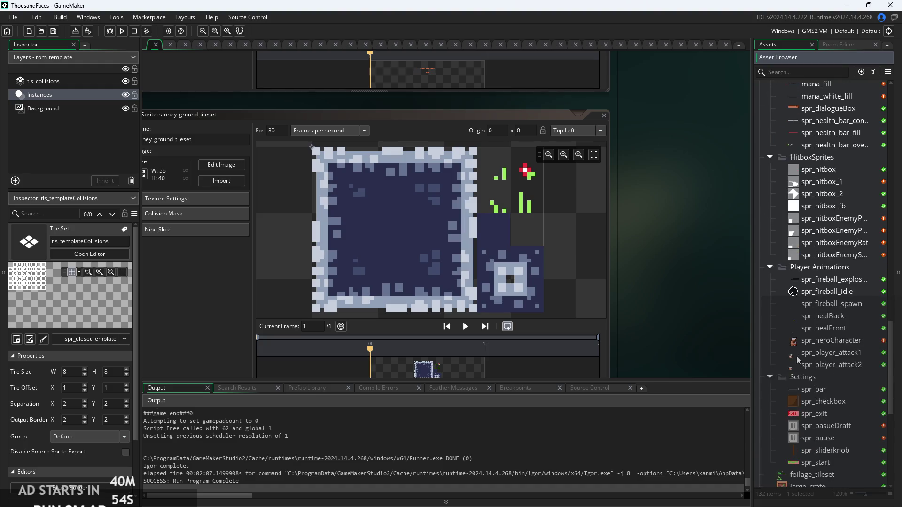
{"action": "scroll", "coordinate": [710, 319], "scroll_direction": "down", "scroll_amount": 1}
{"action": "scroll", "coordinate": [708, 314], "scroll_direction": "down", "scroll_amount": 1}
{"action": "scroll", "coordinate": [859, 337], "scroll_direction": "down", "scroll_amount": 3}
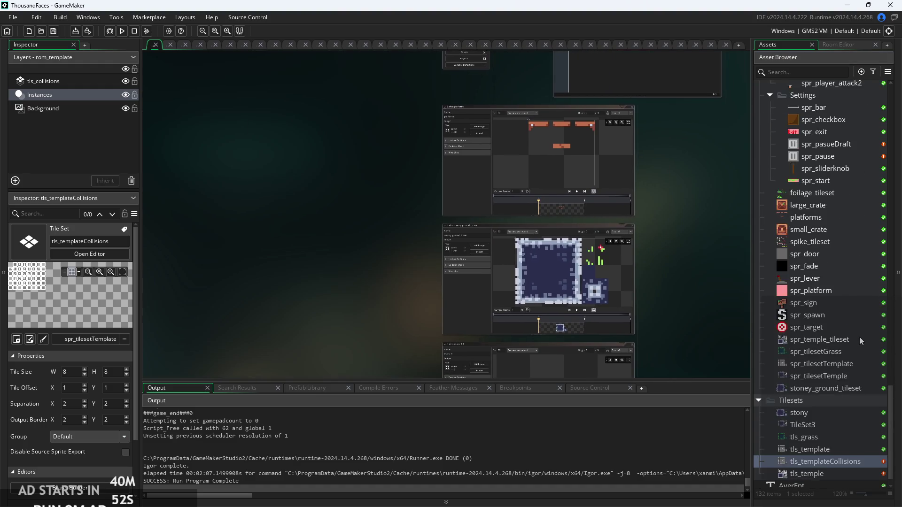
{"action": "scroll", "coordinate": [841, 378], "scroll_direction": "up", "scroll_amount": 12}
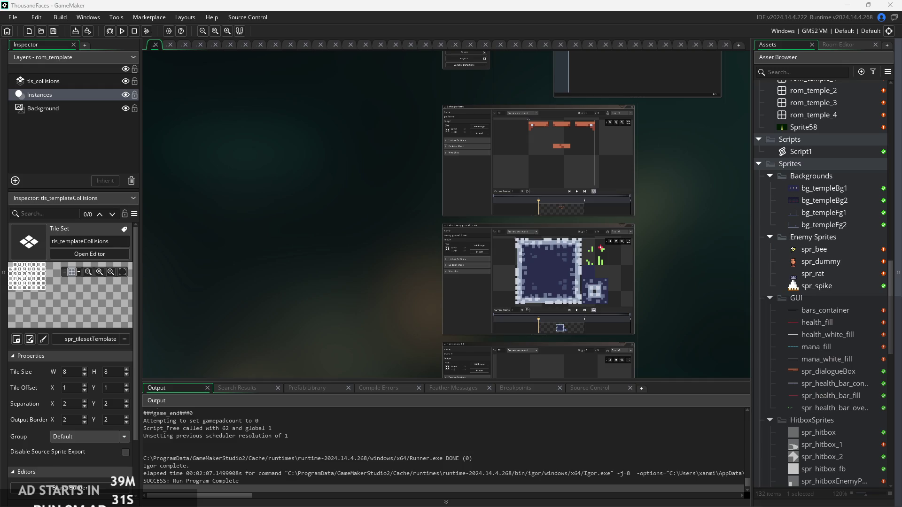
Preview the bg_templeBg1 and bg_templeBg2 background sprites and select the Backgrounds group.
{"action": "scroll", "coordinate": [628, 238], "scroll_direction": "right", "scroll_amount": 2}
{"action": "scroll", "coordinate": [617, 240], "scroll_direction": "up", "scroll_amount": 3}
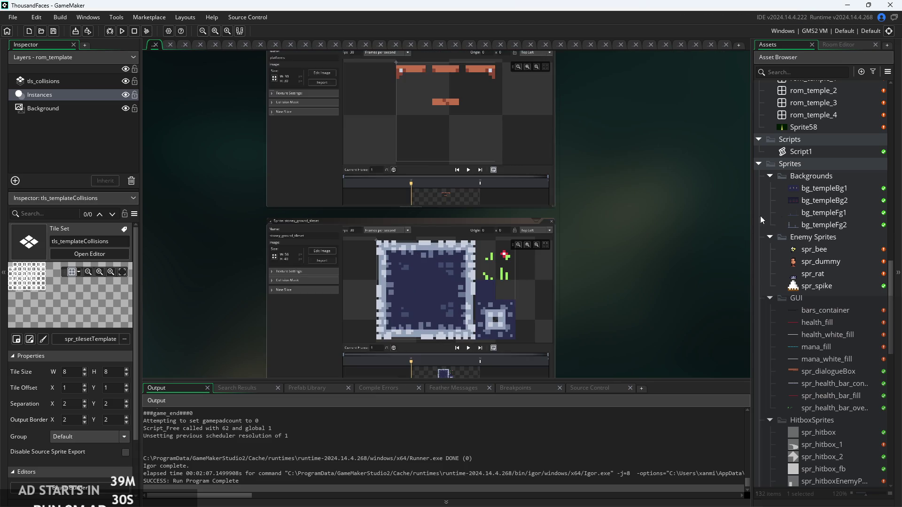
{"action": "left_click", "coordinate": [815, 189]}
{"action": "left_click", "coordinate": [820, 199]}
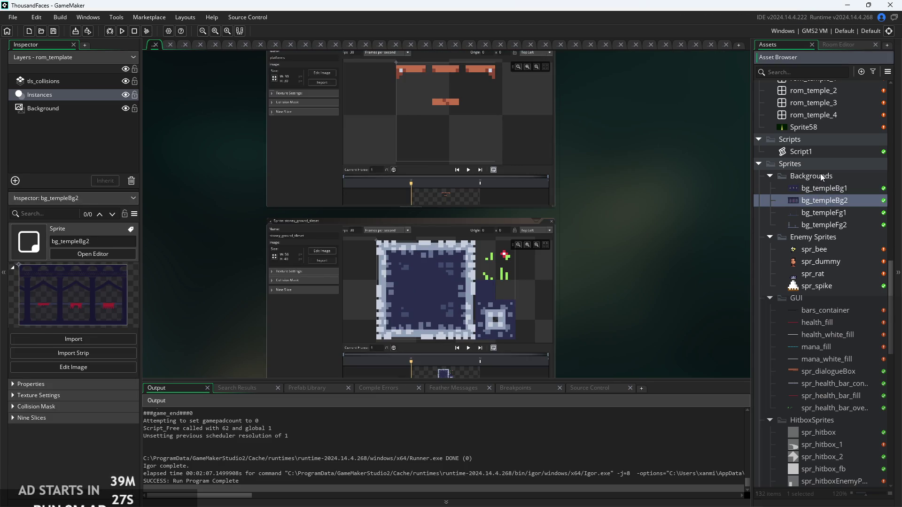
{"action": "left_click", "coordinate": [799, 176]}
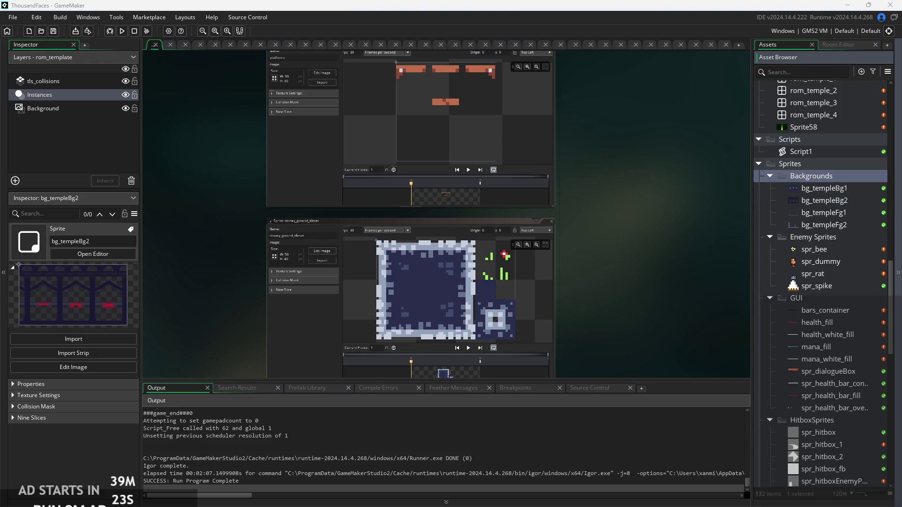
Import the talisman title screen perchance PNG from Downloads as a sprite in Backgrounds.
{"action": "right_click", "coordinate": [823, 189]}
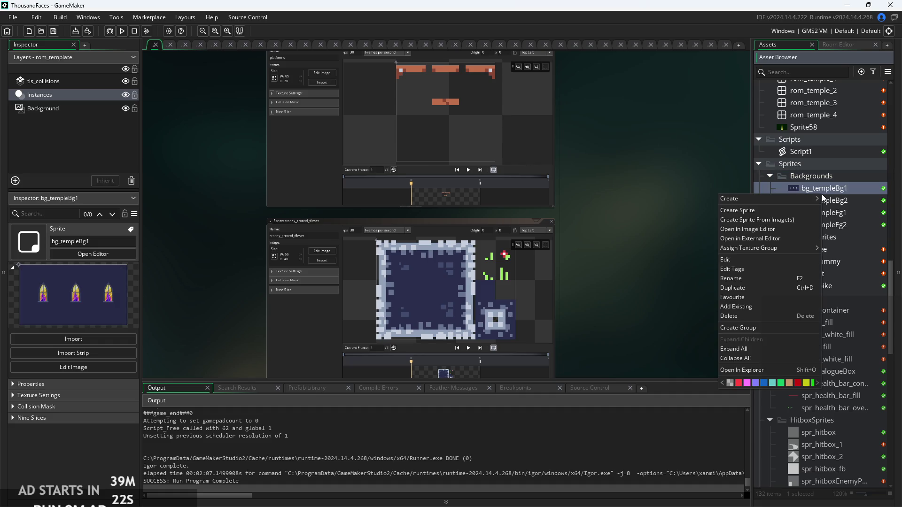
{"action": "left_click", "coordinate": [790, 220]}
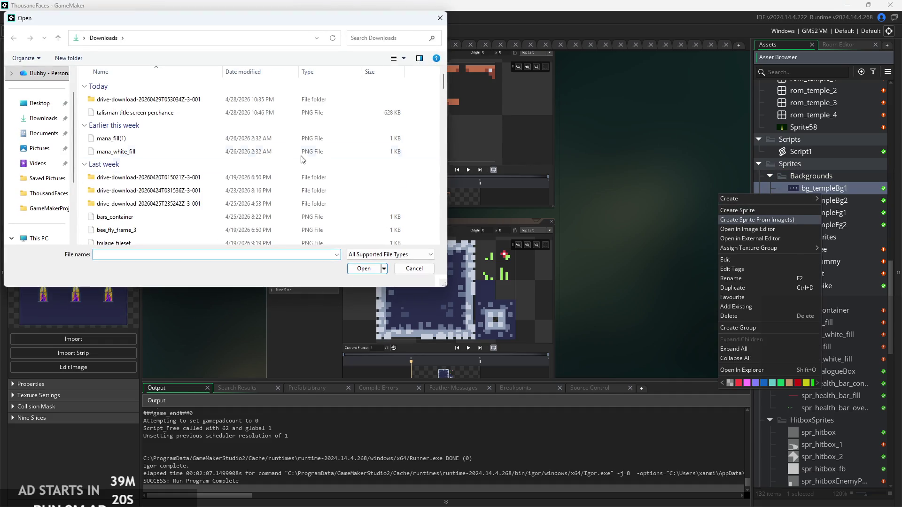
{"action": "double_click", "coordinate": [174, 115]}
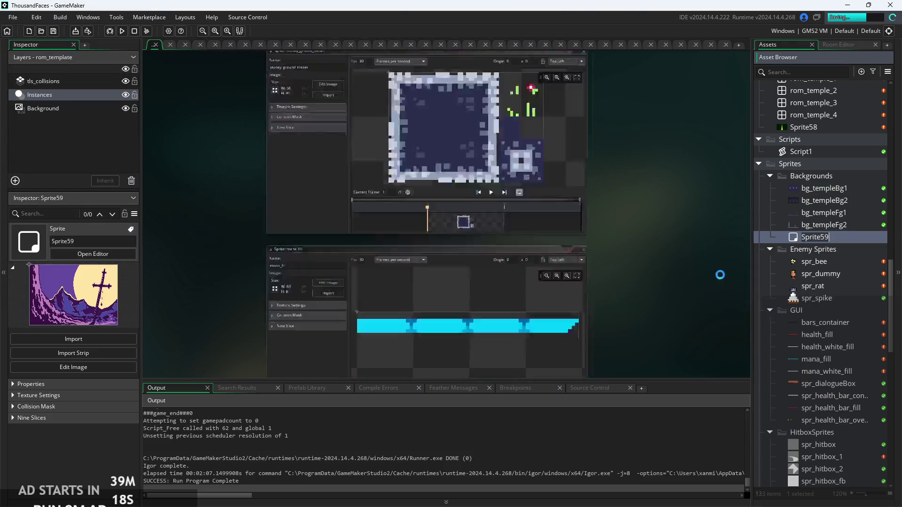
Name the imported title sprite bg_title.
{"action": "type", "text": "title"}
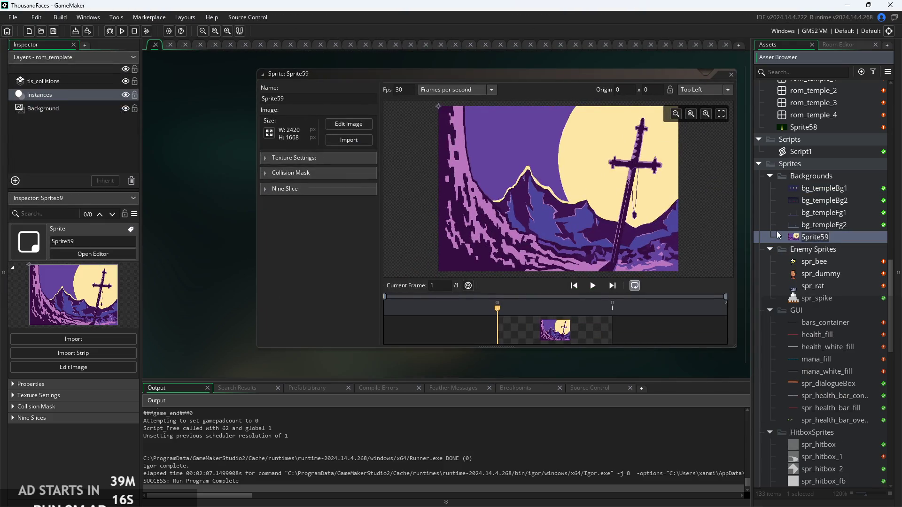
{"action": "key", "text": "BackSpace"}
{"action": "key", "text": "BackSpace"}
{"action": "key", "text": "BackSpace"}
{"action": "type", "text": "bg_title"}
{"action": "key", "text": "Return"}
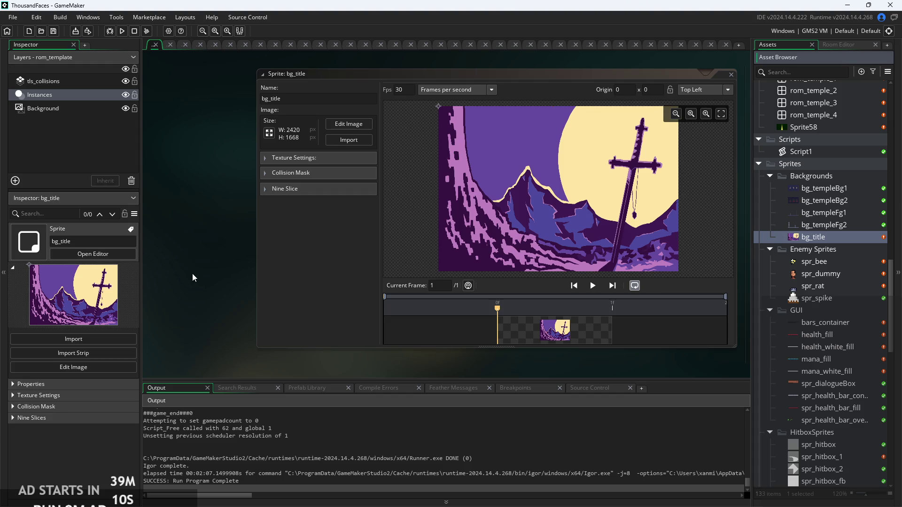
Extend the sprite's name to bg_titleScreenStart.
{"action": "scroll", "coordinate": [193, 277], "scroll_direction": "down", "scroll_amount": 2}
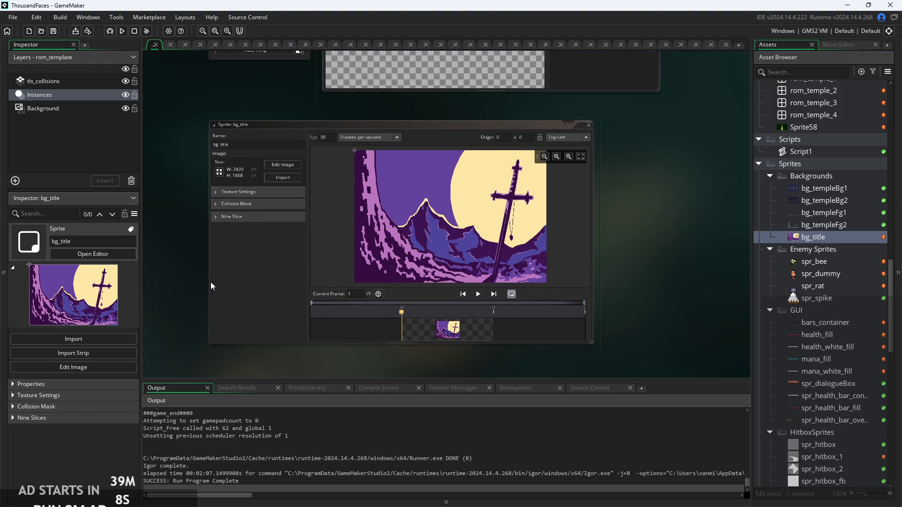
{"action": "scroll", "coordinate": [675, 259], "scroll_direction": "up", "scroll_amount": 3}
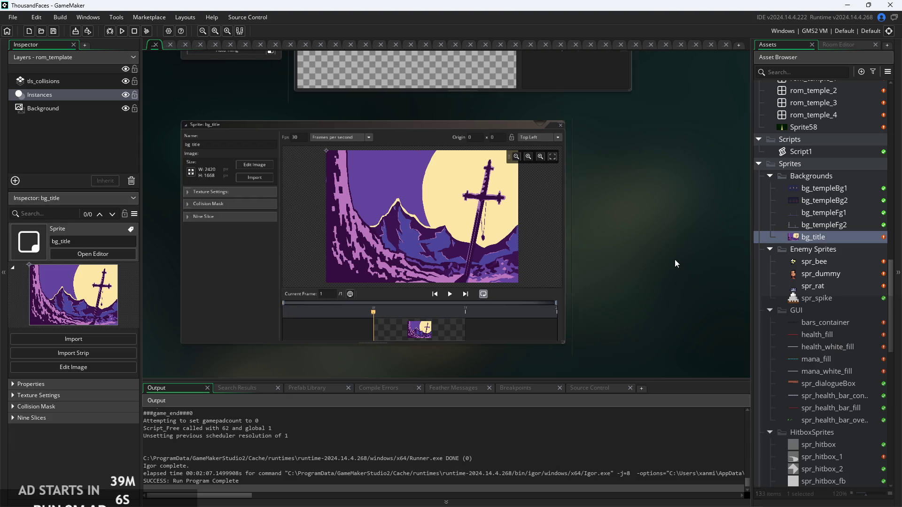
{"action": "scroll", "coordinate": [621, 257], "scroll_direction": "down", "scroll_amount": 3}
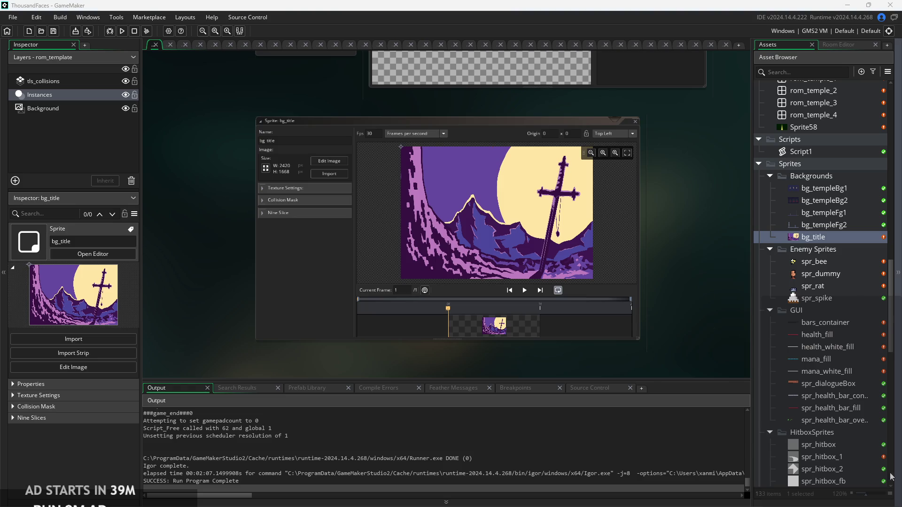
{"action": "left_click_drag", "start_coordinate": [702, 317], "coordinate": [681, 314]}
{"action": "scroll", "coordinate": [680, 314], "scroll_direction": "down", "scroll_amount": 1}
{"action": "scroll", "coordinate": [681, 314], "scroll_direction": "up", "scroll_amount": 3}
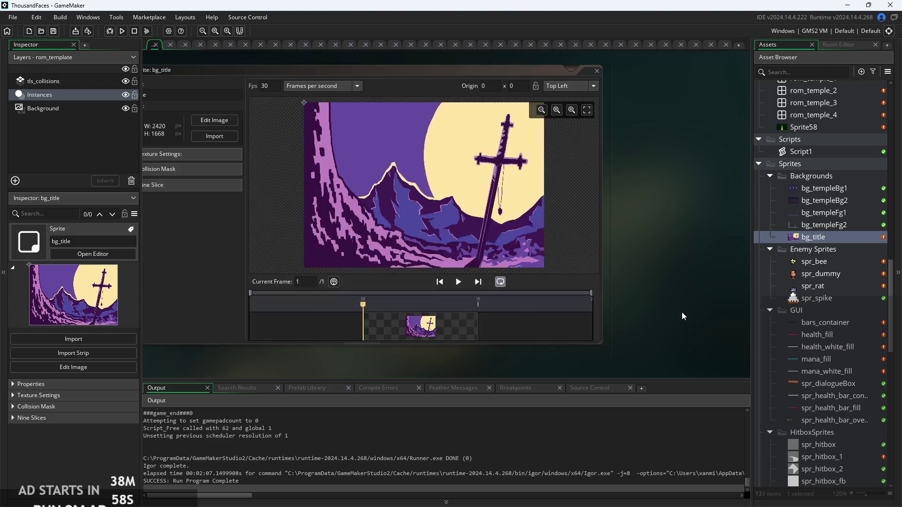
{"action": "scroll", "coordinate": [681, 312], "scroll_direction": "down", "scroll_amount": 2}
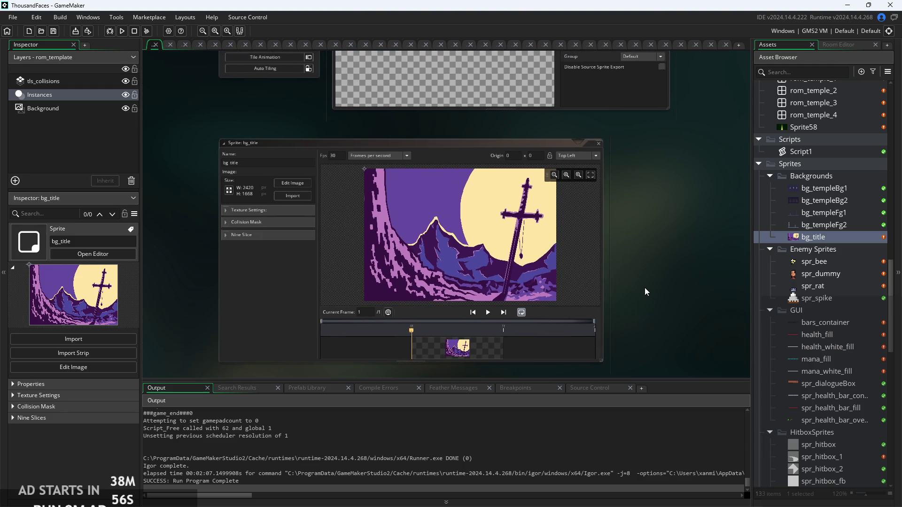
{"action": "scroll", "coordinate": [645, 288], "scroll_direction": "up", "scroll_amount": 2}
{"action": "scroll", "coordinate": [812, 245], "scroll_direction": "up", "scroll_amount": 4}
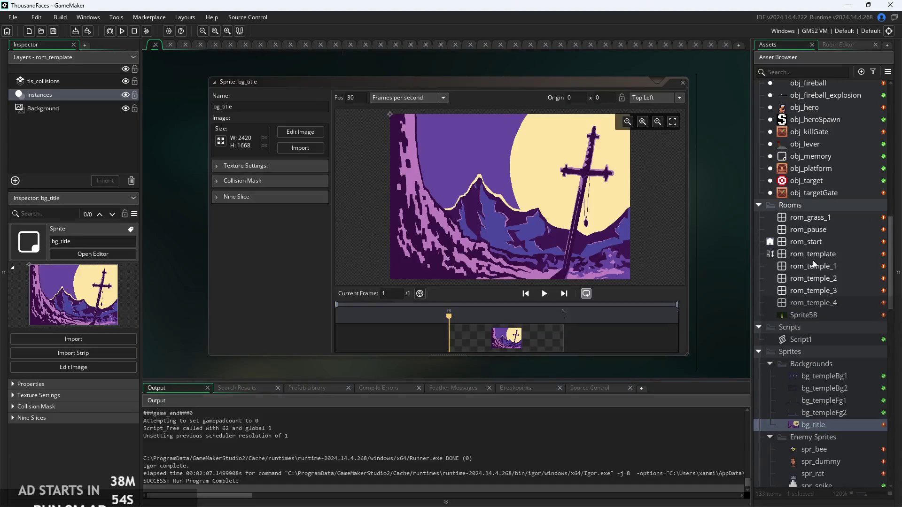
{"action": "left_click", "coordinate": [274, 107]}
{"action": "type", "text": "ScreenStart"}
{"action": "key", "text": "Return"}
Open the rom_start room from the Asset Browser in the Room Editor.
{"action": "scroll", "coordinate": [821, 370], "scroll_direction": "up", "scroll_amount": 8}
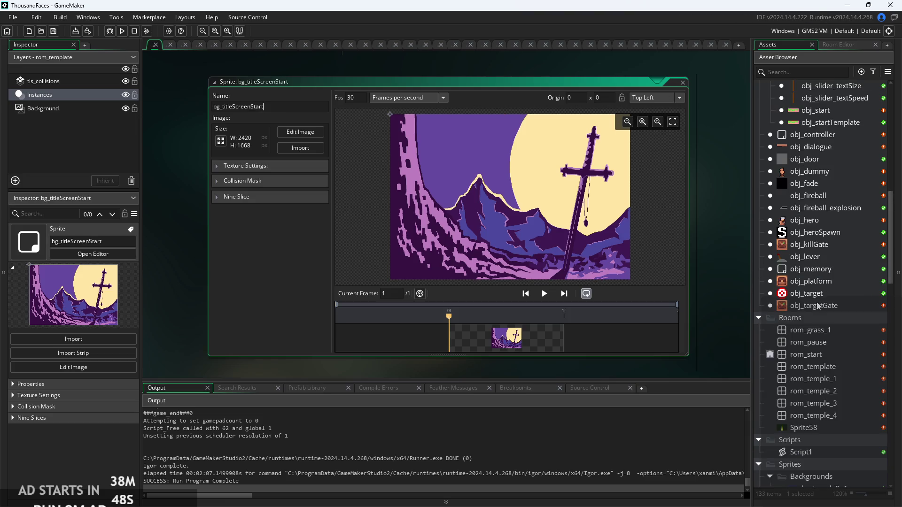
{"action": "scroll", "coordinate": [832, 292], "scroll_direction": "up", "scroll_amount": 4}
{"action": "scroll", "coordinate": [833, 223], "scroll_direction": "down", "scroll_amount": 7}
{"action": "scroll", "coordinate": [825, 343], "scroll_direction": "up", "scroll_amount": 2}
{"action": "scroll", "coordinate": [826, 340], "scroll_direction": "down", "scroll_amount": 3}
{"action": "left_click", "coordinate": [822, 355]}
{"action": "double_click", "coordinate": [822, 355]}
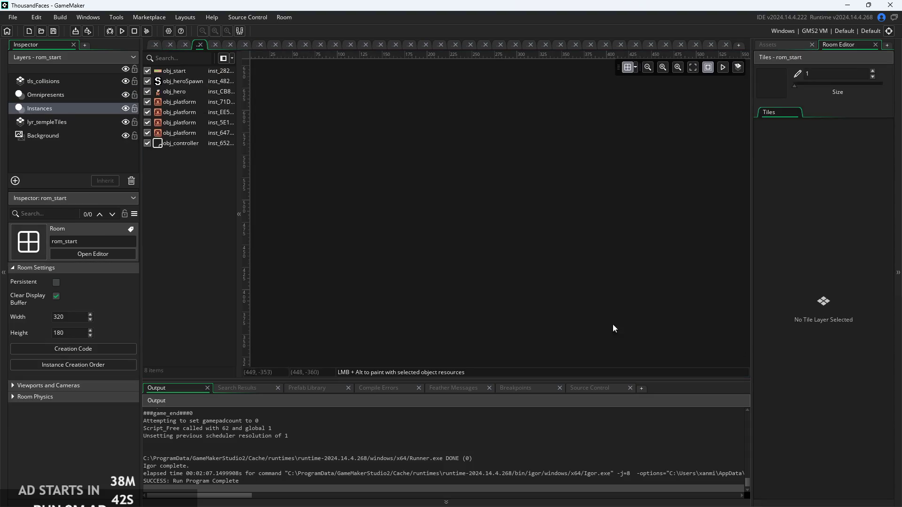
Select rom_start's Background layer and set its colour to slate blue hex 657392.
{"action": "left_click", "coordinate": [72, 137]}
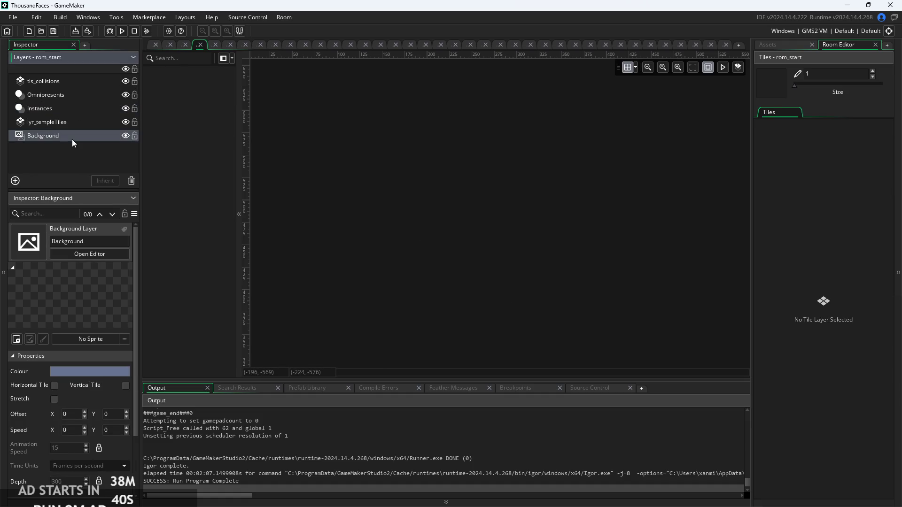
{"action": "left_click", "coordinate": [104, 371]}
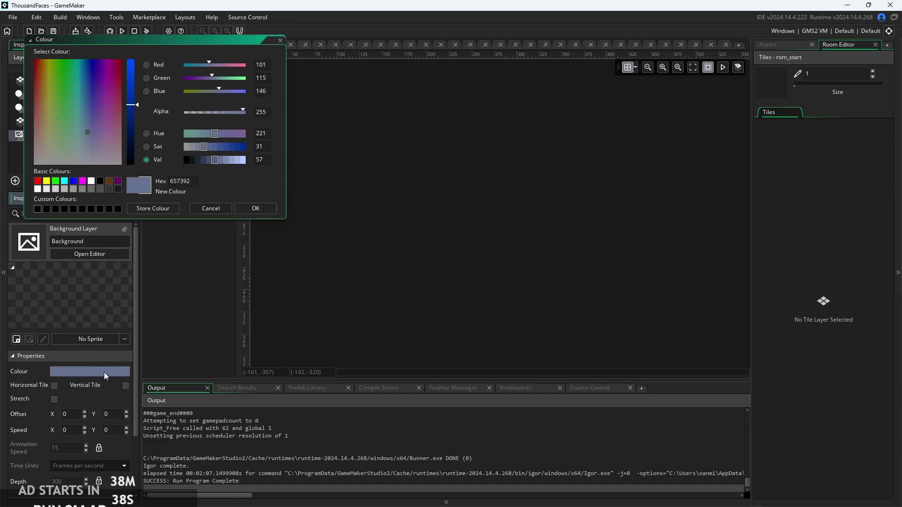
{"action": "left_click", "coordinate": [254, 208]}
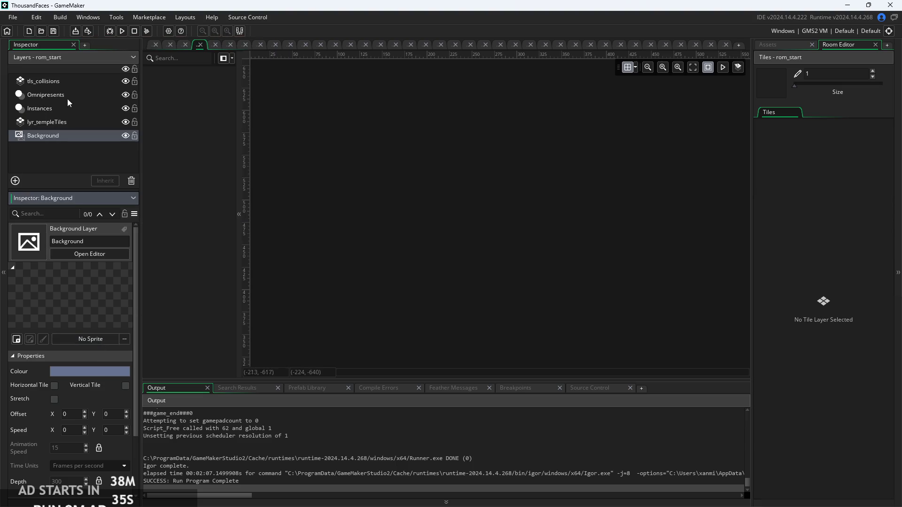
{"action": "scroll", "coordinate": [468, 258], "scroll_direction": "down", "scroll_amount": 8}
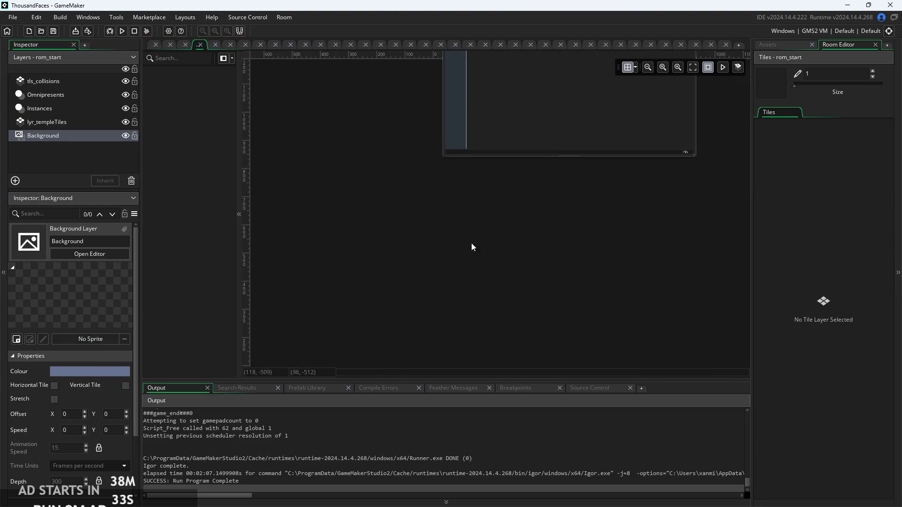
{"action": "scroll", "coordinate": [530, 265], "scroll_direction": "up", "scroll_amount": 3}
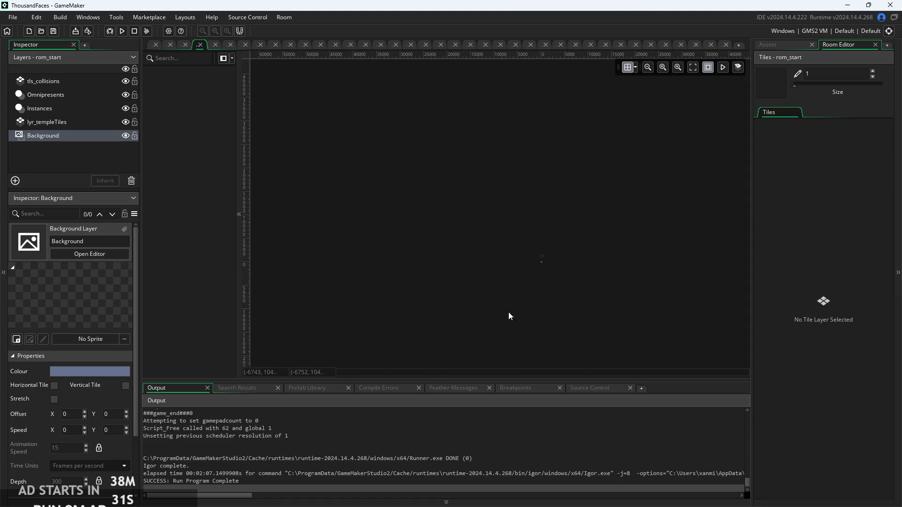
{"action": "scroll", "coordinate": [435, 196], "scroll_direction": "up", "scroll_amount": 10}
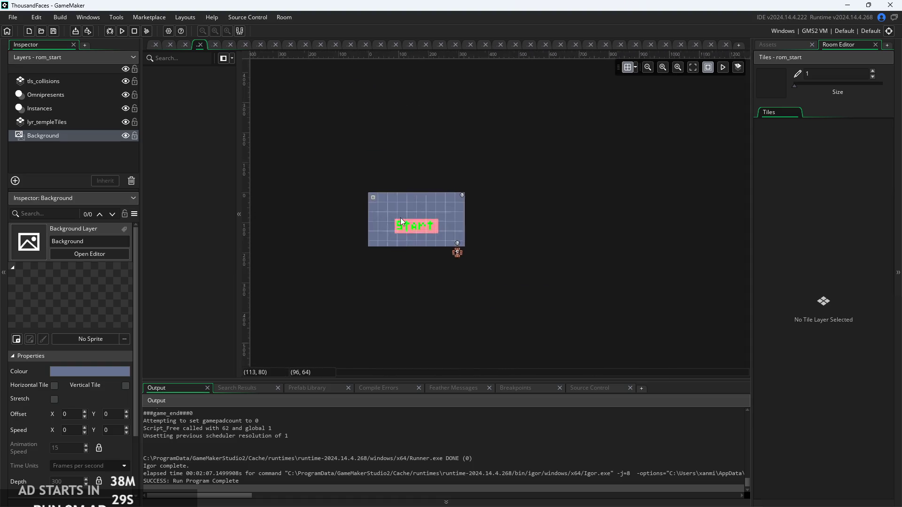
{"action": "scroll", "coordinate": [388, 150], "scroll_direction": "down", "scroll_amount": 3}
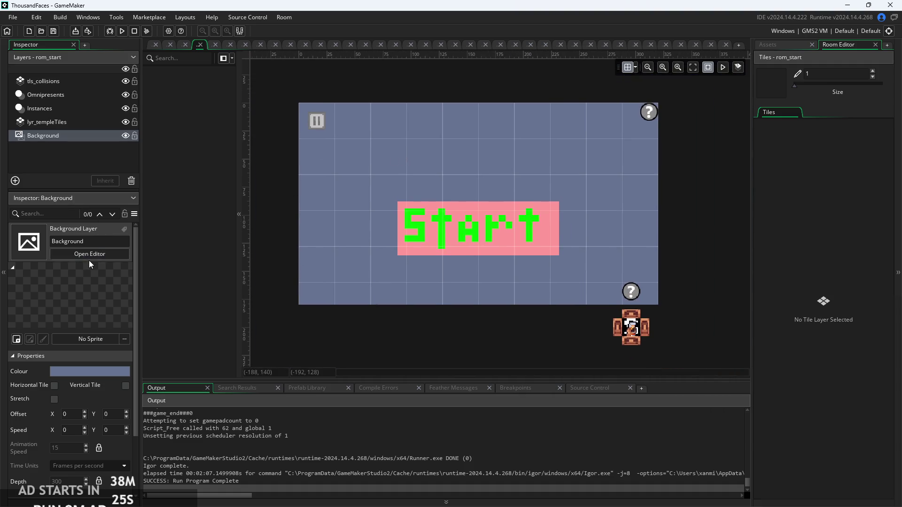
{"action": "left_click", "coordinate": [95, 338]}
Assign bg_titleScreenStart from Sprites > Backgrounds to the Background layer and tick Stretch.
{"action": "left_click", "coordinate": [96, 392]}
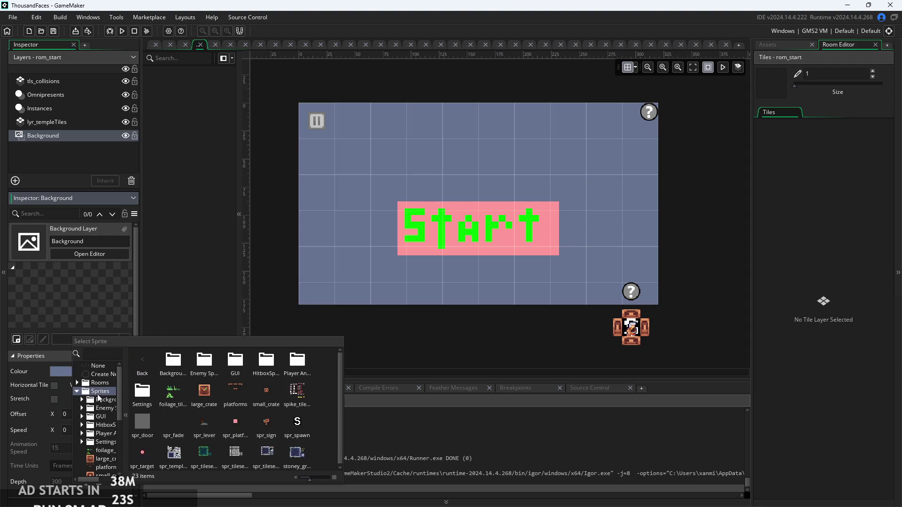
{"action": "scroll", "coordinate": [94, 390], "scroll_direction": "down", "scroll_amount": 1}
{"action": "left_click", "coordinate": [81, 381]}
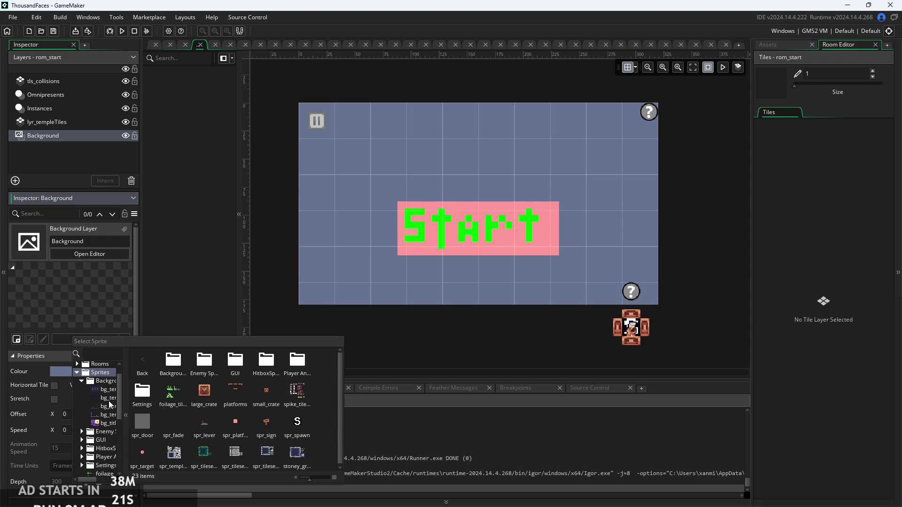
{"action": "left_click", "coordinate": [103, 424]}
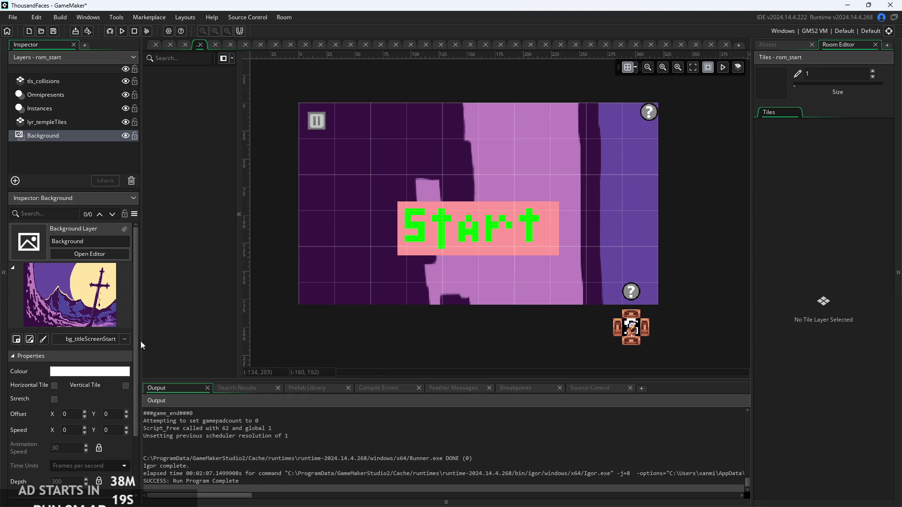
{"action": "scroll", "coordinate": [111, 358], "scroll_direction": "down", "scroll_amount": 1}
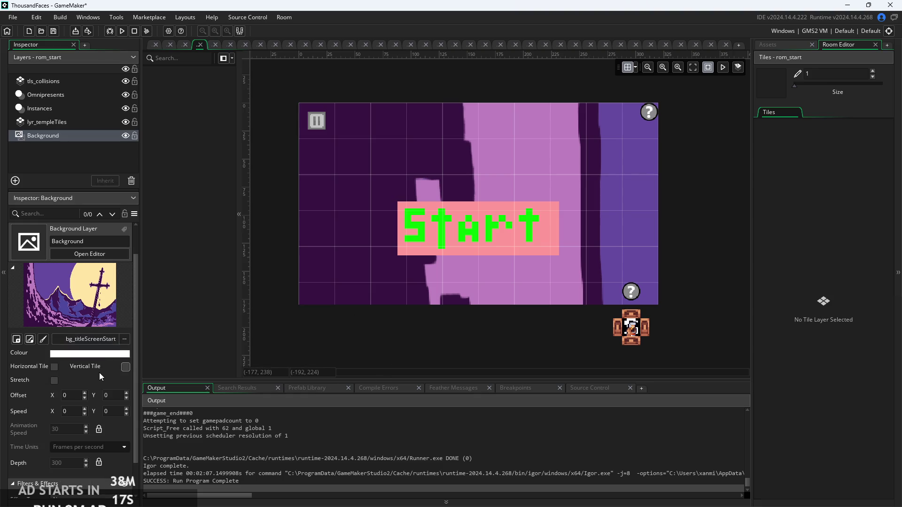
{"action": "left_click", "coordinate": [54, 381]}
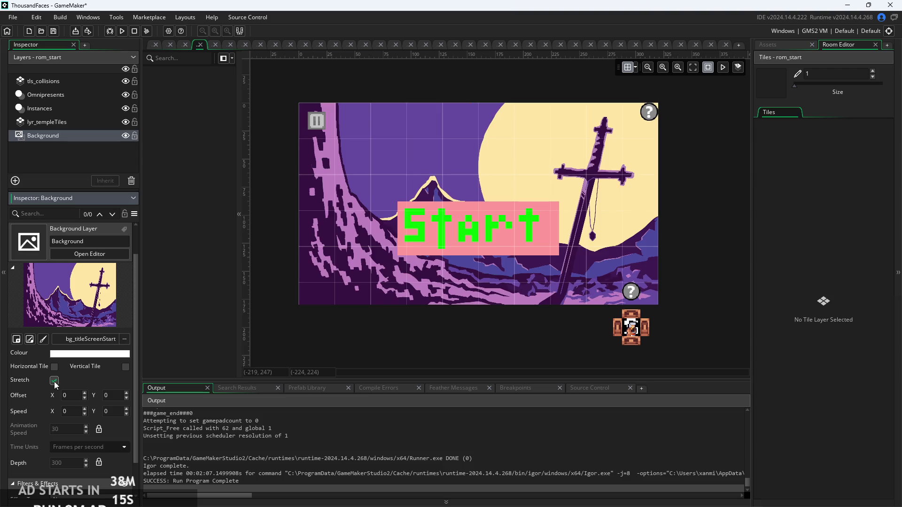
{"action": "scroll", "coordinate": [390, 348], "scroll_direction": "up", "scroll_amount": 3}
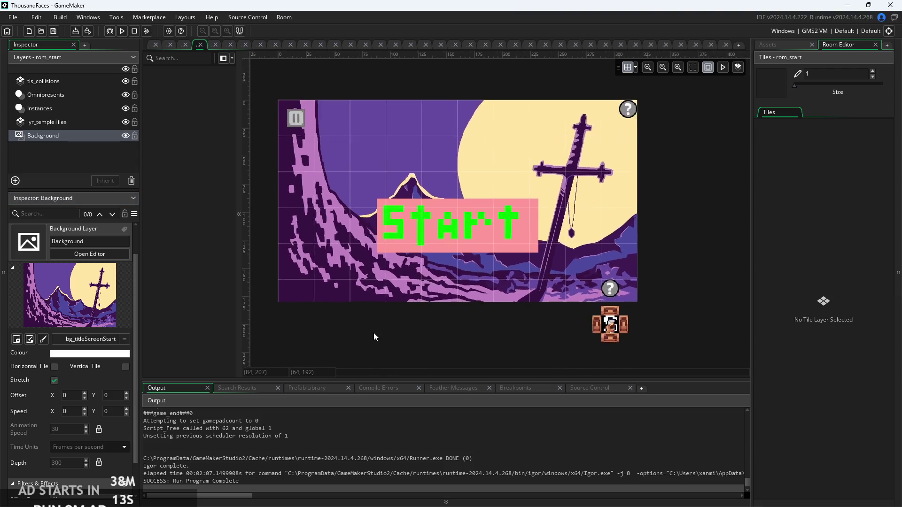
{"action": "scroll", "coordinate": [432, 336], "scroll_direction": "down", "scroll_amount": 1}
{"action": "scroll", "coordinate": [430, 336], "scroll_direction": "down", "scroll_amount": 1}
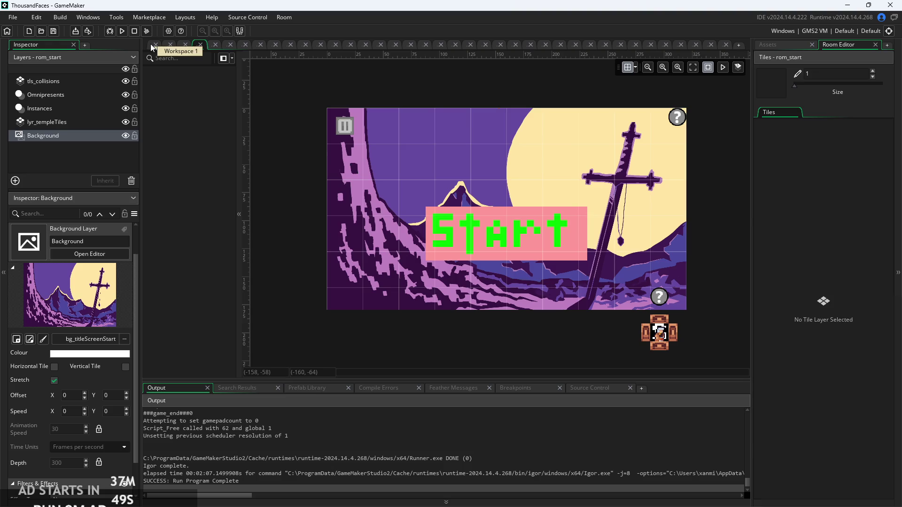
{"action": "left_click", "coordinate": [151, 44]}
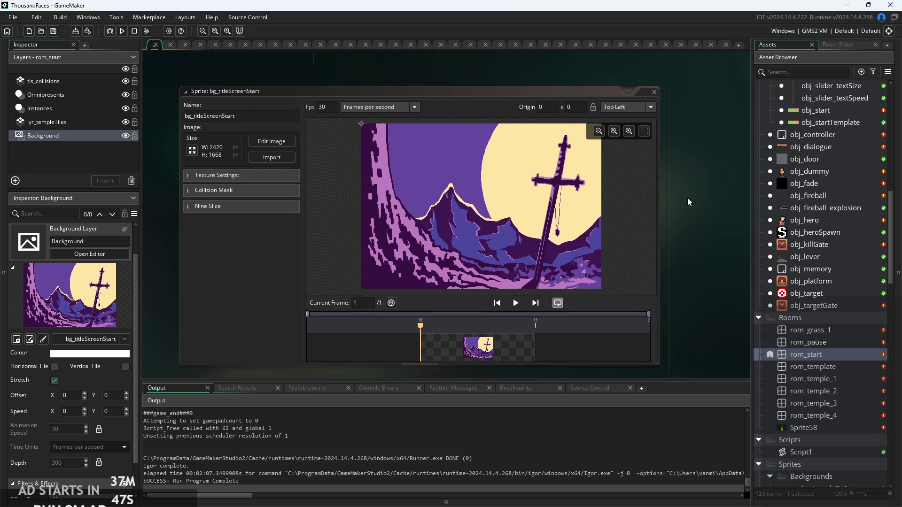
Run the build, which fails on Sound1's missing file, and open Sound1's sound editor.
{"action": "left_click", "coordinate": [121, 32]}
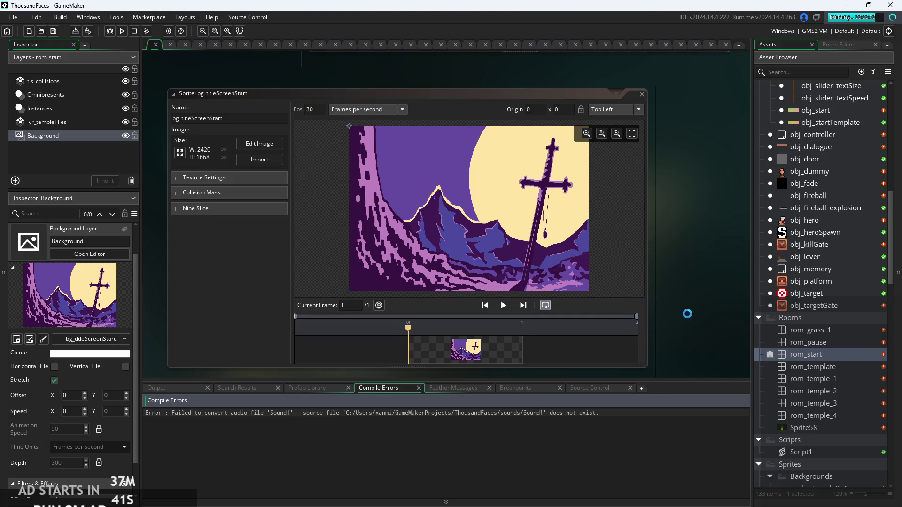
{"action": "scroll", "coordinate": [859, 338], "scroll_direction": "up", "scroll_amount": 9}
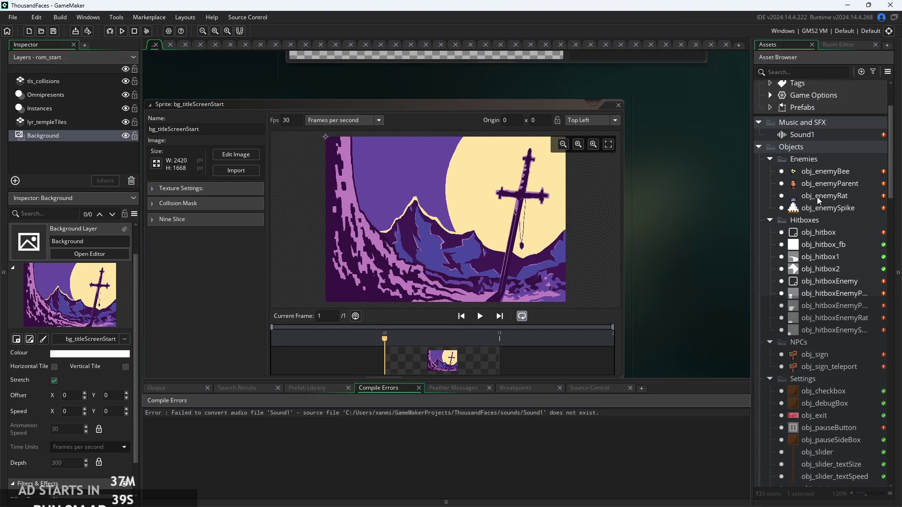
{"action": "double_click", "coordinate": [817, 136]}
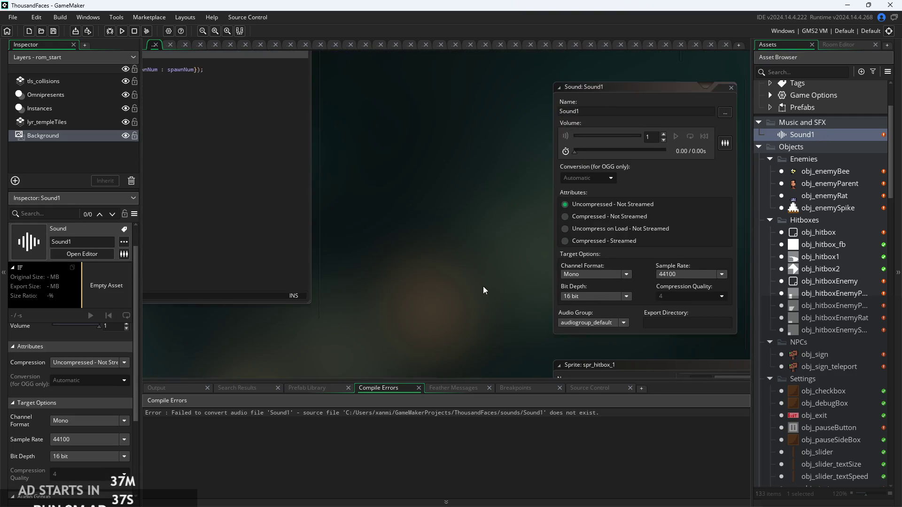
{"action": "mouse_move", "coordinate": [499, 292]}
{"action": "left_mouse_down"}
{"action": "mouse_move", "coordinate": [628, 299]}
{"action": "mouse_move", "coordinate": [369, 278]}
{"action": "mouse_move", "coordinate": [286, 305]}
{"action": "left_mouse_up"}
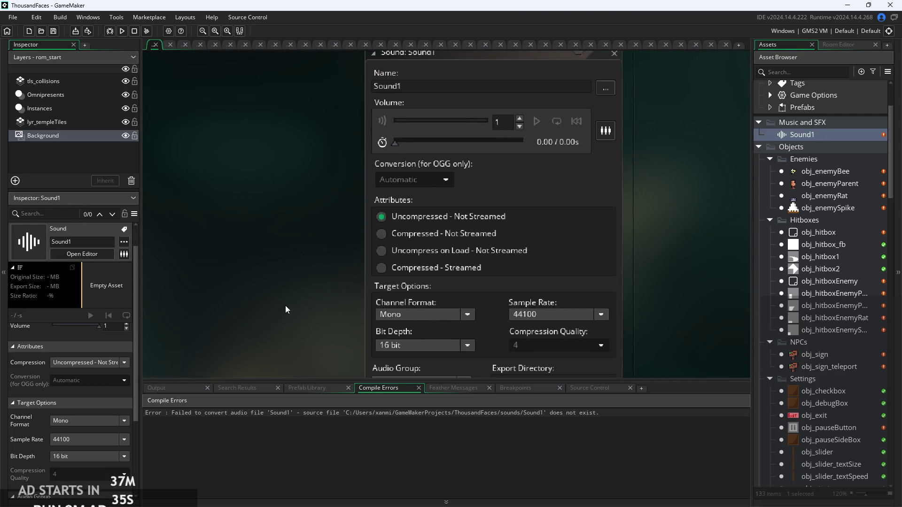
{"action": "scroll", "coordinate": [360, 221], "scroll_direction": "up", "scroll_amount": 2}
{"action": "left_click", "coordinate": [423, 196]}
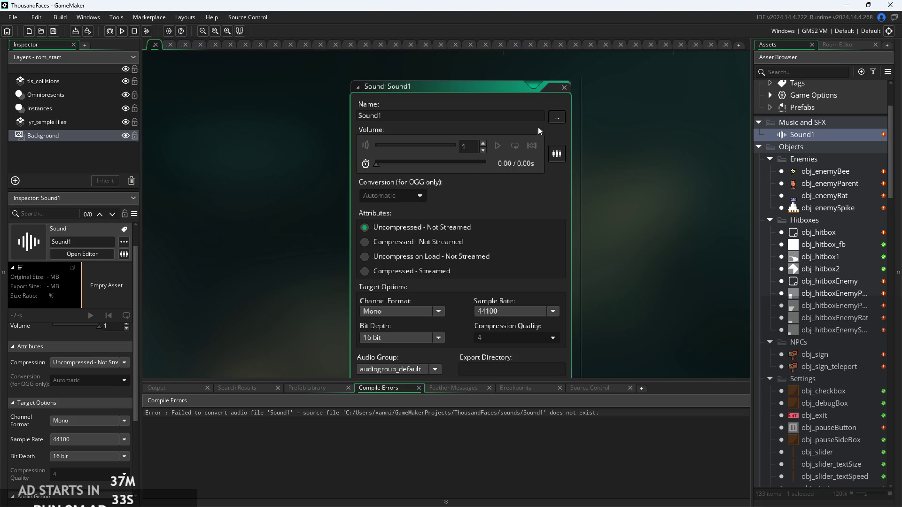
{"action": "left_click_drag", "start_coordinate": [560, 117], "coordinate": [492, 117]}
{"action": "scroll", "coordinate": [511, 141], "scroll_direction": "down", "scroll_amount": 2}
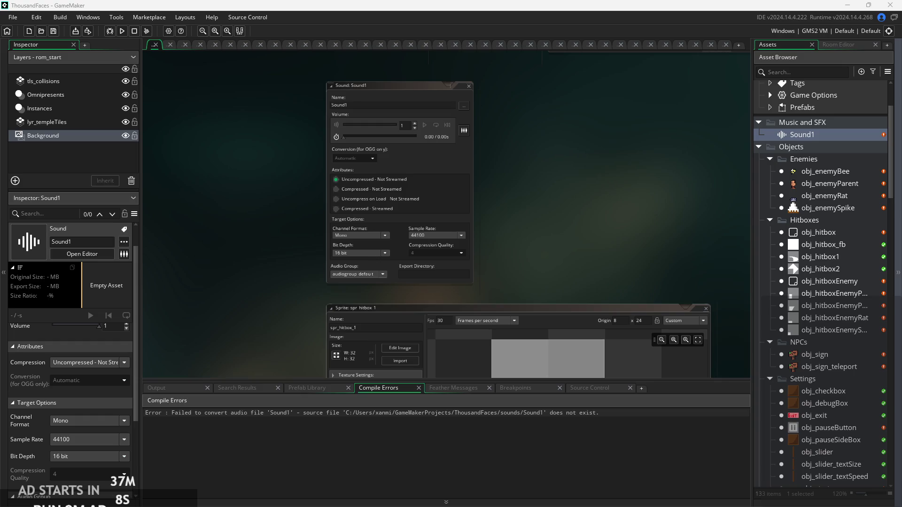
{"action": "right_click", "coordinate": [838, 126]}
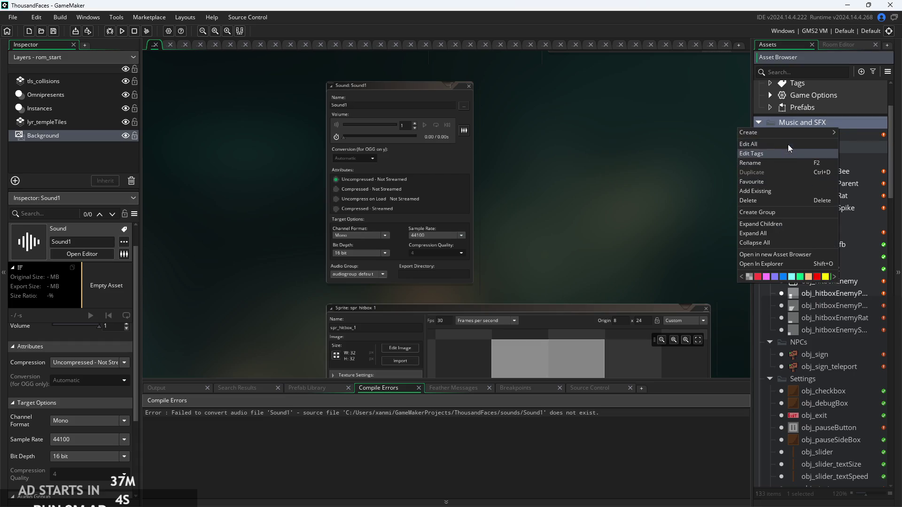
Create a new group inside Music and SFX and name it SFX.
{"action": "left_click", "coordinate": [780, 212]}
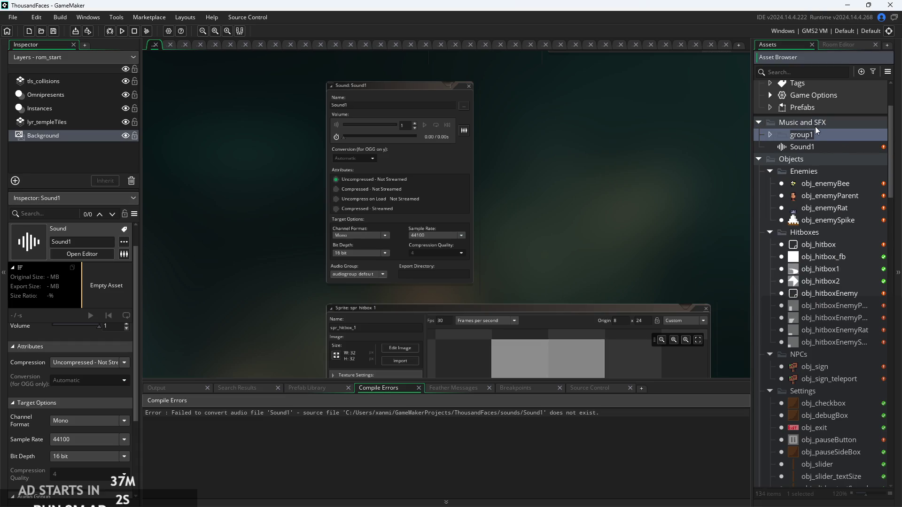
{"action": "type", "text": "SFX"}
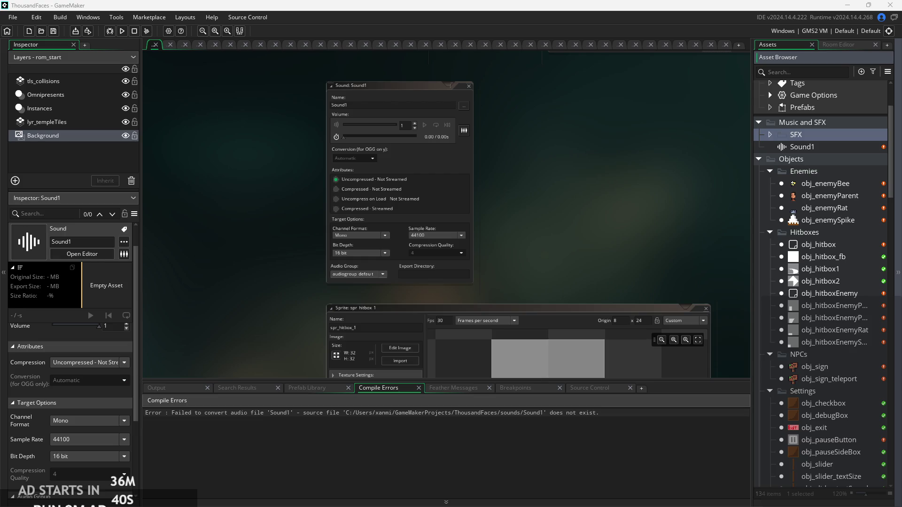
{"action": "scroll", "coordinate": [543, 165], "scroll_direction": "up", "scroll_amount": 1}
{"action": "scroll", "coordinate": [523, 193], "scroll_direction": "up", "scroll_amount": 2}
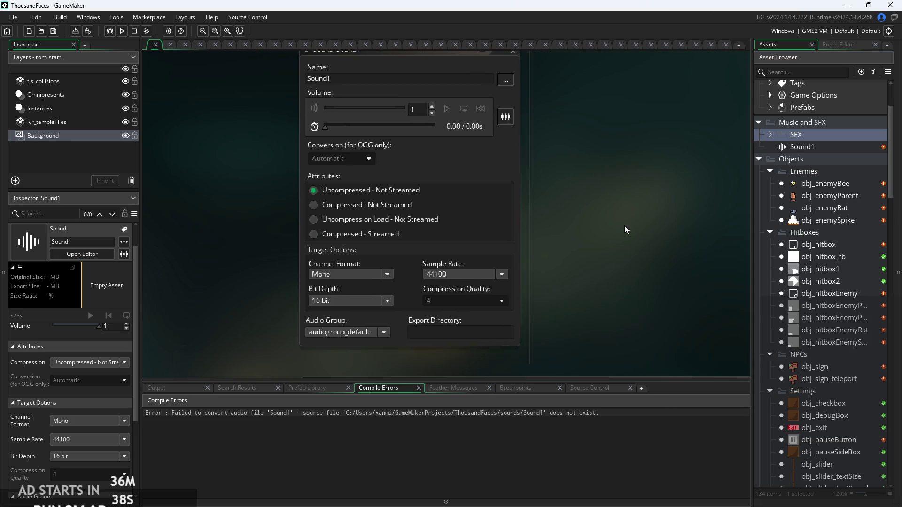
{"action": "scroll", "coordinate": [610, 230], "scroll_direction": "down", "scroll_amount": 1}
{"action": "scroll", "coordinate": [656, 238], "scroll_direction": "down", "scroll_amount": 1}
{"action": "scroll", "coordinate": [656, 237], "scroll_direction": "down", "scroll_amount": 1}
{"action": "scroll", "coordinate": [611, 235], "scroll_direction": "down", "scroll_amount": 1}
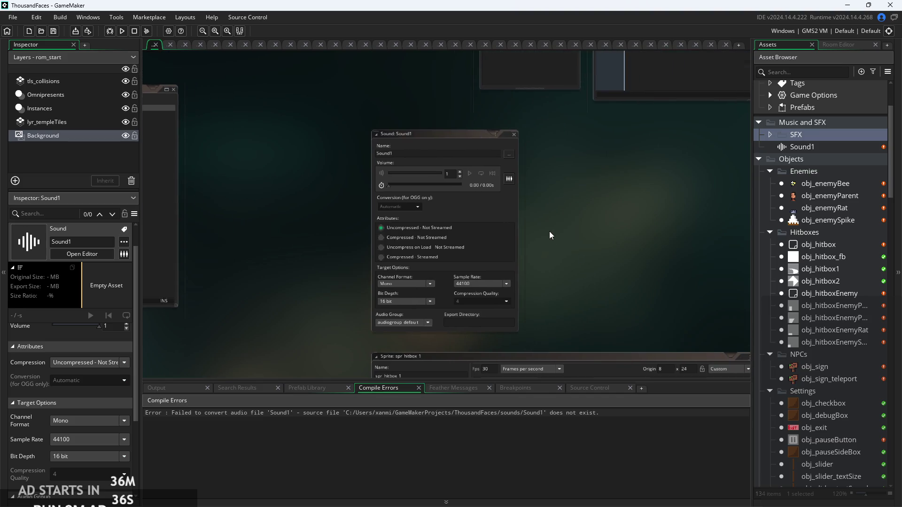
{"action": "scroll", "coordinate": [551, 235], "scroll_direction": "up", "scroll_amount": 1}
{"action": "scroll", "coordinate": [436, 205], "scroll_direction": "left", "scroll_amount": 5}
{"action": "scroll", "coordinate": [362, 188], "scroll_direction": "down", "scroll_amount": 1}
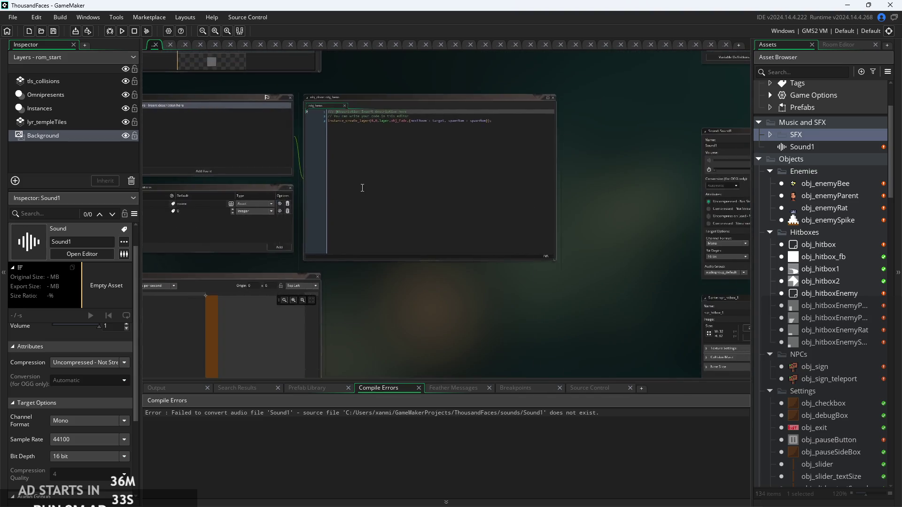
Open obj_hero from Objects and bring its Begin Step event code into view.
{"action": "scroll", "coordinate": [362, 188], "scroll_direction": "up", "scroll_amount": 2}
{"action": "scroll", "coordinate": [435, 203], "scroll_direction": "up", "scroll_amount": 1}
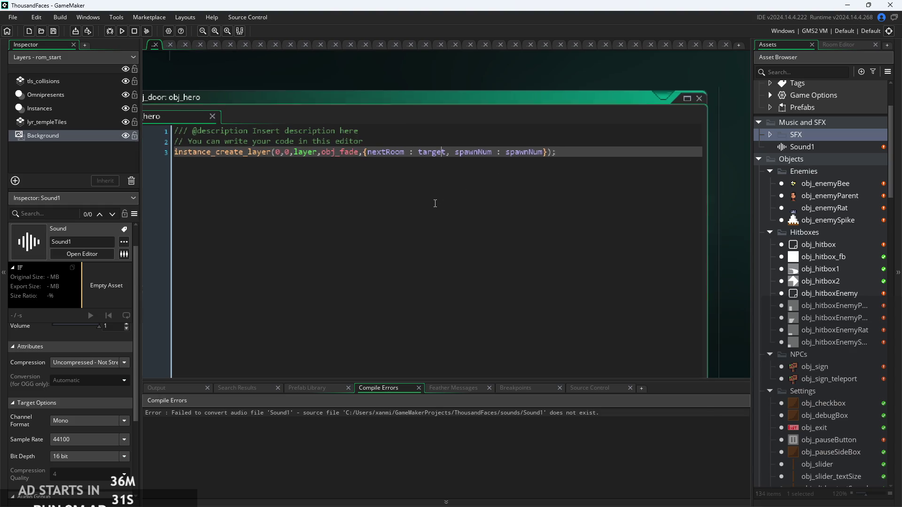
{"action": "scroll", "coordinate": [435, 204], "scroll_direction": "down", "scroll_amount": 3}
{"action": "scroll", "coordinate": [513, 206], "scroll_direction": "up", "scroll_amount": 1}
{"action": "scroll", "coordinate": [333, 241], "scroll_direction": "up", "scroll_amount": 2}
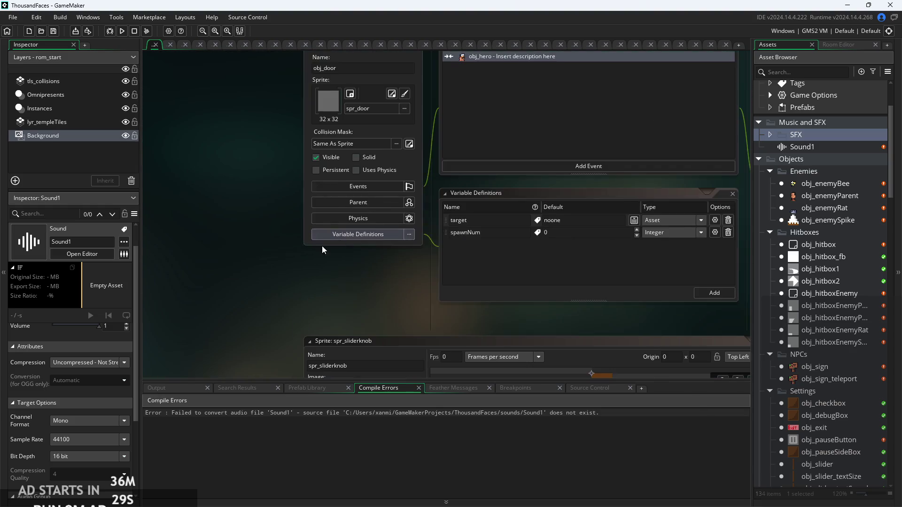
{"action": "left_click_drag", "start_coordinate": [334, 242], "coordinate": [151, 319]}
{"action": "scroll", "coordinate": [828, 211], "scroll_direction": "down", "scroll_amount": 3}
{"action": "scroll", "coordinate": [829, 212], "scroll_direction": "up", "scroll_amount": 3}
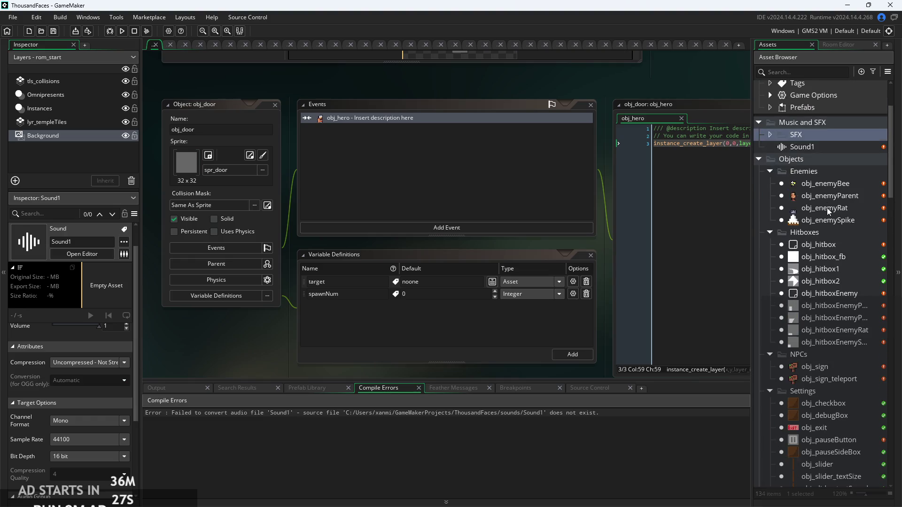
{"action": "scroll", "coordinate": [828, 211], "scroll_direction": "down", "scroll_amount": 5}
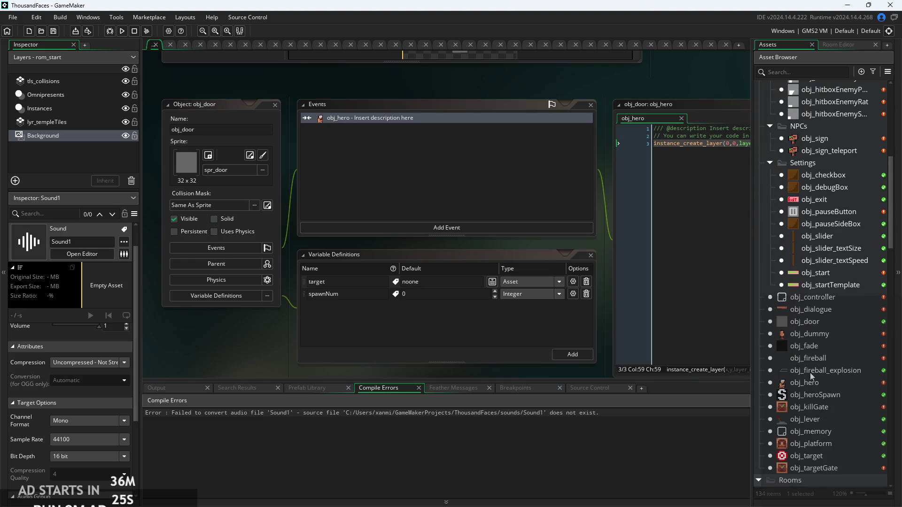
{"action": "double_click", "coordinate": [814, 384]}
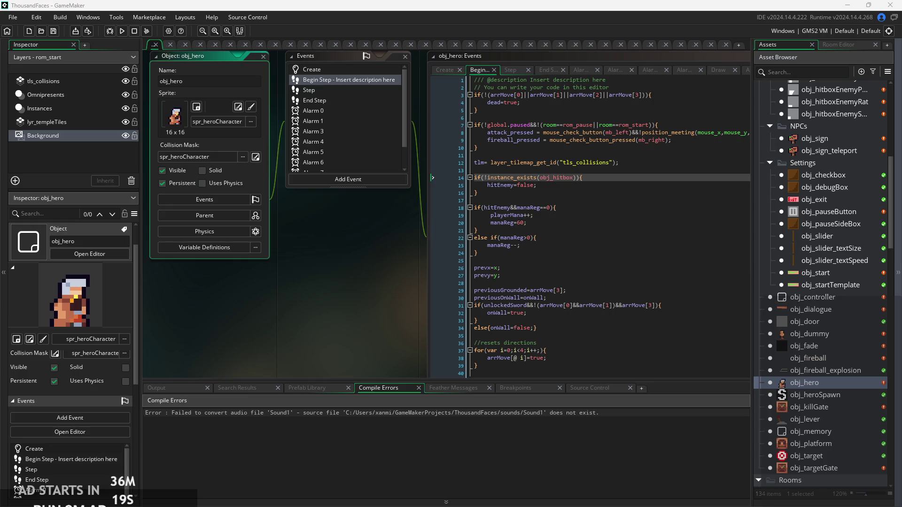
{"action": "mouse_move", "coordinate": [386, 284]}
{"action": "left_mouse_down"}
{"action": "mouse_move", "coordinate": [328, 286]}
{"action": "mouse_move", "coordinate": [401, 297]}
{"action": "left_mouse_up"}
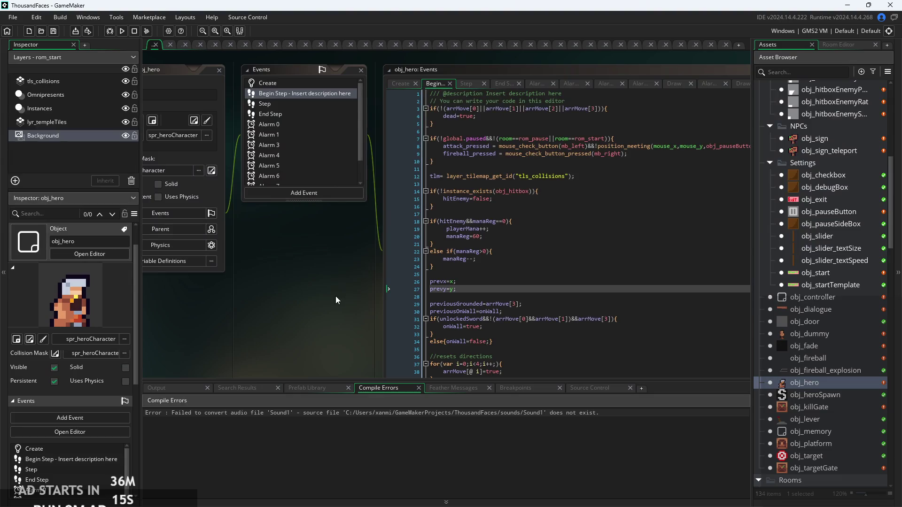
{"action": "scroll", "coordinate": [797, 411], "scroll_direction": "down", "scroll_amount": 3}
{"action": "scroll", "coordinate": [798, 411], "scroll_direction": "down", "scroll_amount": 15}
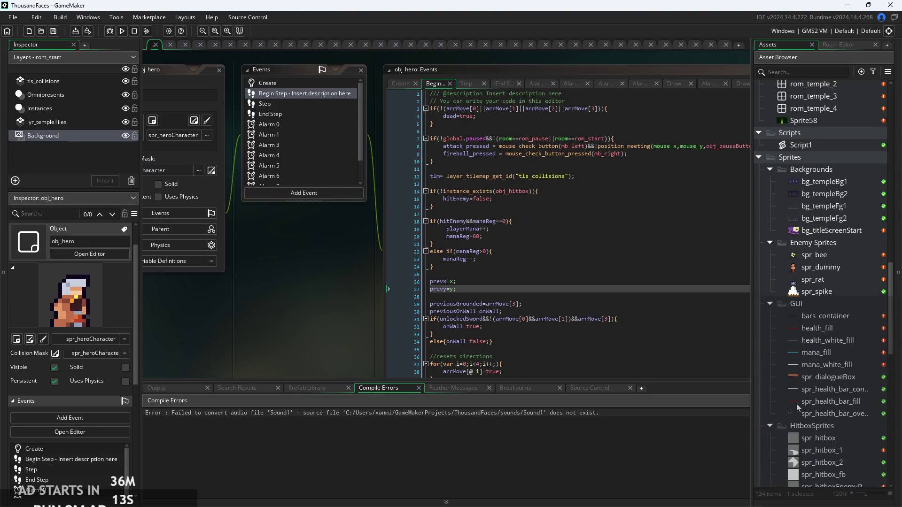
{"action": "scroll", "coordinate": [803, 356], "scroll_direction": "down", "scroll_amount": 4}
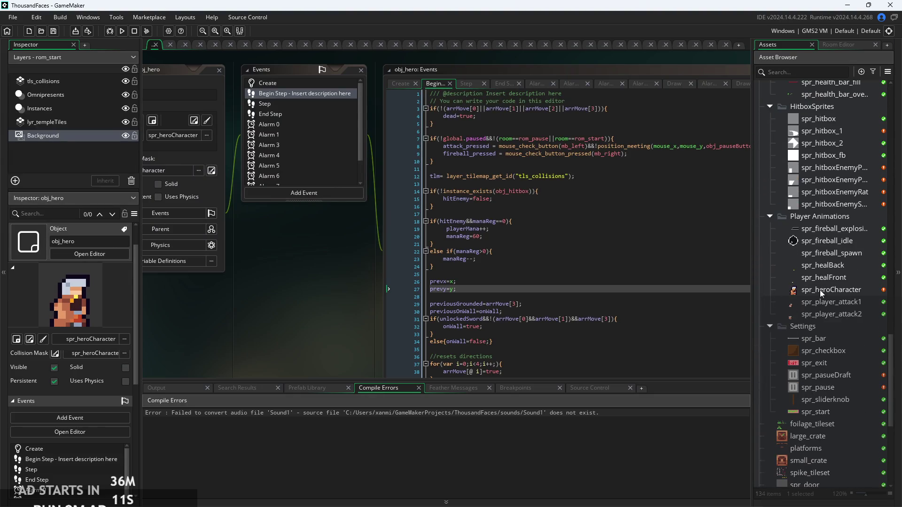
Open spr_heroCharacter, leave its Image Editor, and pick early frames on the timeline.
{"action": "double_click", "coordinate": [826, 292]}
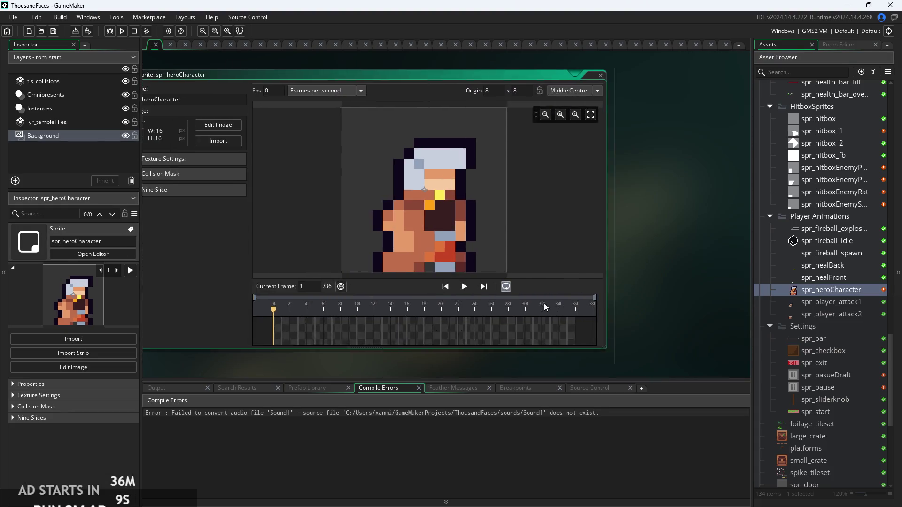
{"action": "left_click", "coordinate": [238, 125]}
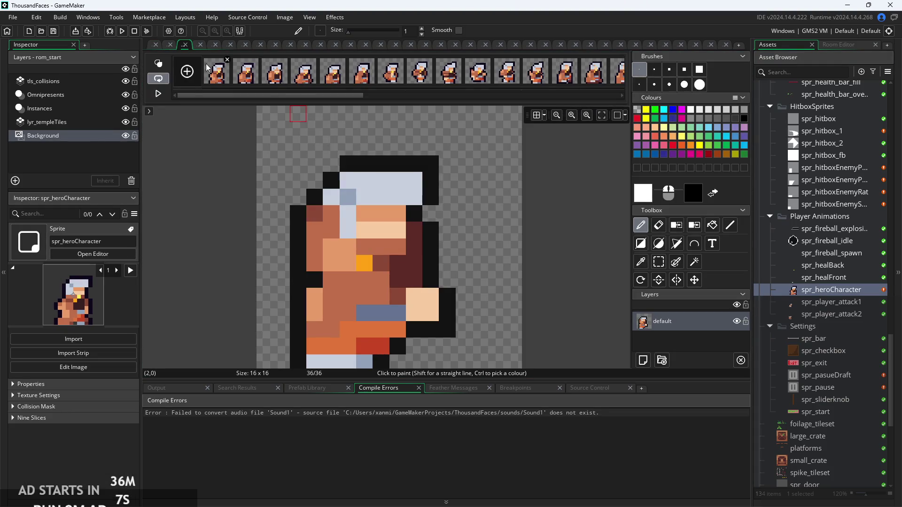
{"action": "key", "text": "Escape"}
{"action": "left_click", "coordinate": [306, 329]}
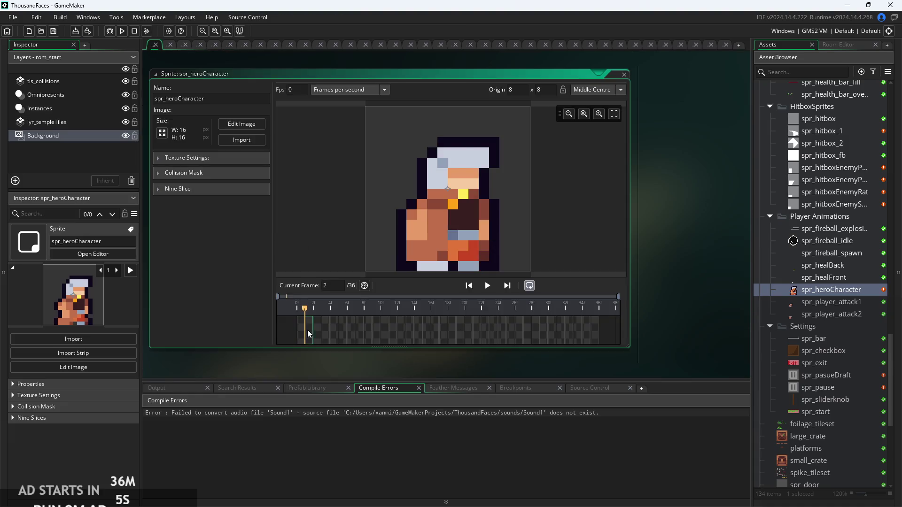
{"action": "left_click", "coordinate": [314, 329]}
{"action": "left_click", "coordinate": [327, 326]}
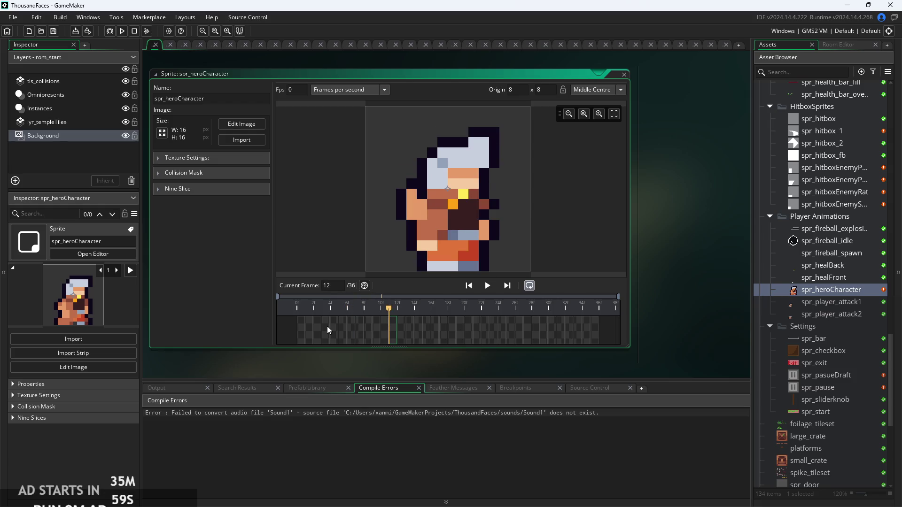
Step back and forth between frames 6 and 11 with arrow keys and the timeline.
{"action": "key", "text": "Left"}
{"action": "key", "text": "Left"}
{"action": "key", "text": "Left"}
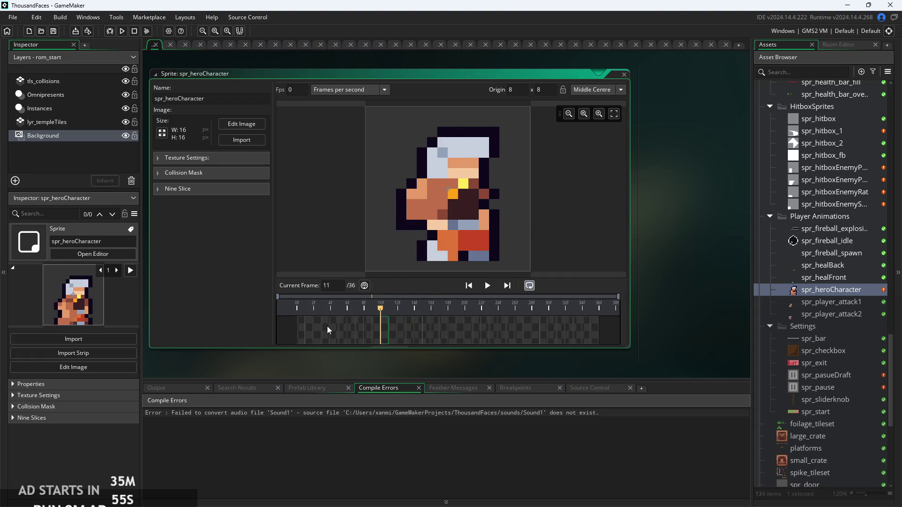
{"action": "key", "text": "Right"}
{"action": "key", "text": "Left"}
{"action": "key", "text": "Left"}
{"action": "key", "text": "Left"}
{"action": "key", "text": "Right"}
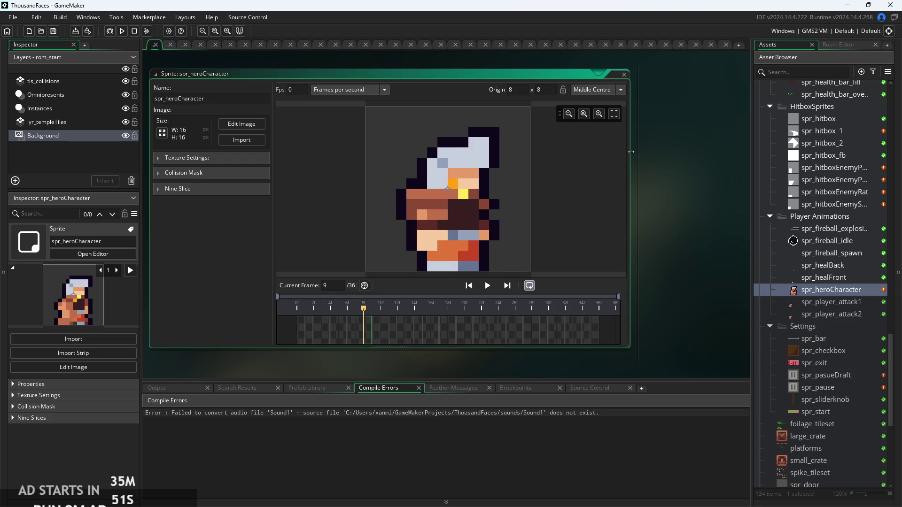
{"action": "left_click", "coordinate": [359, 331]}
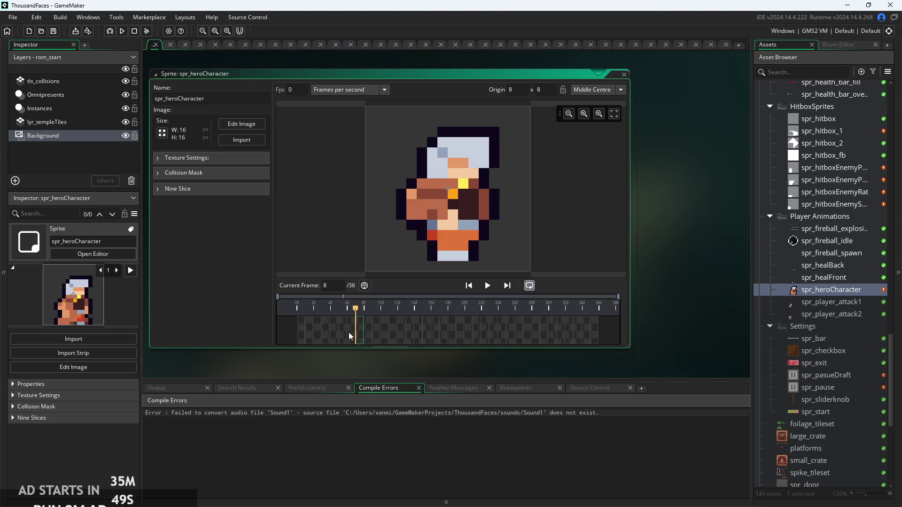
{"action": "left_click", "coordinate": [348, 332]}
{"action": "left_click", "coordinate": [341, 335]}
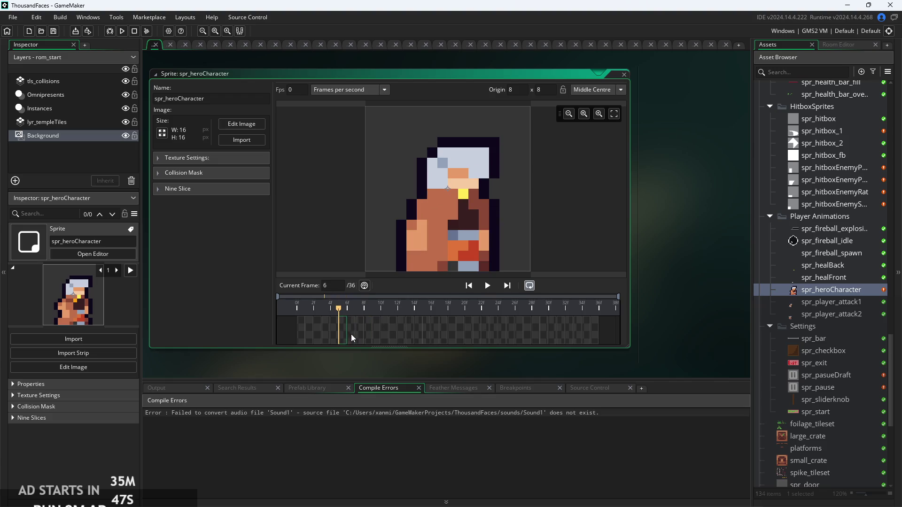
Advance through frames 9 to 12 on the timeline, rechecking an earlier frame.
{"action": "left_click", "coordinate": [351, 334]}
{"action": "left_click", "coordinate": [367, 334]}
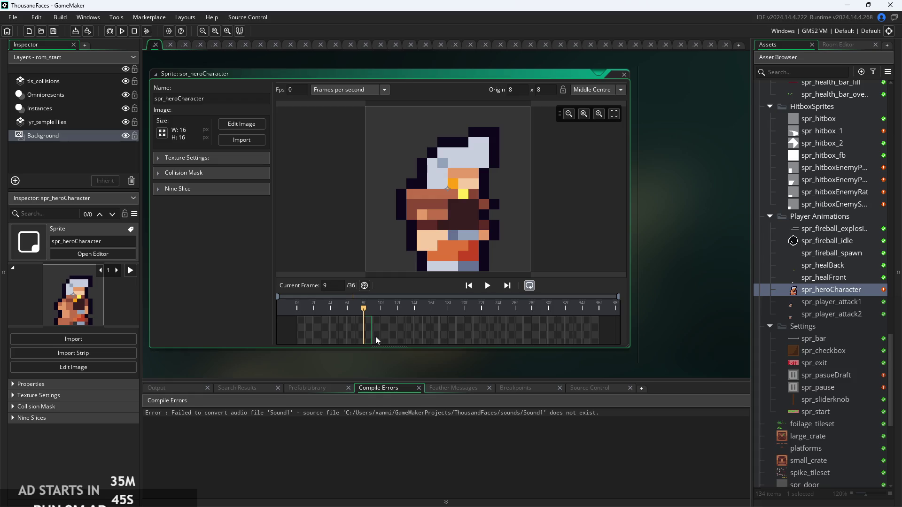
{"action": "left_click", "coordinate": [376, 336]}
{"action": "left_click", "coordinate": [385, 335]}
{"action": "left_click", "coordinate": [398, 337]}
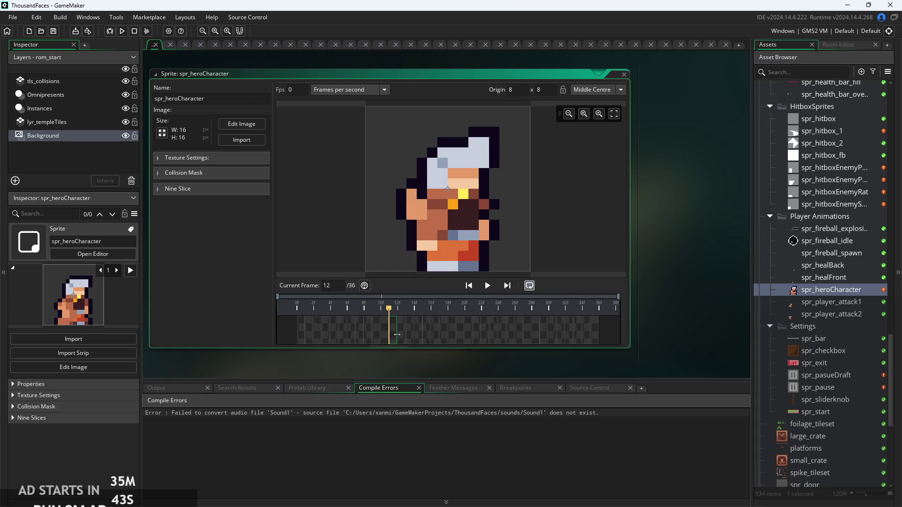
{"action": "left_click", "coordinate": [367, 341]}
{"action": "left_click", "coordinate": [399, 344]}
{"action": "scroll", "coordinate": [844, 259], "scroll_direction": "up", "scroll_amount": 9}
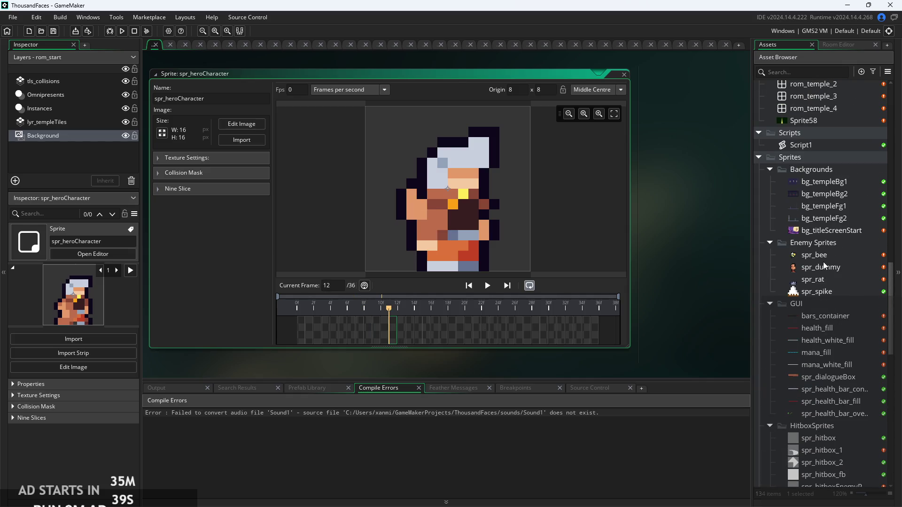
{"action": "scroll", "coordinate": [829, 273], "scroll_direction": "up", "scroll_amount": 10}
{"action": "scroll", "coordinate": [829, 276], "scroll_direction": "up", "scroll_amount": 1}
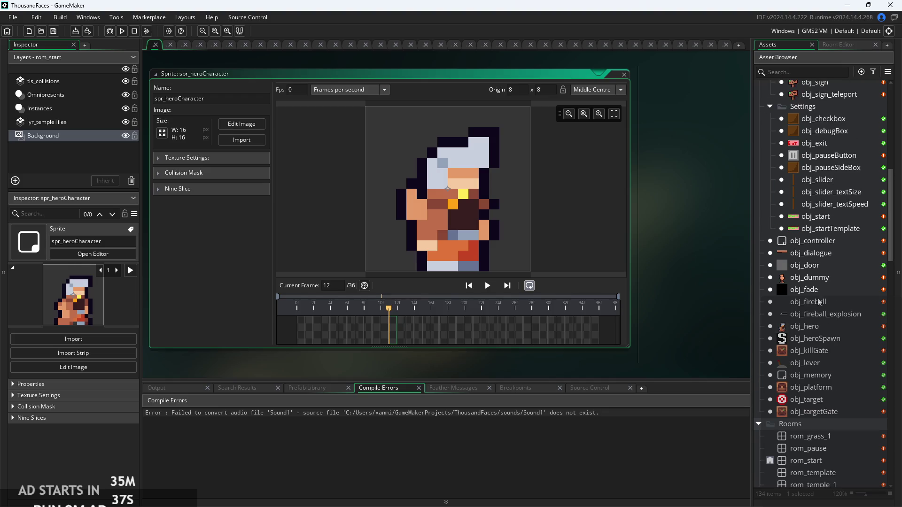
Open obj_hero and bring up its Create event code near the runStart=6 line.
{"action": "double_click", "coordinate": [804, 327]}
{"action": "left_click_drag", "start_coordinate": [409, 216], "coordinate": [289, 223]}
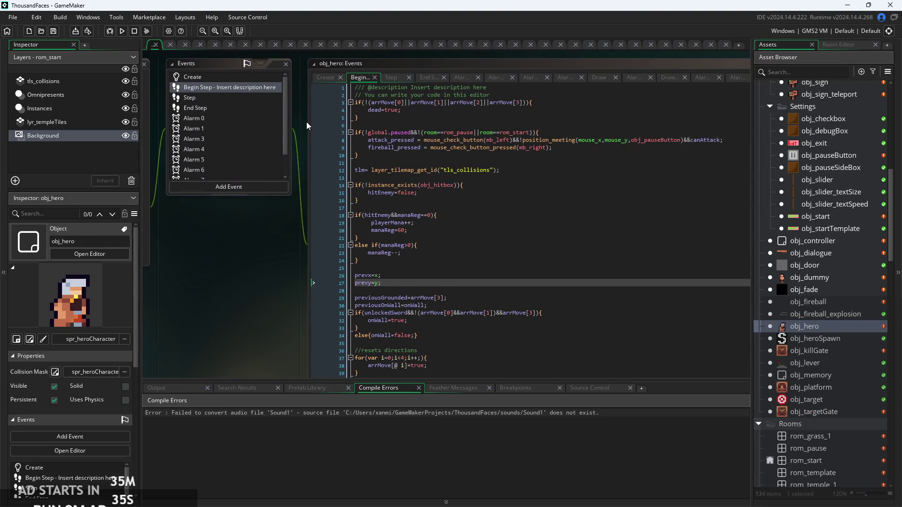
{"action": "left_click", "coordinate": [324, 77]}
{"action": "scroll", "coordinate": [314, 264], "scroll_direction": "up", "scroll_amount": 2}
{"action": "scroll", "coordinate": [430, 208], "scroll_direction": "down", "scroll_amount": 12}
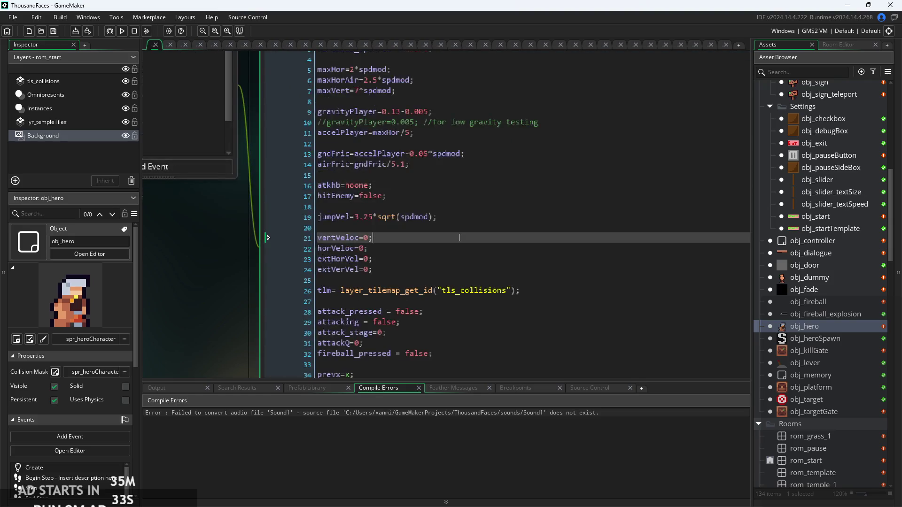
{"action": "scroll", "coordinate": [430, 183], "scroll_direction": "down", "scroll_amount": 12}
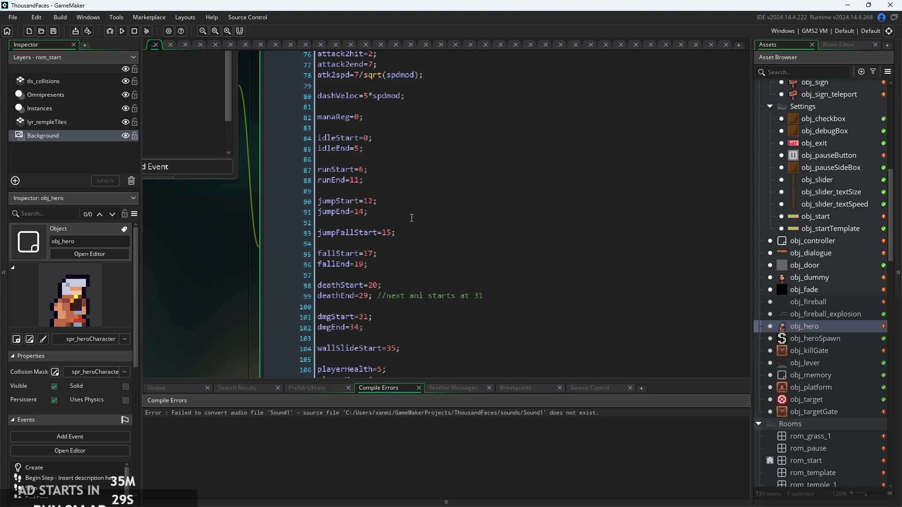
{"action": "left_click", "coordinate": [401, 172]}
{"action": "scroll", "coordinate": [401, 176], "scroll_direction": "up", "scroll_amount": 2}
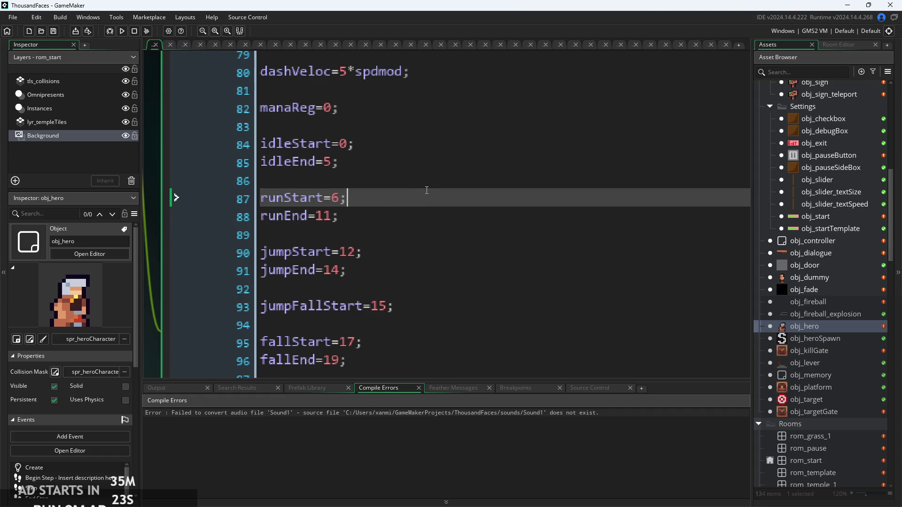
Add the line runTap=8; //and also 11 right after runEnd=11;.
{"action": "key", "text": "Down"}
{"action": "key", "text": "Return"}
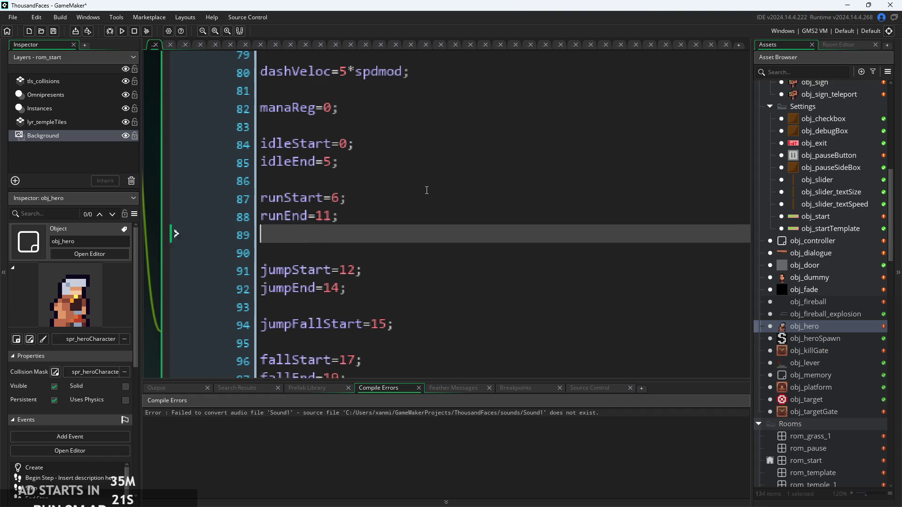
{"action": "type", "text": "runHiy"}
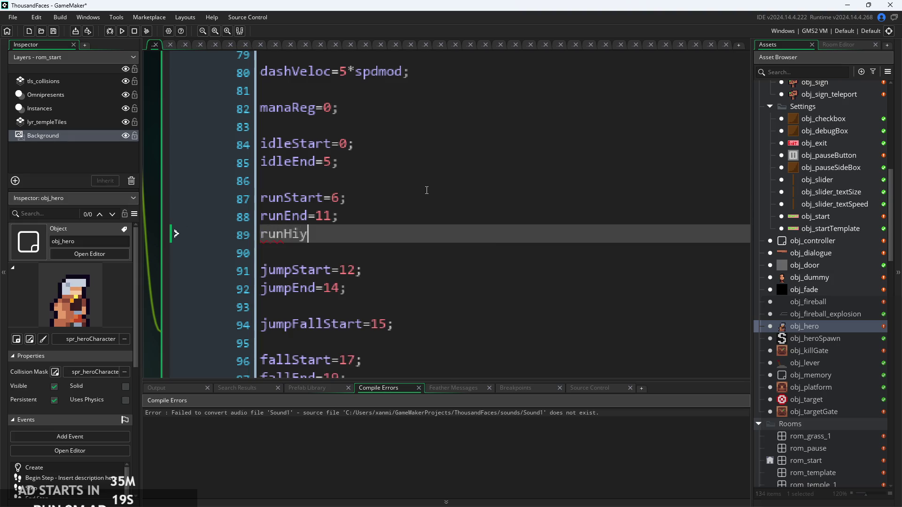
{"action": "key", "text": "BackSpace"}
{"action": "key", "text": "BackSpace"}
{"action": "type", "text": "Tap"}
{"action": "type", "text": "="}
{"action": "type", "text": "8,11"}
{"action": "type", "text": ";"}
{"action": "left_click_drag", "start_coordinate": [353, 235], "coordinate": [324, 239]}
{"action": "key", "text": "BackSpace"}
{"action": "key", "text": "End"}
{"action": "type", "text": "//and also 11"}
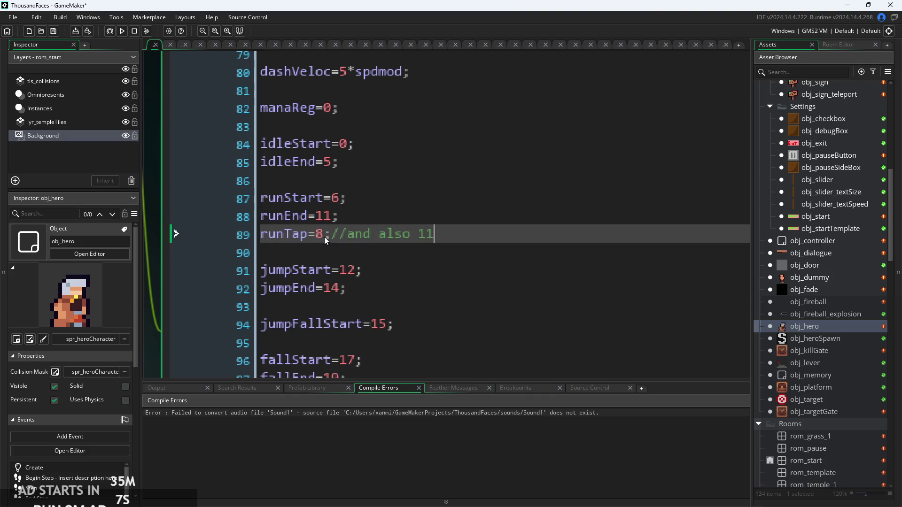
{"action": "key", "text": "Up"}
Scroll through obj_hero's Create code to recheck the new runTap line.
{"action": "scroll", "coordinate": [499, 217], "scroll_direction": "down", "scroll_amount": 1}
{"action": "scroll", "coordinate": [499, 216], "scroll_direction": "down", "scroll_amount": 3}
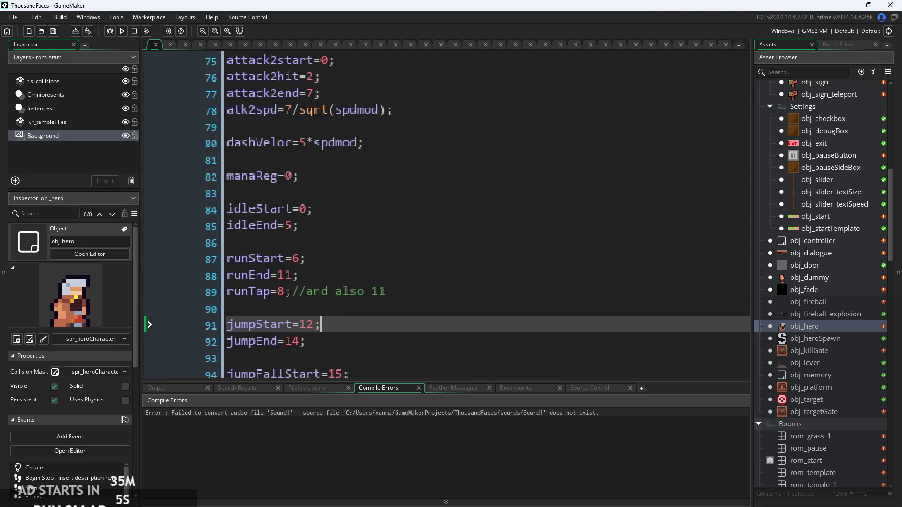
{"action": "left_click", "coordinate": [434, 260]}
{"action": "left_click", "coordinate": [449, 307]}
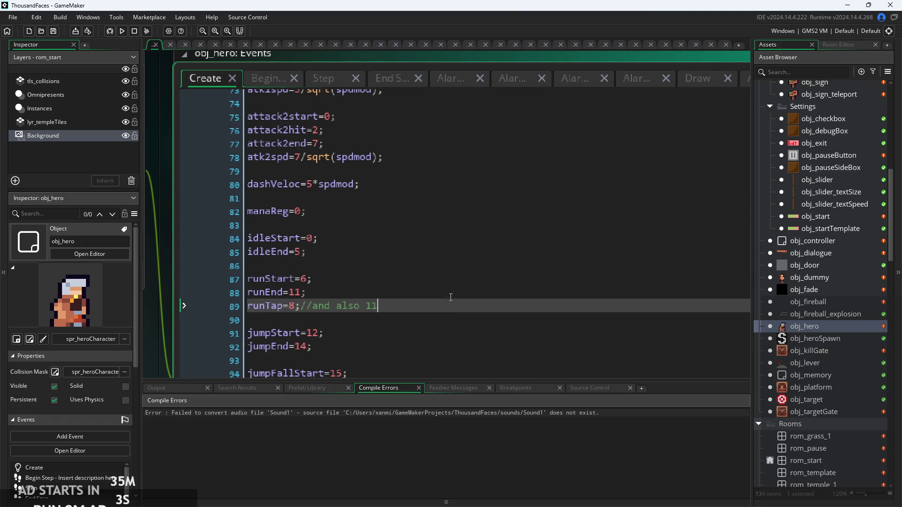
{"action": "scroll", "coordinate": [496, 266], "scroll_direction": "down", "scroll_amount": 2}
{"action": "left_click", "coordinate": [497, 266]}
{"action": "scroll", "coordinate": [427, 233], "scroll_direction": "down", "scroll_amount": 2}
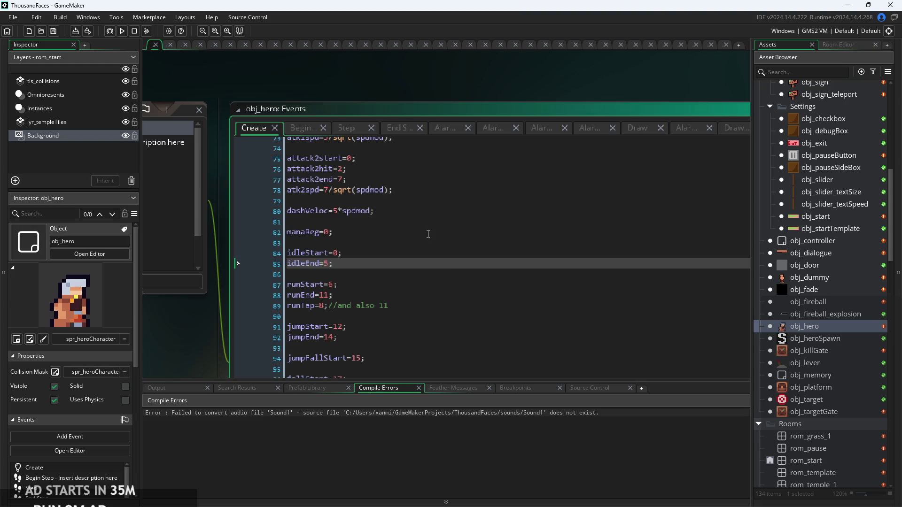
Switch from obj_hero's Step event code to its End Step event code.
{"action": "left_click", "coordinate": [338, 130]}
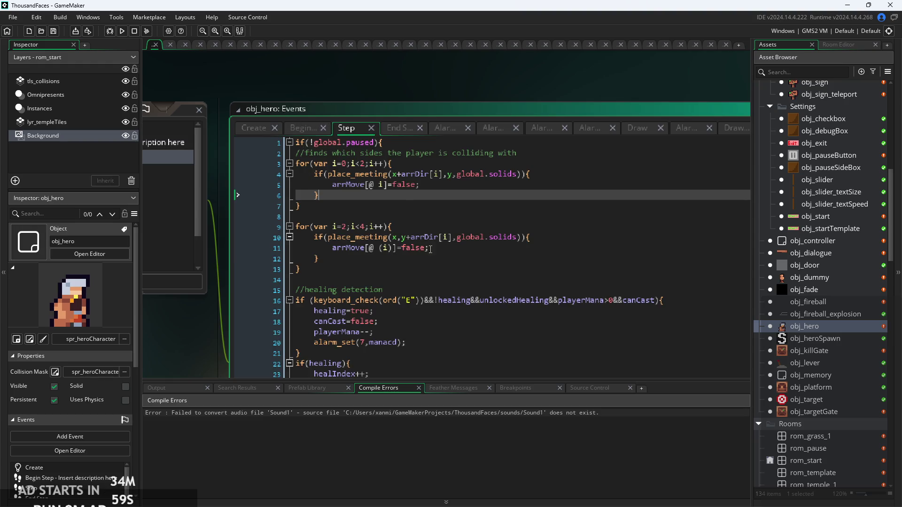
{"action": "left_click", "coordinate": [413, 215]}
{"action": "scroll", "coordinate": [478, 233], "scroll_direction": "up", "scroll_amount": 1}
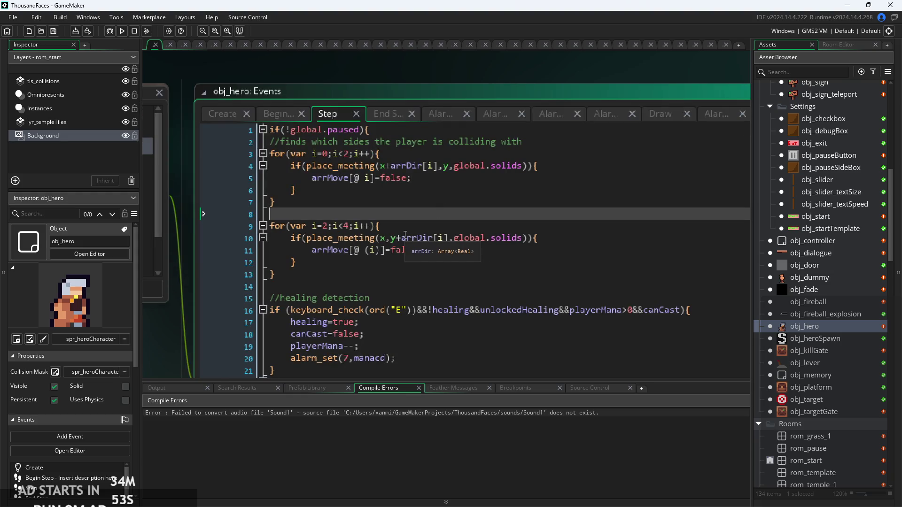
{"action": "left_click", "coordinate": [393, 116]}
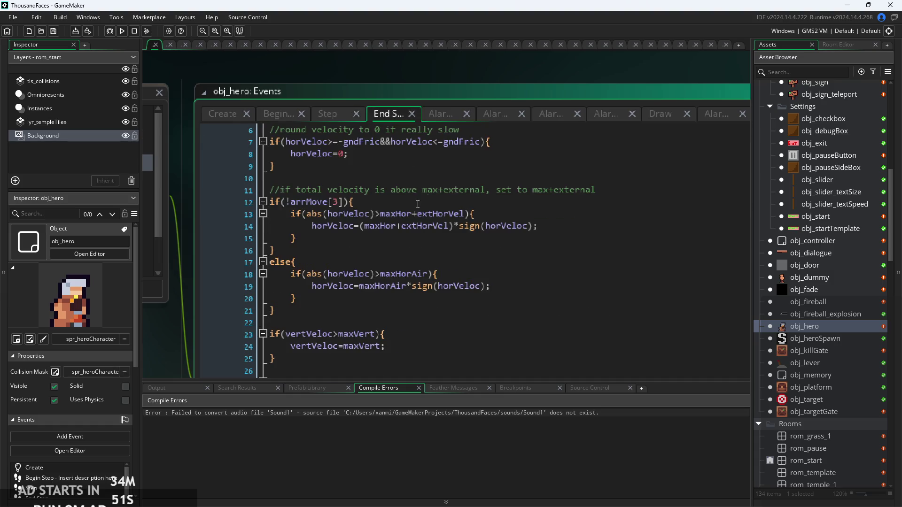
{"action": "left_click", "coordinate": [432, 118]}
{"action": "left_click", "coordinate": [378, 116]}
Scroll the End Step code to the end of the if(running) block near line 134.
{"action": "scroll", "coordinate": [399, 249], "scroll_direction": "down", "scroll_amount": 7}
{"action": "scroll", "coordinate": [399, 249], "scroll_direction": "down", "scroll_amount": 15}
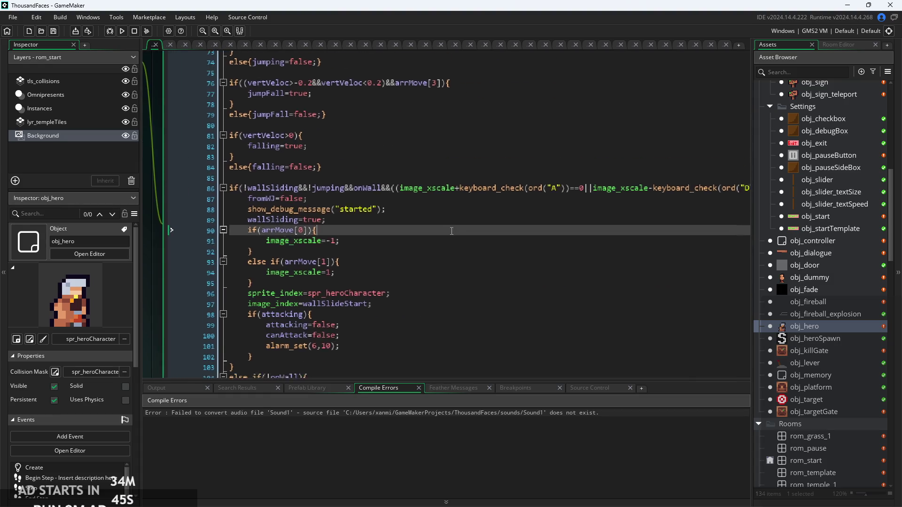
{"action": "scroll", "coordinate": [479, 244], "scroll_direction": "up", "scroll_amount": 5}
{"action": "scroll", "coordinate": [491, 296], "scroll_direction": "up", "scroll_amount": 6}
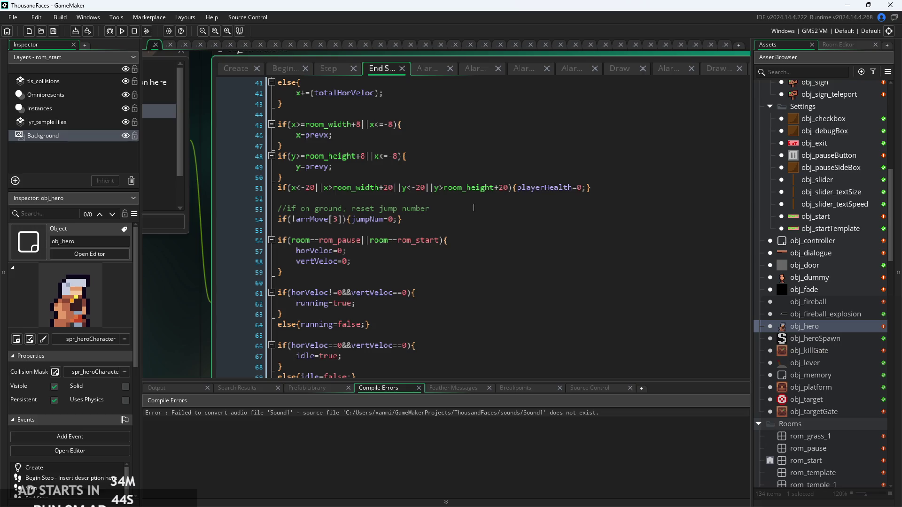
{"action": "scroll", "coordinate": [524, 202], "scroll_direction": "down", "scroll_amount": 10}
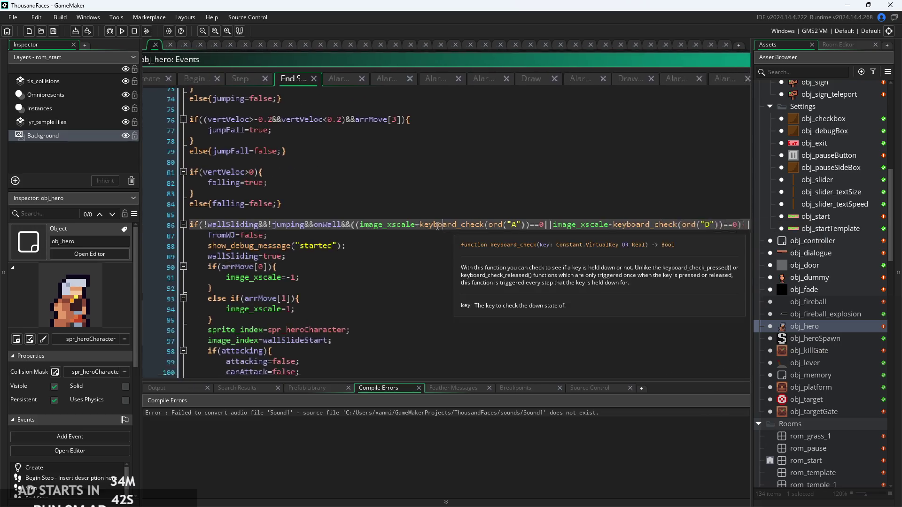
{"action": "scroll", "coordinate": [391, 257], "scroll_direction": "up", "scroll_amount": 2}
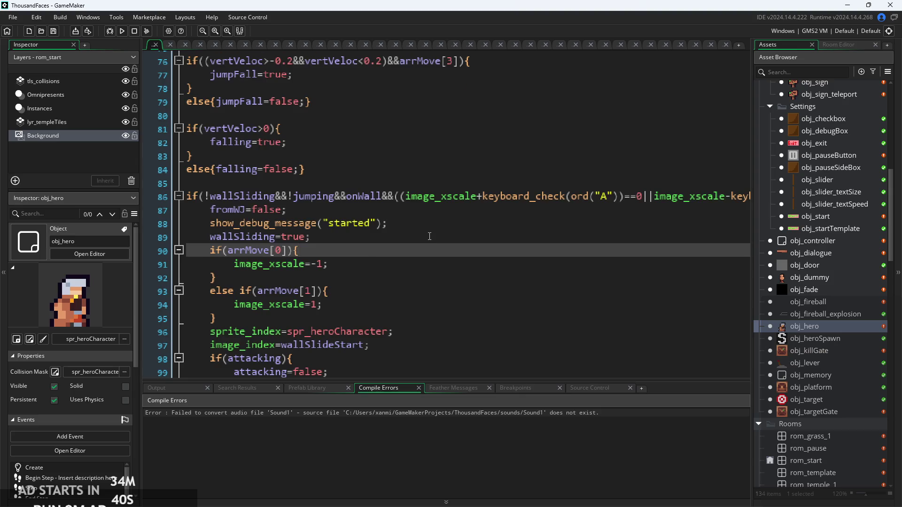
{"action": "scroll", "coordinate": [429, 236], "scroll_direction": "down", "scroll_amount": 8}
{"action": "scroll", "coordinate": [432, 220], "scroll_direction": "down", "scroll_amount": 2}
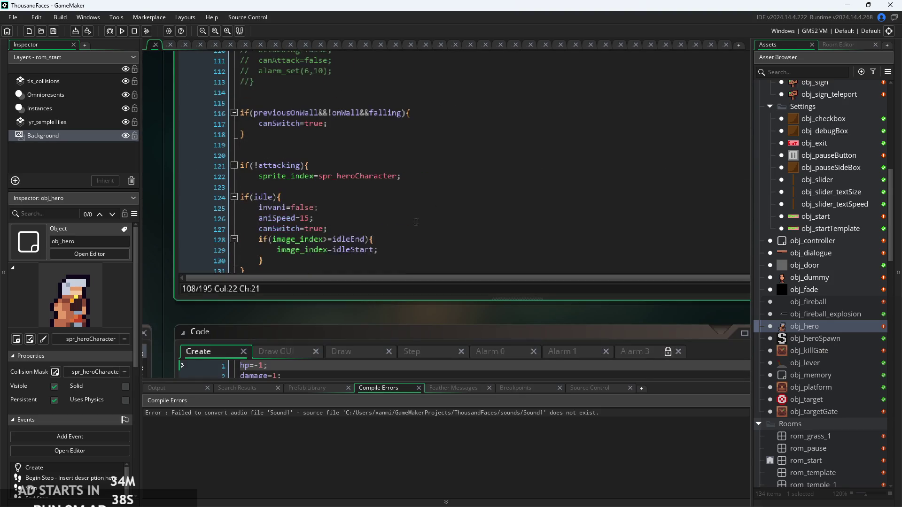
{"action": "scroll", "coordinate": [427, 197], "scroll_direction": "up", "scroll_amount": 2}
{"action": "scroll", "coordinate": [414, 179], "scroll_direction": "down", "scroll_amount": 3}
{"action": "left_click", "coordinate": [413, 146]}
{"action": "scroll", "coordinate": [413, 159], "scroll_direction": "down", "scroll_amount": 5}
{"action": "left_click", "coordinate": [405, 161]}
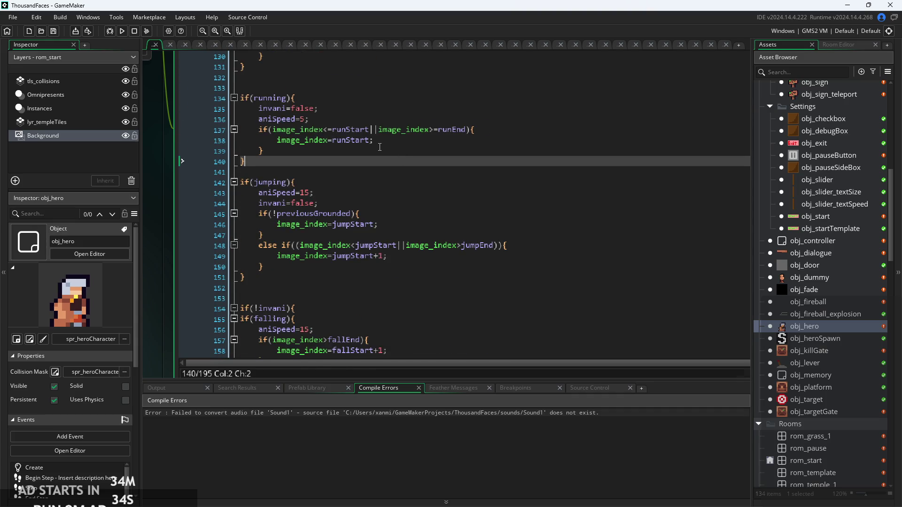
{"action": "scroll", "coordinate": [379, 147], "scroll_direction": "up", "scroll_amount": 3}
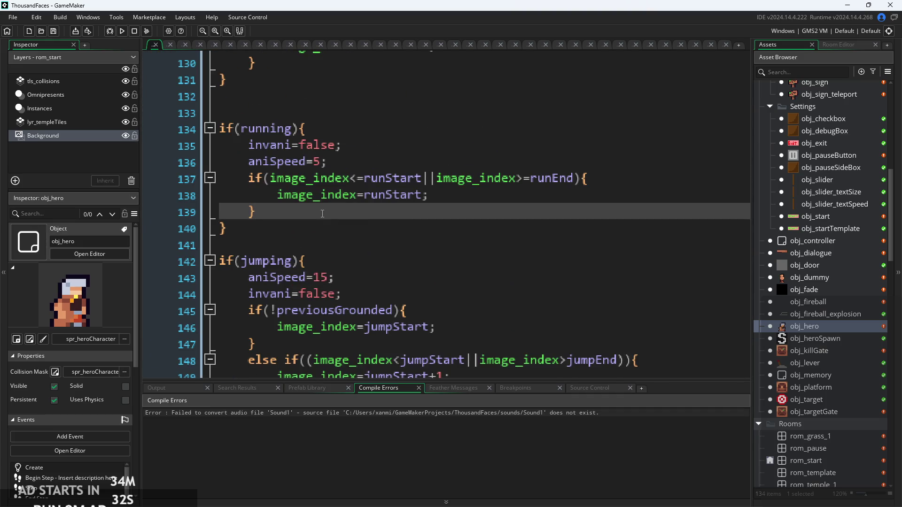
Type if(image_index==runTap||image_index==runEnd){ } on a new line below the run-loop reset.
{"action": "key", "text": "Return"}
{"action": "type", "text": "if(i"}
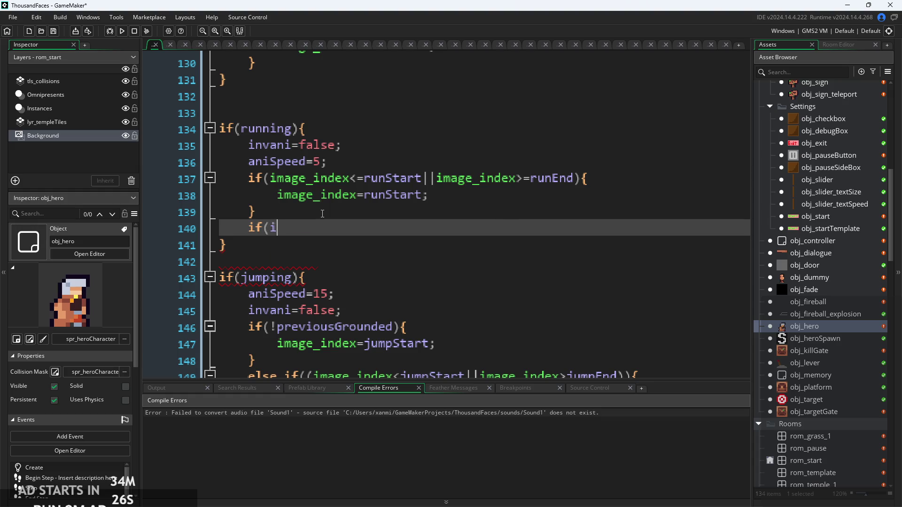
{"action": "type", "text": "mage_index="}
{"action": "type", "text": "=run"}
{"action": "key", "text": "Down"}
{"action": "key", "text": "Down"}
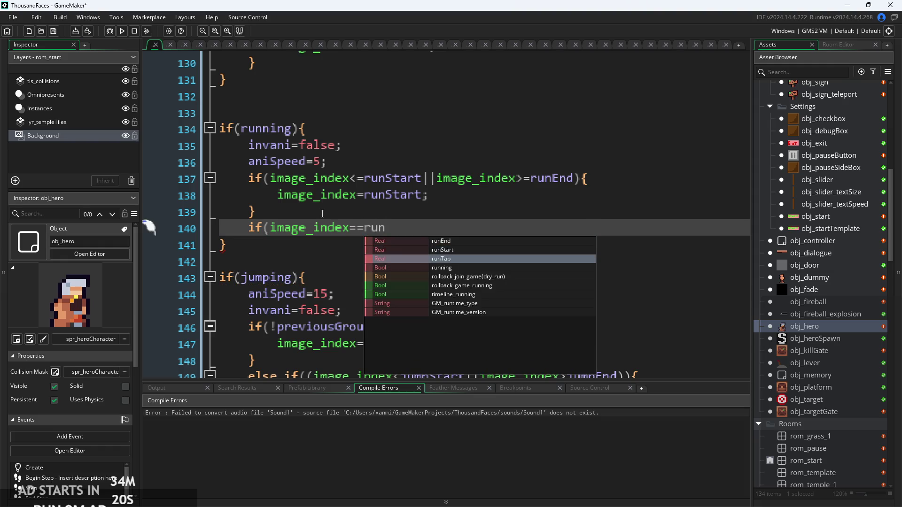
{"action": "key", "text": "Return"}
{"action": "type", "text": "||run"}
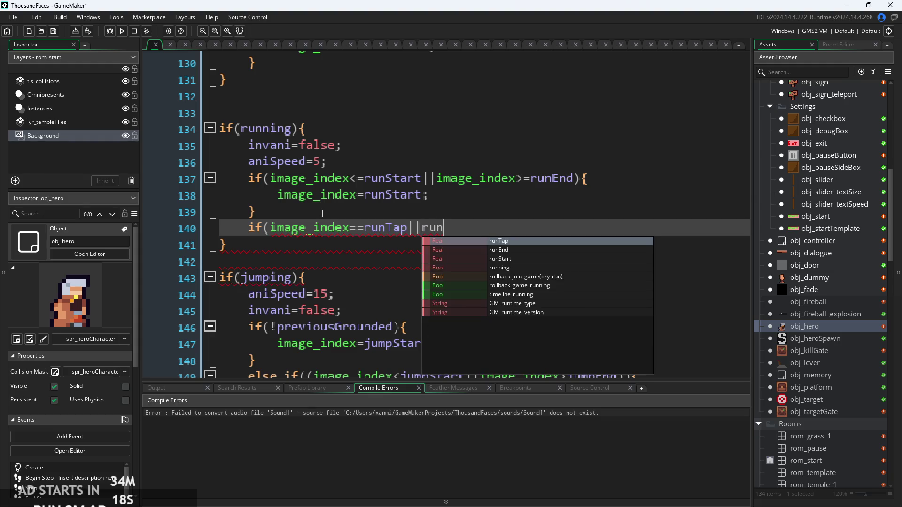
{"action": "key", "text": "Down"}
{"action": "key", "text": "Return"}
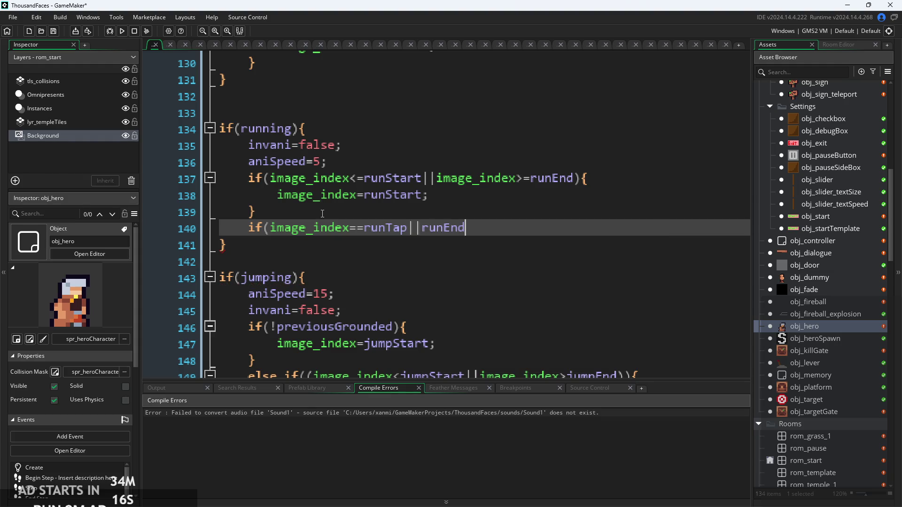
{"action": "key", "text": "Left"}
{"action": "key", "text": "Left"}
{"action": "key", "text": "Left"}
{"action": "type", "text": "image"}
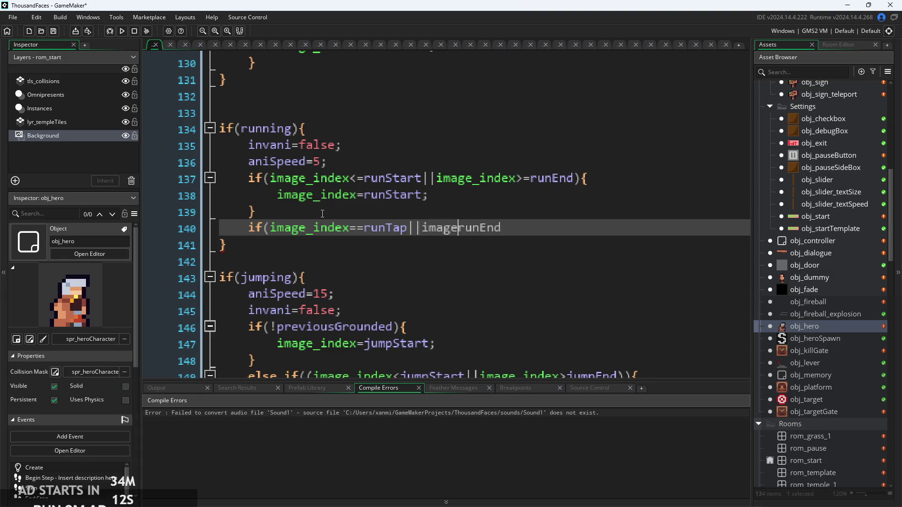
{"action": "type", "text": "_index=="}
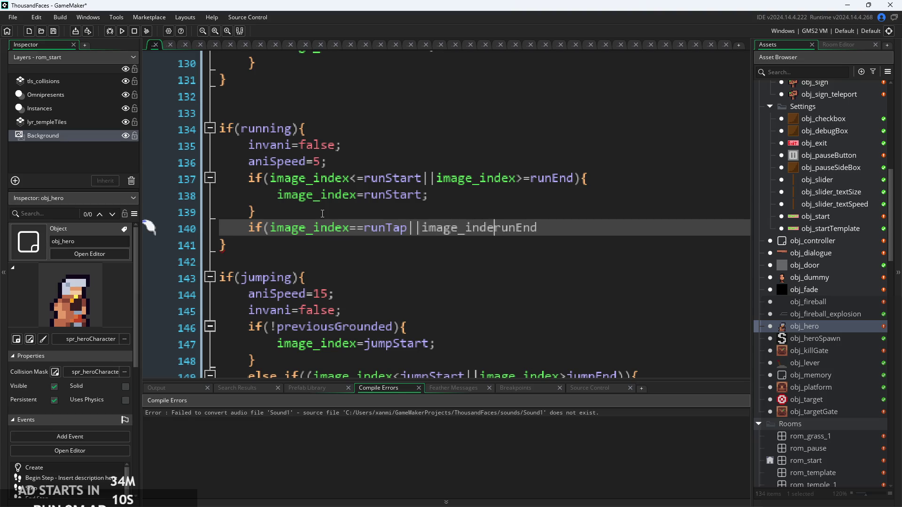
{"action": "key", "text": "Right"}
{"action": "key", "text": "Right"}
{"action": "type", "text": "){"}
{"action": "key", "text": "Return"}
{"action": "key", "text": "Return"}
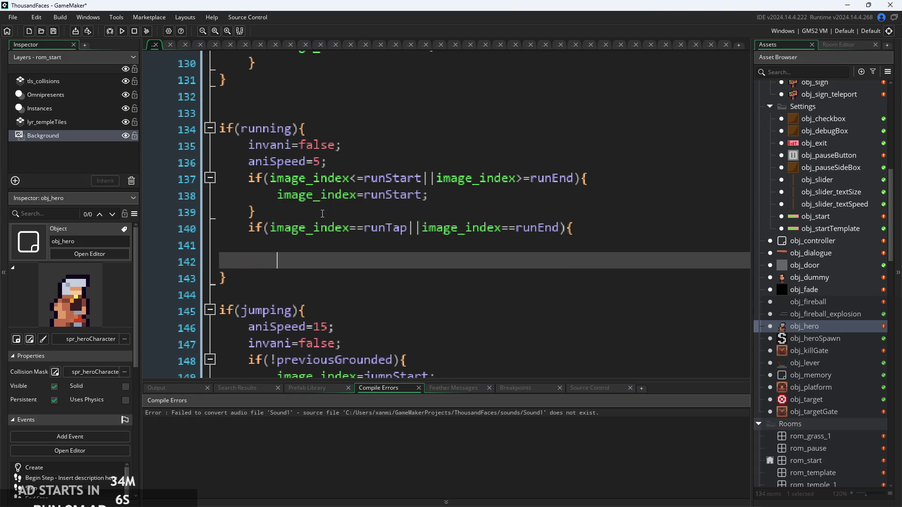
{"action": "key", "text": "Up"}
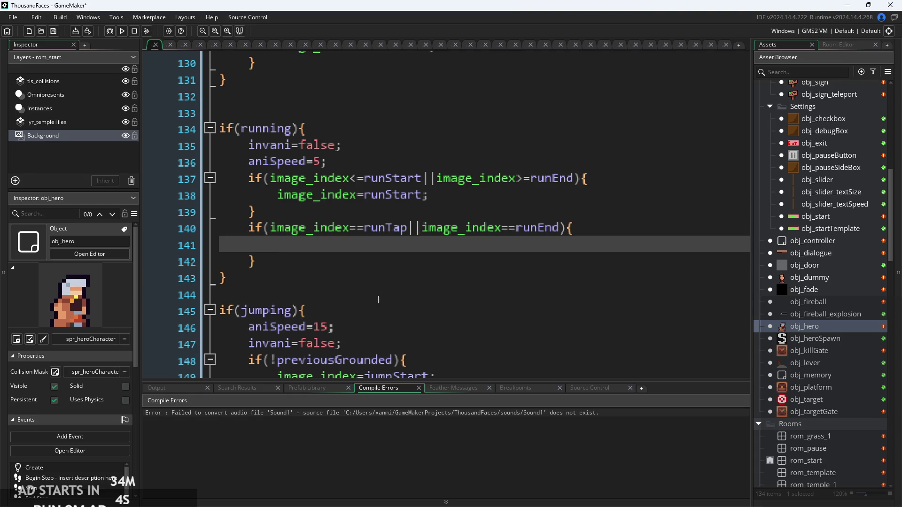
Move the new check block up under aniSpeed=5, above the range check.
{"action": "key", "text": "Down"}
{"action": "key", "text": "End"}
{"action": "key", "text": "shift+Up"}
{"action": "key", "text": "shift+Up"}
{"action": "key", "text": "shift+Home"}
{"action": "key", "text": "ctrl+c"}
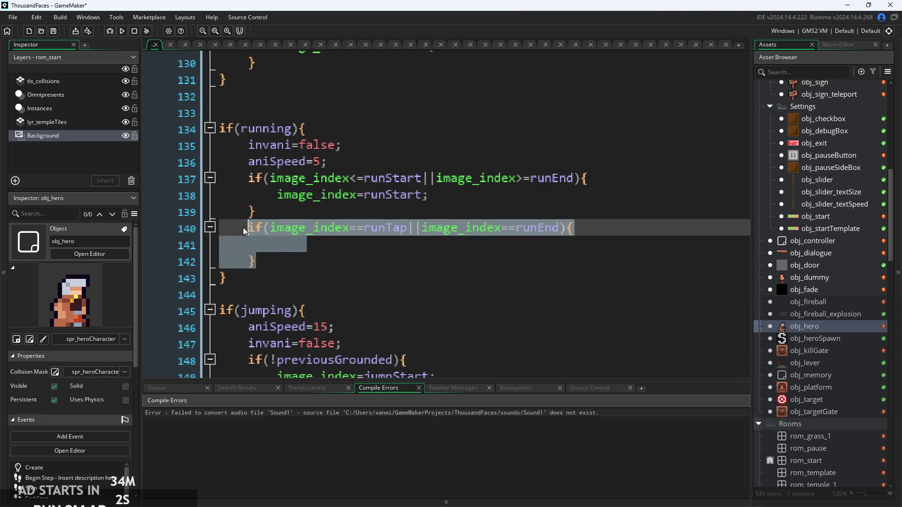
{"action": "key", "text": "BackSpace"}
{"action": "left_click", "coordinate": [371, 162]}
{"action": "key", "text": "Return"}
{"action": "key", "text": "ctrl+v"}
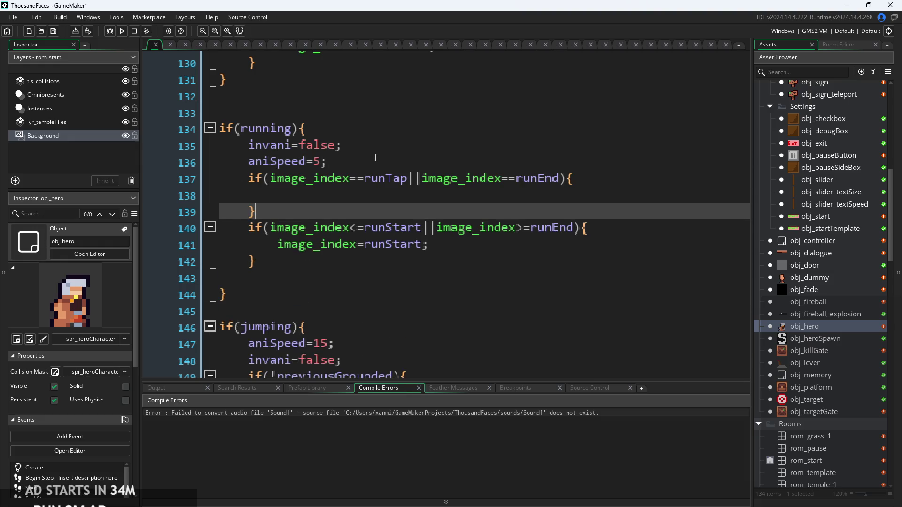
{"action": "key", "text": "Down"}
{"action": "key", "text": "Down"}
{"action": "key", "text": "Down"}
{"action": "key", "text": "BackSpace"}
{"action": "key", "text": "BackSpace"}
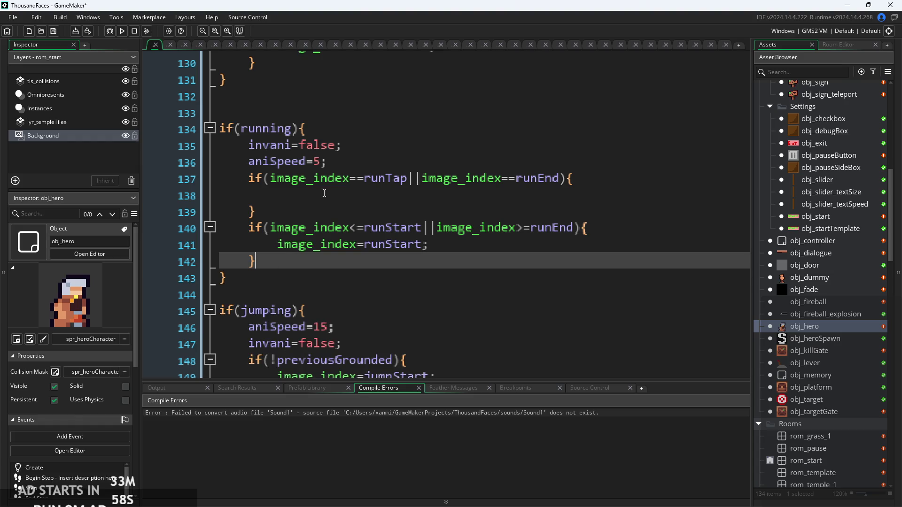
Wrap the runTap/runEnd condition in parentheses and add && after if(.
{"action": "left_click", "coordinate": [335, 178]}
{"action": "left_click", "coordinate": [271, 180]}
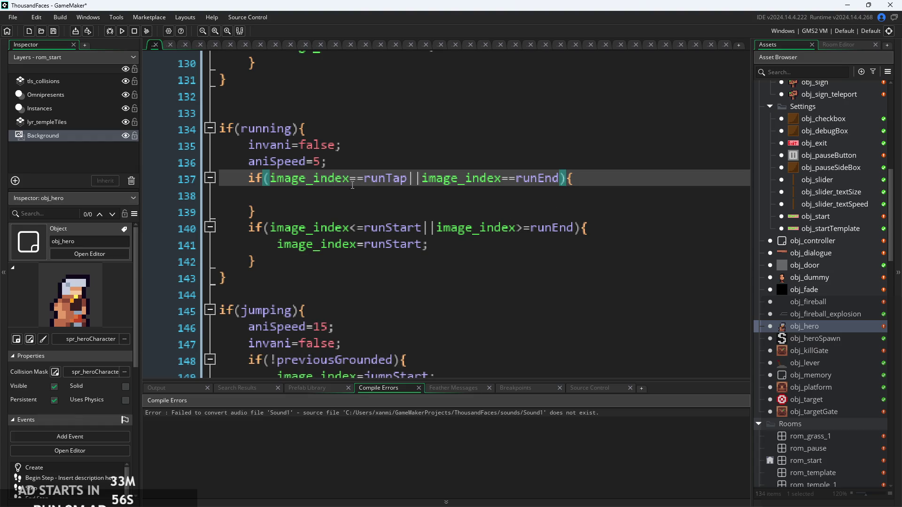
{"action": "type", "text": "!"}
{"action": "key", "text": "BackSpace"}
{"action": "type", "text": "("}
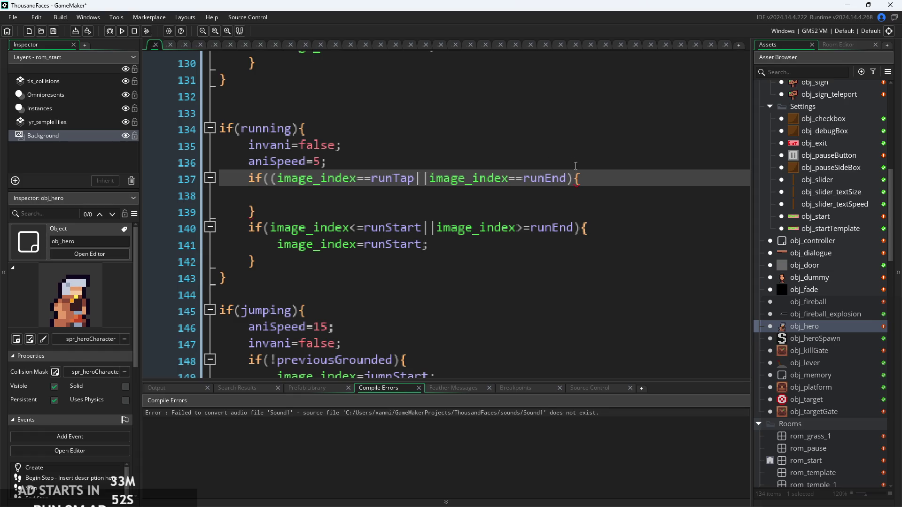
{"action": "left_click", "coordinate": [566, 180]}
{"action": "type", "text": ")"}
{"action": "left_click", "coordinate": [276, 179]}
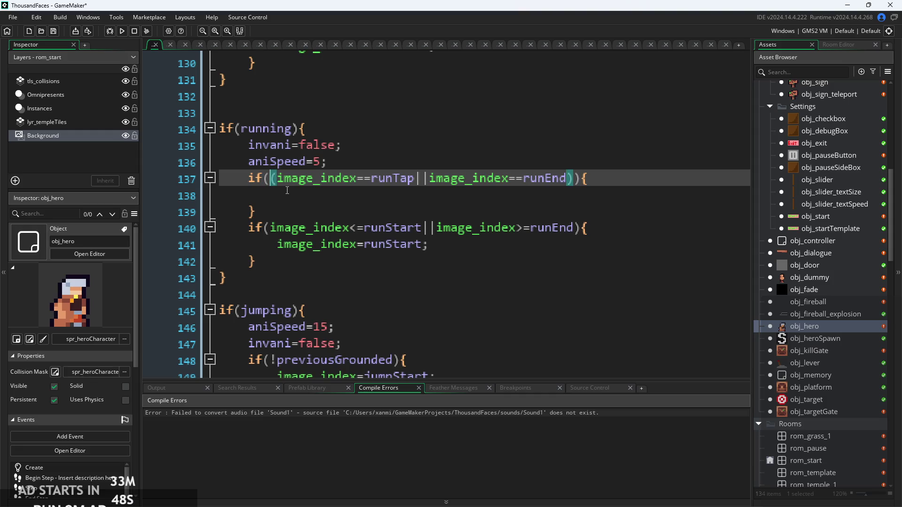
{"action": "type", "text": "&&"}
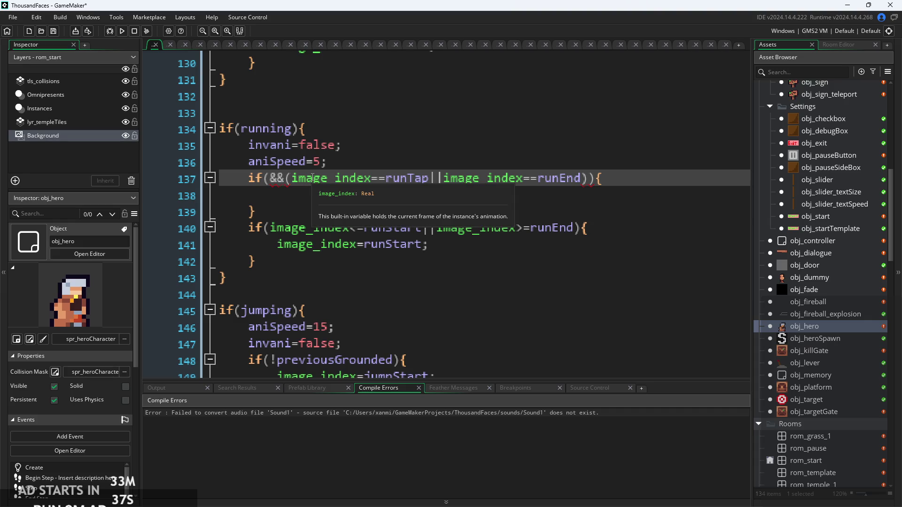
{"action": "left_click", "coordinate": [343, 145]}
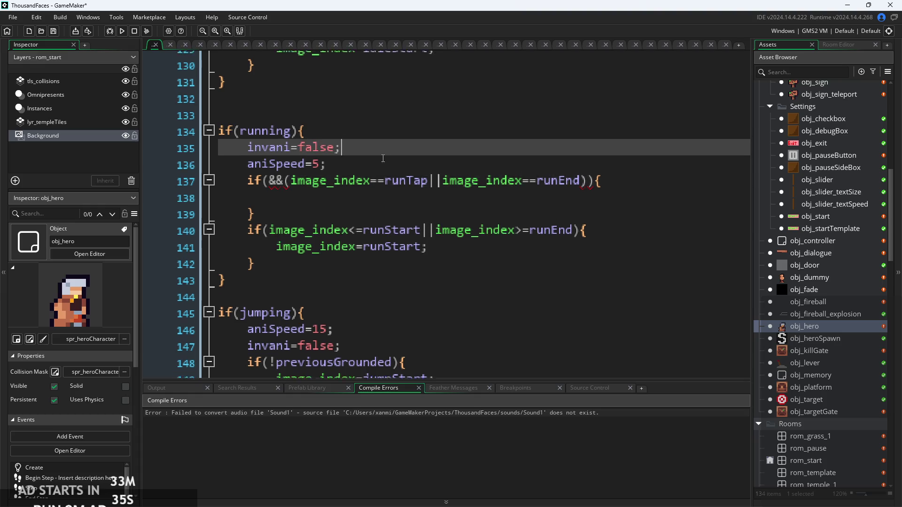
Delete the stray && after if( on line 137.
{"action": "scroll", "coordinate": [254, 244], "scroll_direction": "up", "scroll_amount": 2}
{"action": "scroll", "coordinate": [253, 252], "scroll_direction": "up", "scroll_amount": 1, "text": "ctrl"}
{"action": "double_click", "coordinate": [256, 246]}
{"action": "key", "text": "BackSpace"}
{"action": "key", "text": "Escape"}
{"action": "left_click", "coordinate": [515, 269]}
Choose Add Existing from the SFX folder's context menu in the Asset Browser.
{"action": "scroll", "coordinate": [853, 235], "scroll_direction": "up", "scroll_amount": 10}
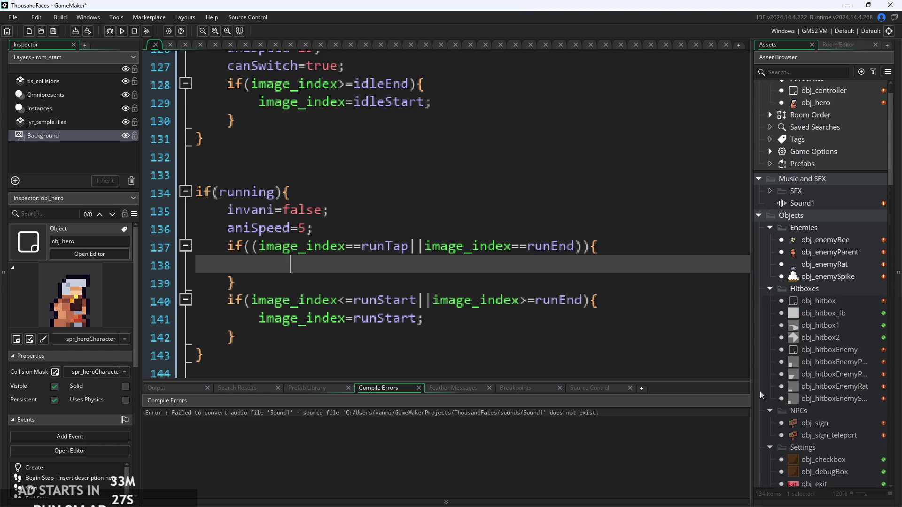
{"action": "scroll", "coordinate": [822, 282], "scroll_direction": "up", "scroll_amount": 1}
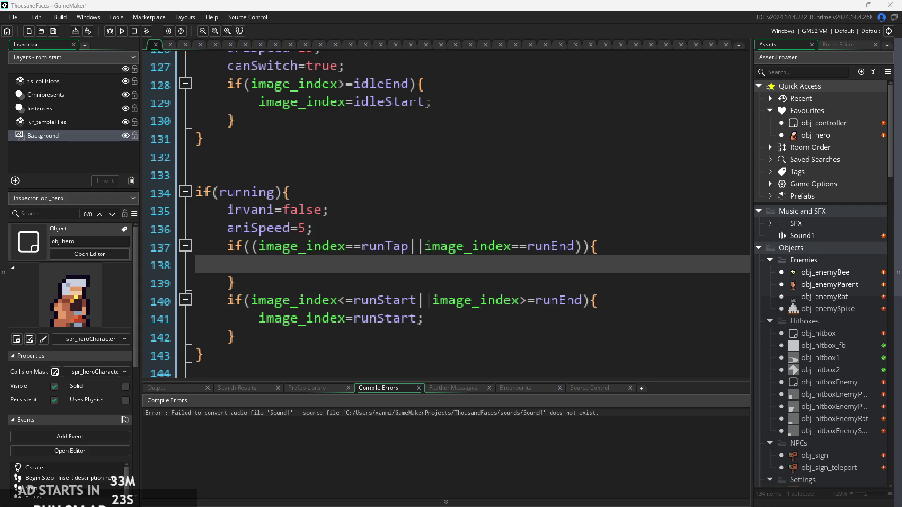
{"action": "right_click", "coordinate": [817, 223]}
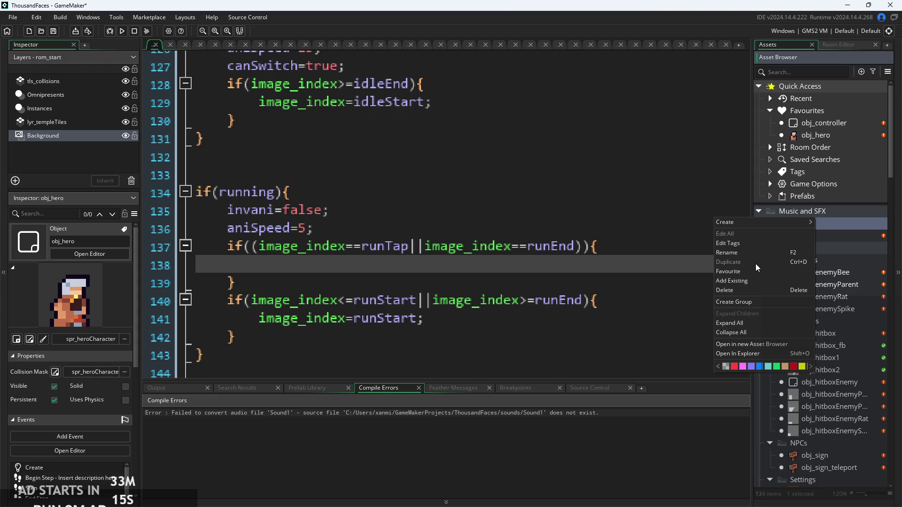
{"action": "left_click", "coordinate": [843, 228]}
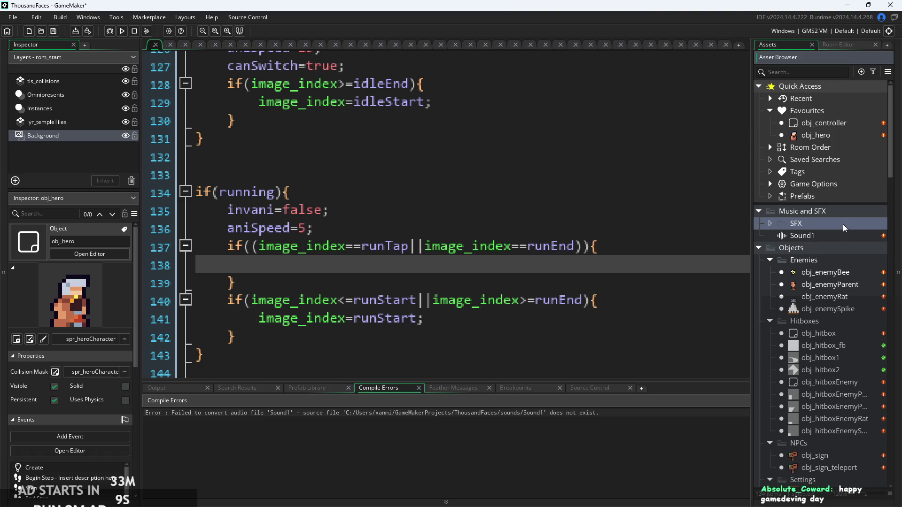
{"action": "scroll", "coordinate": [582, 260], "scroll_direction": "down", "scroll_amount": 4, "text": "ctrl"}
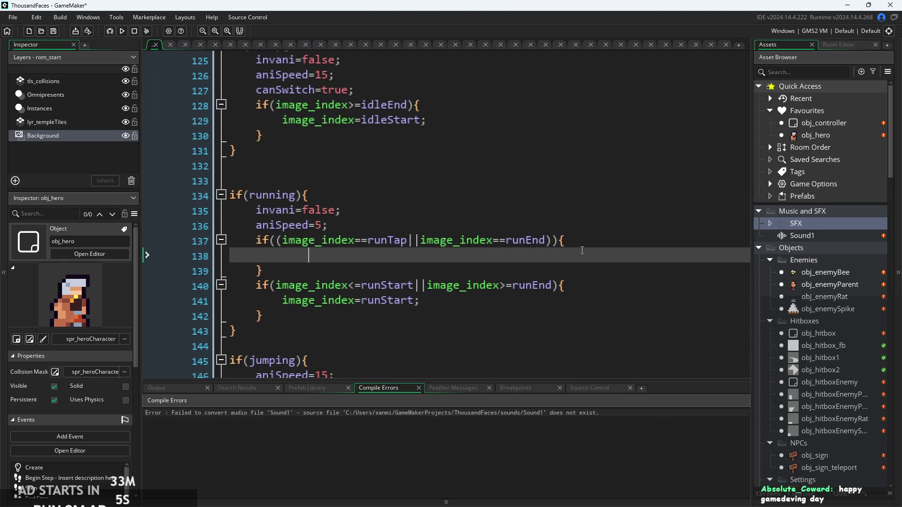
{"action": "left_click", "coordinate": [822, 227]}
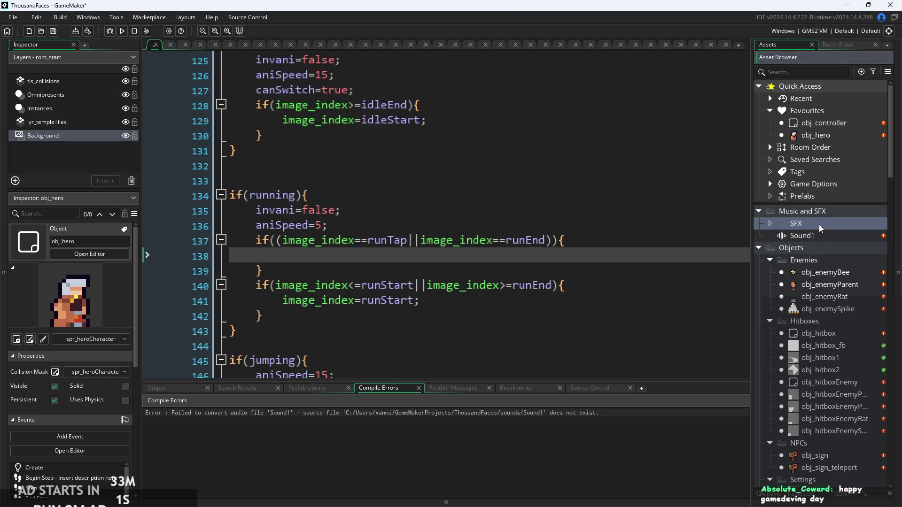
{"action": "right_click", "coordinate": [820, 228]}
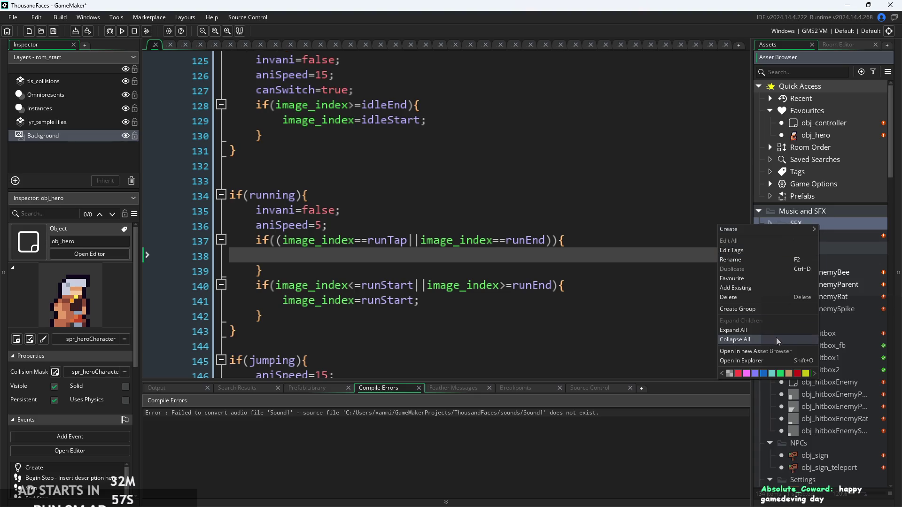
{"action": "left_click", "coordinate": [778, 360]}
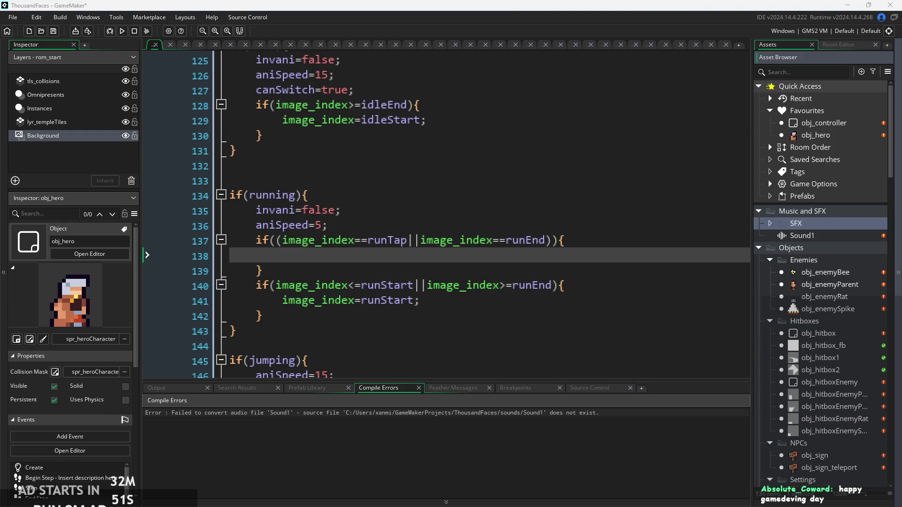
{"action": "right_click", "coordinate": [823, 226]}
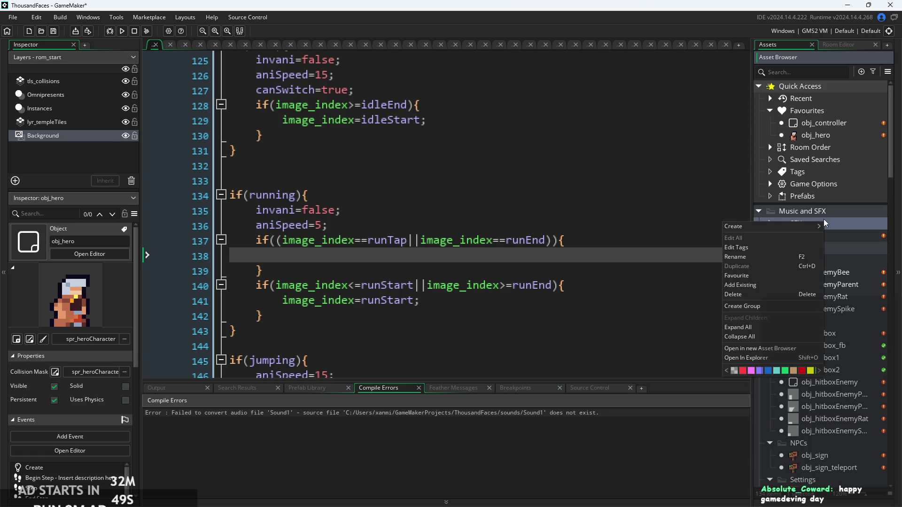
{"action": "left_click", "coordinate": [844, 246]}
{"action": "right_click", "coordinate": [845, 245]}
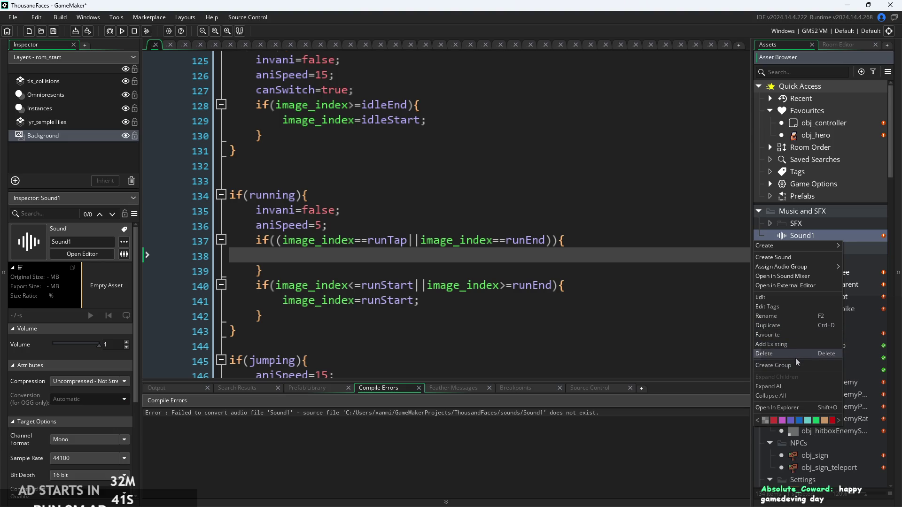
{"action": "right_click", "coordinate": [856, 225]}
{"action": "left_click", "coordinate": [804, 292]}
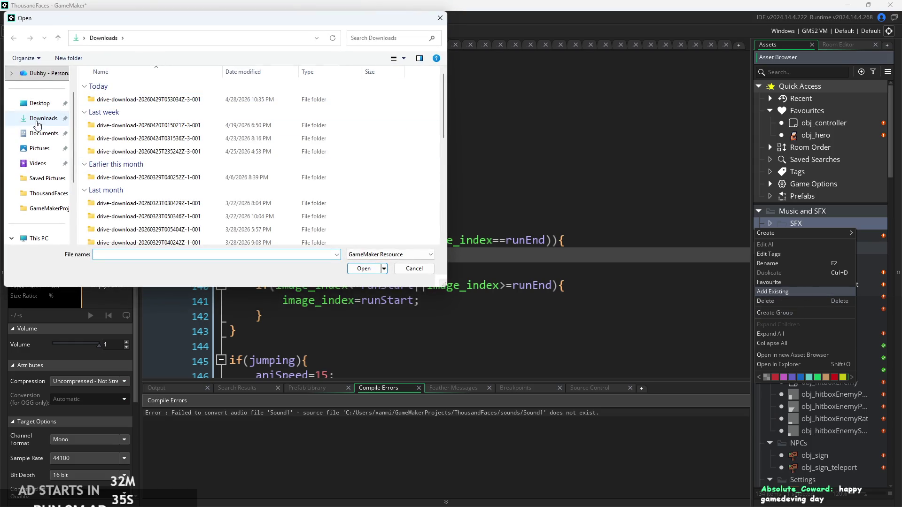
{"action": "left_click", "coordinate": [44, 118]}
{"action": "left_click", "coordinate": [144, 100]}
{"action": "double_click", "coordinate": [145, 100]}
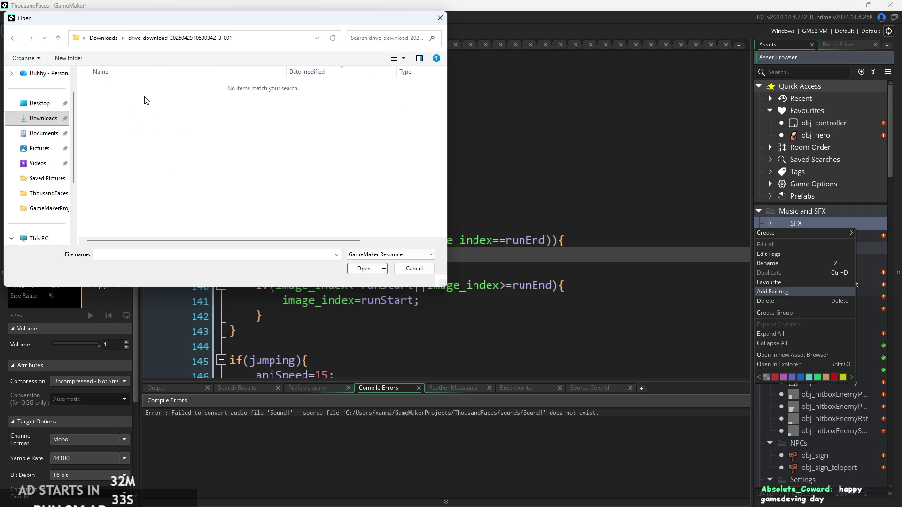
{"action": "left_click", "coordinate": [440, 18]}
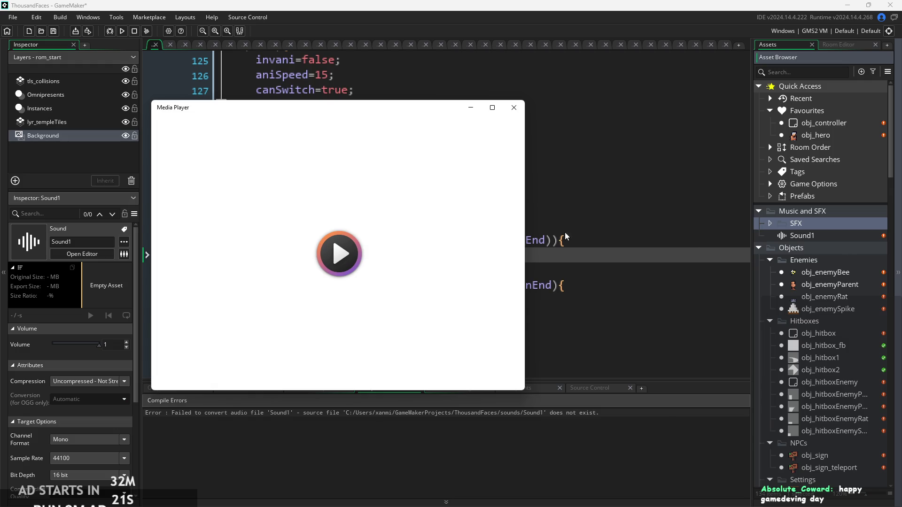
{"action": "left_click", "coordinate": [514, 107]}
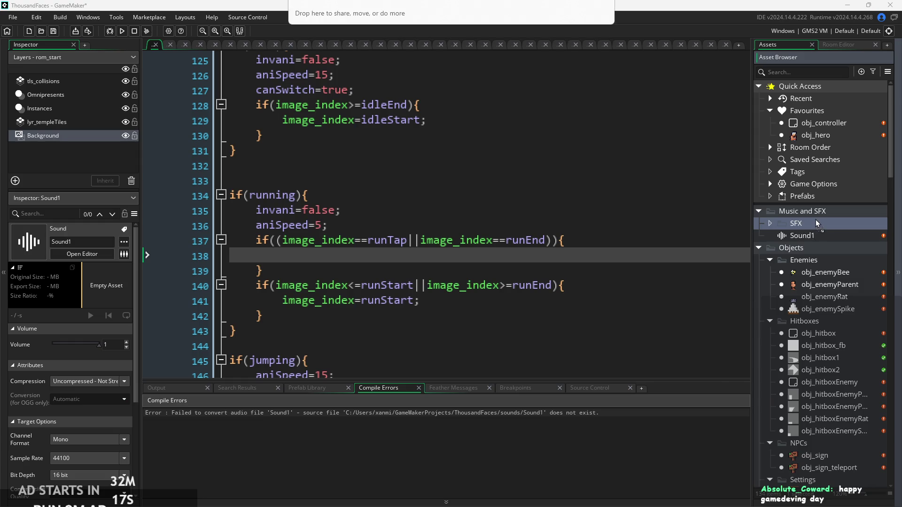
Open Walking__Indoors_ from the SFX folder in its sound editor.
{"action": "left_click_drag", "start_coordinate": [817, 223], "coordinate": [817, 224]}
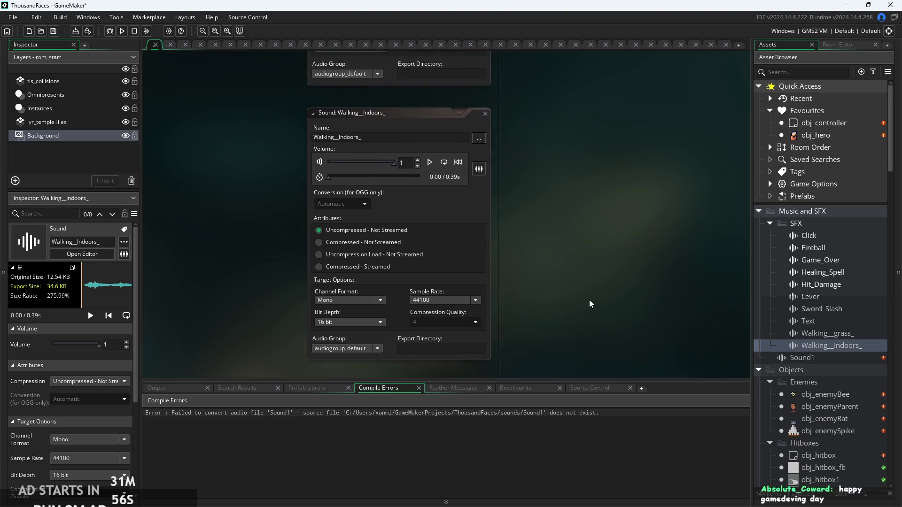
Play the Walking__Indoors_ preview and recentre the sound editor.
{"action": "scroll", "coordinate": [226, 201], "scroll_direction": "up", "scroll_amount": 2, "text": "ctrl"}
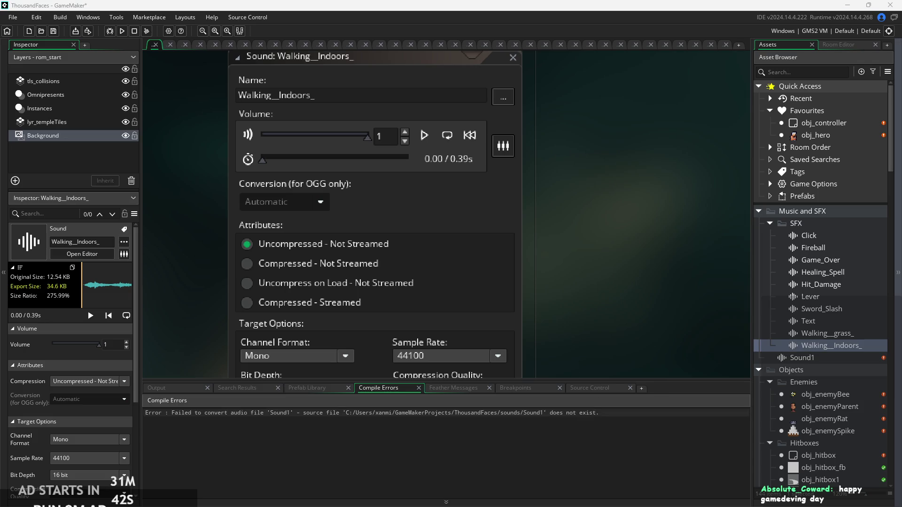
{"action": "left_click", "coordinate": [424, 134]}
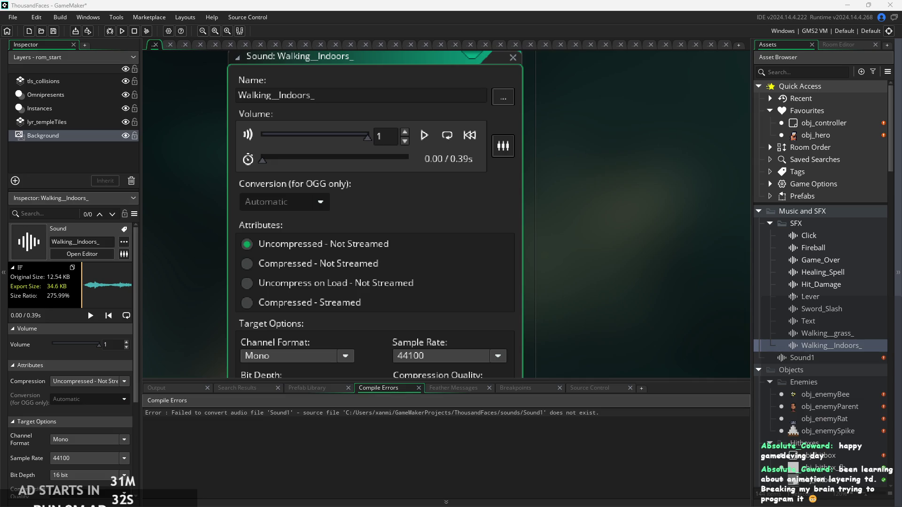
{"action": "left_click", "coordinate": [599, 280]}
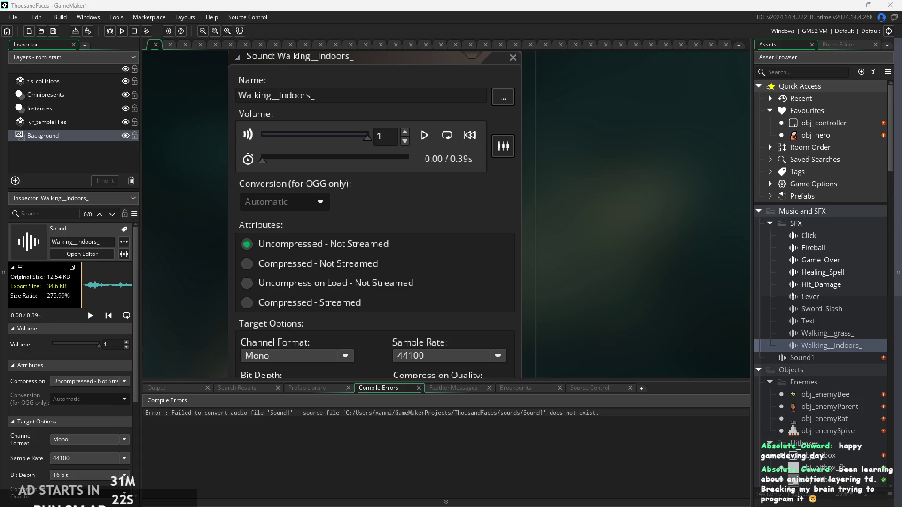
{"action": "scroll", "coordinate": [553, 219], "scroll_direction": "down", "scroll_amount": 3}
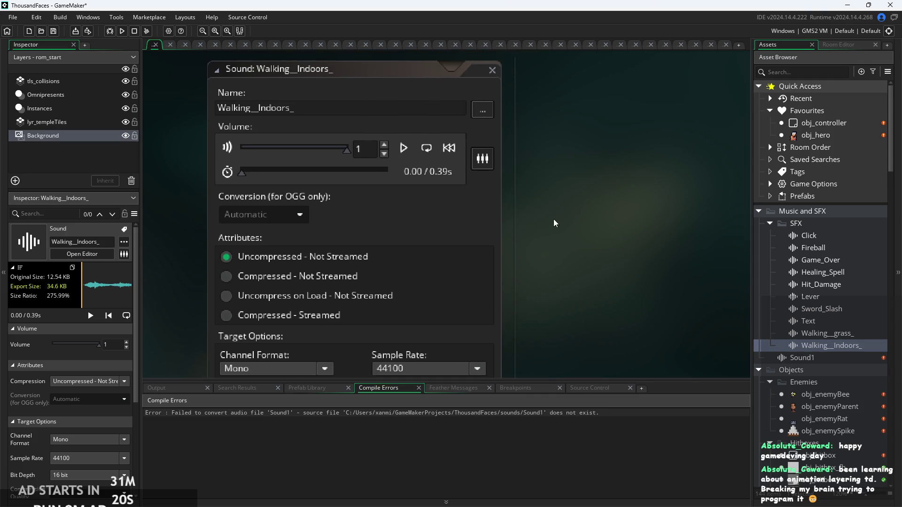
{"action": "scroll", "coordinate": [534, 231], "scroll_direction": "down", "scroll_amount": 2}
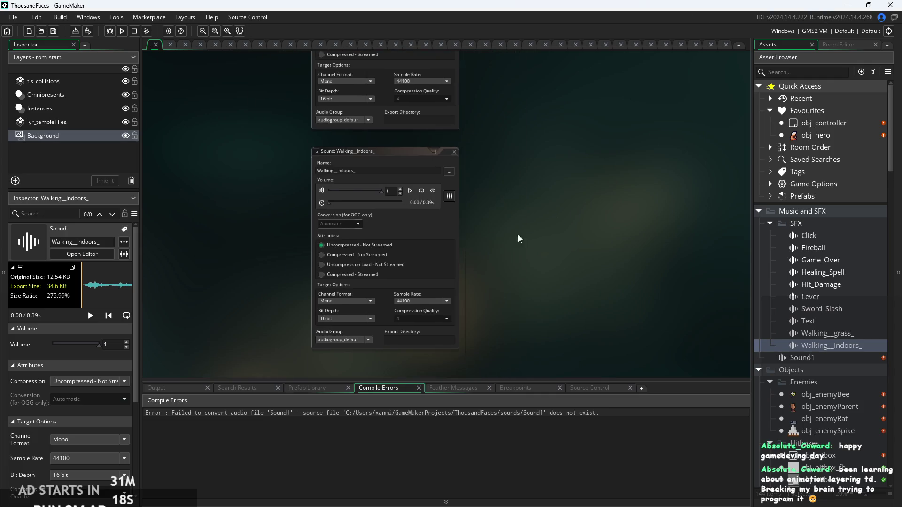
{"action": "left_click_drag", "start_coordinate": [525, 235], "coordinate": [495, 232]}
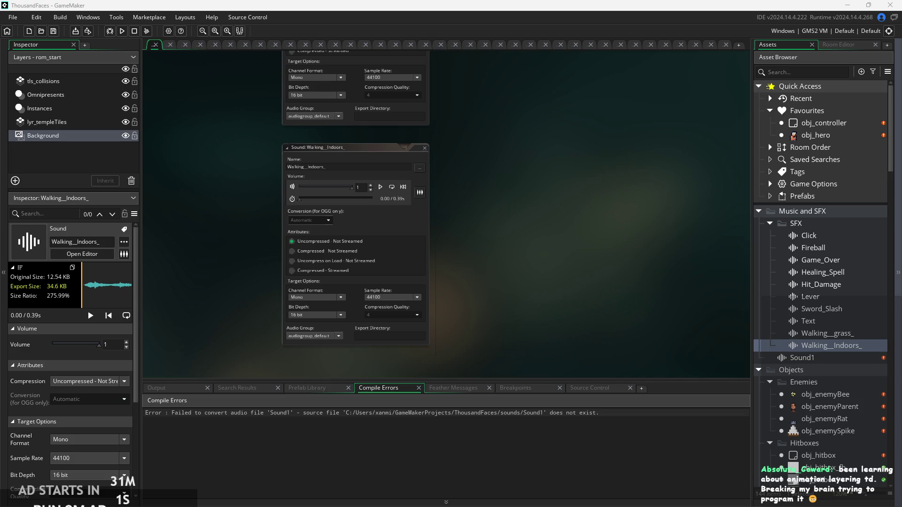
Replay the Walking__Indoors_ preview three times, then select the Walking__grass_ sound.
{"action": "scroll", "coordinate": [718, 174], "scroll_direction": "down", "scroll_amount": 2}
{"action": "scroll", "coordinate": [588, 191], "scroll_direction": "up", "scroll_amount": 4}
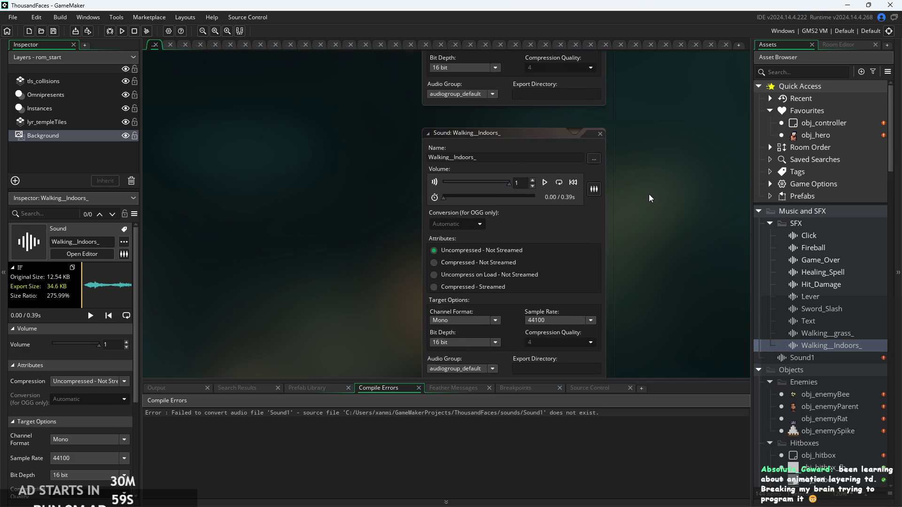
{"action": "scroll", "coordinate": [650, 198], "scroll_direction": "up", "scroll_amount": 1}
{"action": "scroll", "coordinate": [673, 185], "scroll_direction": "up", "scroll_amount": 4}
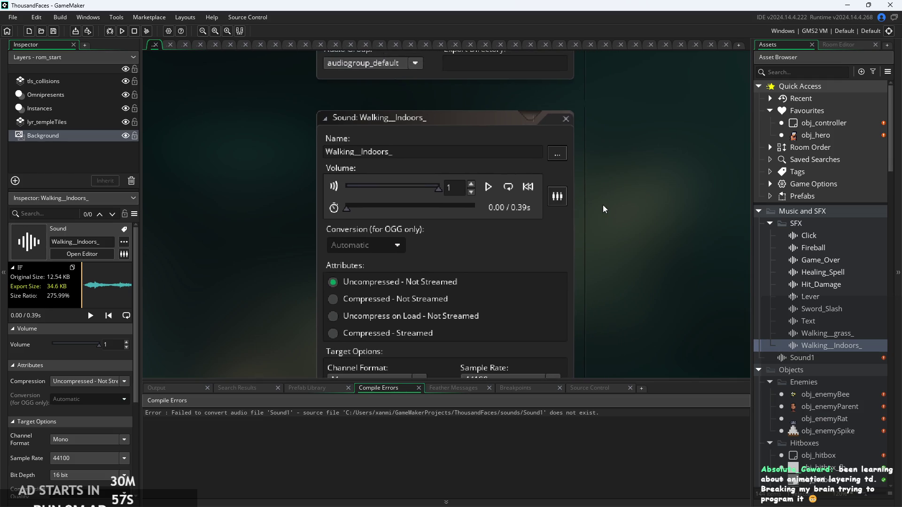
{"action": "scroll", "coordinate": [630, 200], "scroll_direction": "down", "scroll_amount": 1}
{"action": "scroll", "coordinate": [599, 176], "scroll_direction": "up", "scroll_amount": 2}
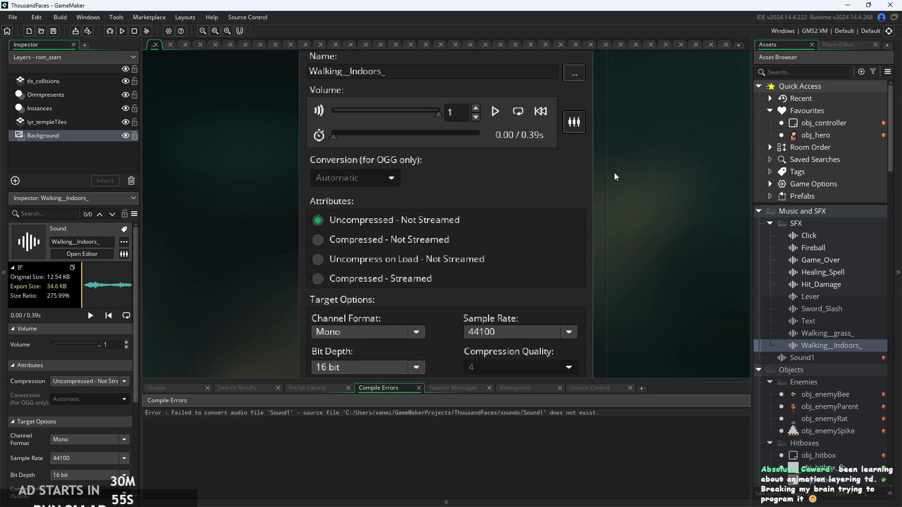
{"action": "left_click", "coordinate": [487, 131]}
{"action": "left_click", "coordinate": [488, 131]}
{"action": "left_click", "coordinate": [489, 132]}
{"action": "scroll", "coordinate": [614, 153], "scroll_direction": "up", "scroll_amount": 1}
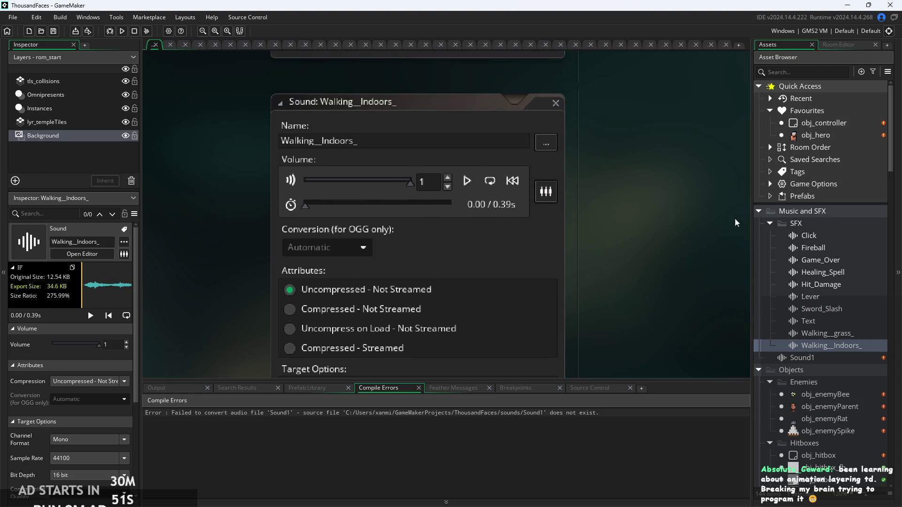
{"action": "left_click", "coordinate": [860, 333]}
Open the Walking__grass_ sound editor and play, stop, restart and pause its preview.
{"action": "double_click", "coordinate": [857, 337]}
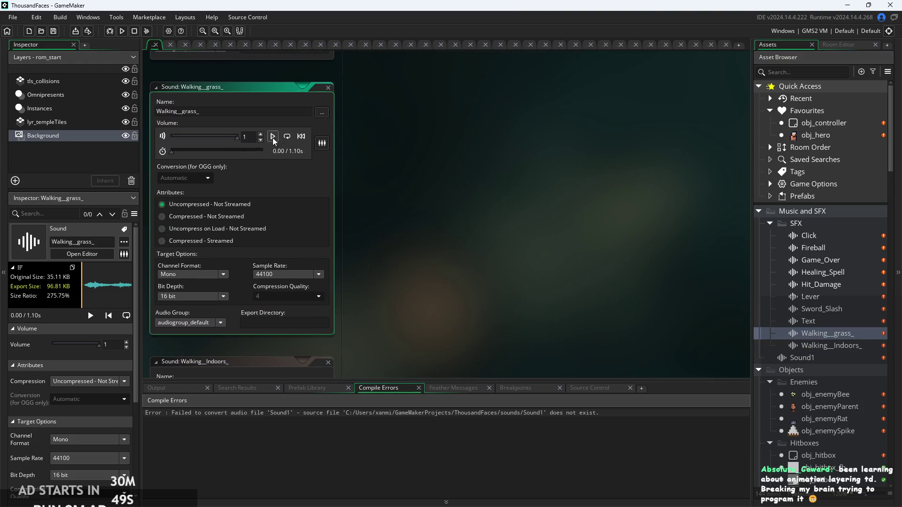
{"action": "left_click", "coordinate": [273, 136]}
{"action": "scroll", "coordinate": [520, 267], "scroll_direction": "left", "scroll_amount": 3}
{"action": "scroll", "coordinate": [345, 196], "scroll_direction": "up", "scroll_amount": 2}
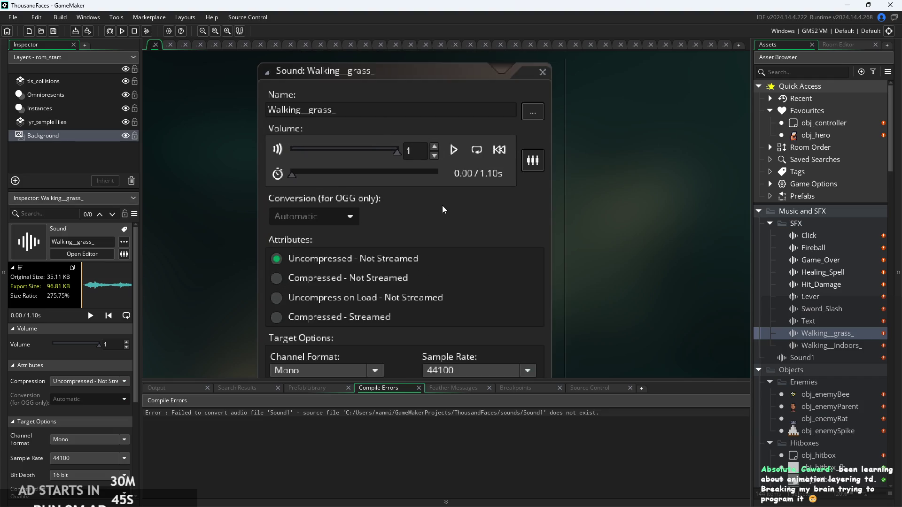
{"action": "left_click", "coordinate": [522, 159]}
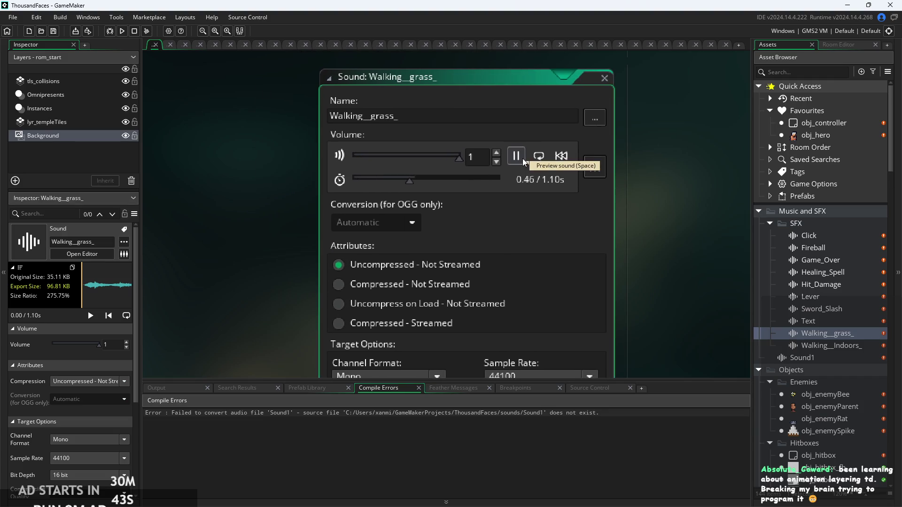
{"action": "left_click", "coordinate": [517, 156]}
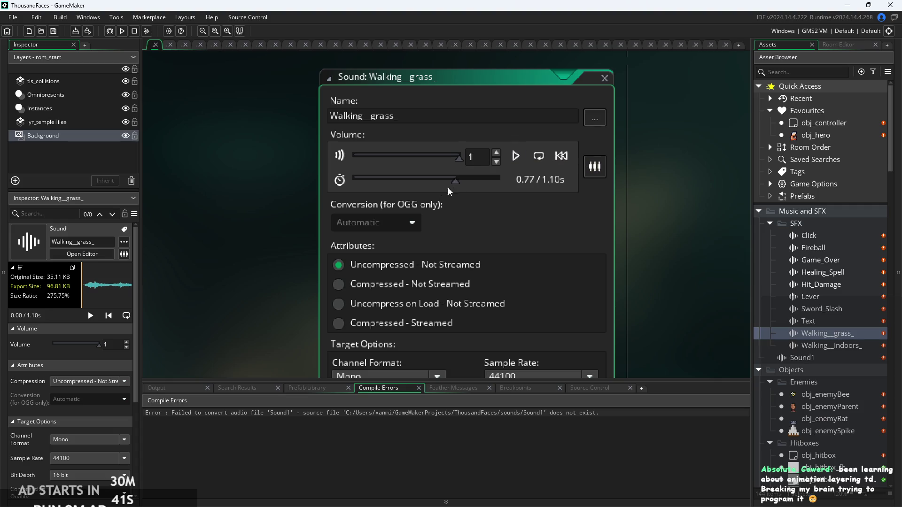
{"action": "left_click", "coordinate": [512, 162]}
{"action": "left_click", "coordinate": [511, 161]}
Pan and scroll the workspace to look over the open sound editors.
{"action": "left_click_drag", "start_coordinate": [414, 191], "coordinate": [409, 194]}
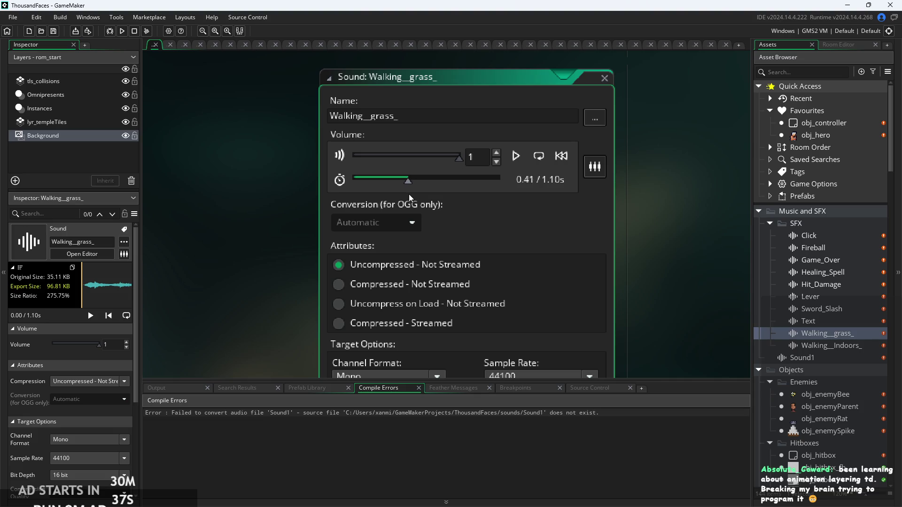
{"action": "scroll", "coordinate": [491, 170], "scroll_direction": "down", "scroll_amount": 2}
{"action": "scroll", "coordinate": [490, 170], "scroll_direction": "down", "scroll_amount": 1}
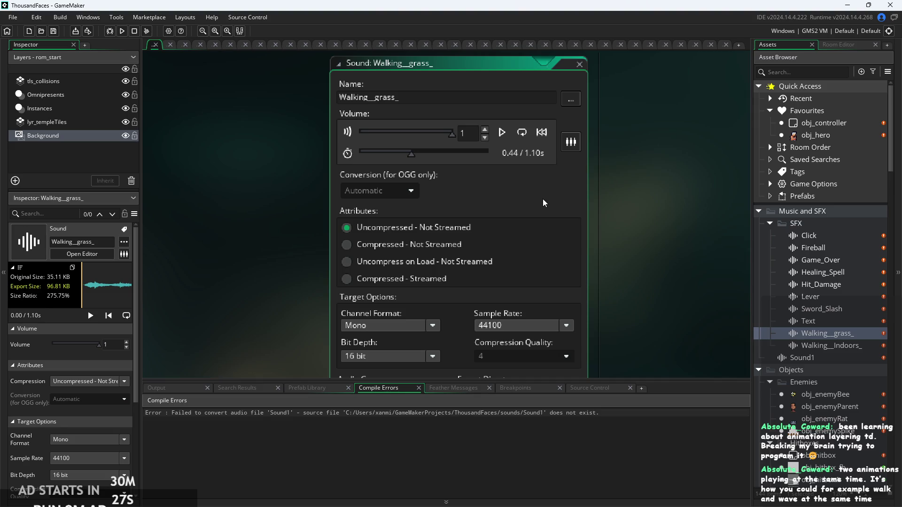
{"action": "scroll", "coordinate": [672, 220], "scroll_direction": "down", "scroll_amount": 1}
{"action": "scroll", "coordinate": [641, 213], "scroll_direction": "down", "scroll_amount": 2, "text": "ctrl"}
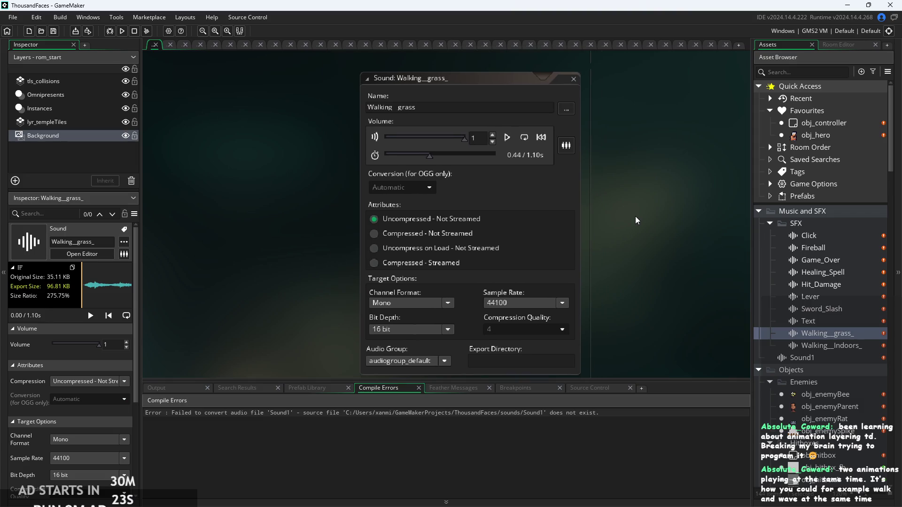
{"action": "left_click_drag", "start_coordinate": [636, 220], "coordinate": [641, 220]}
{"action": "scroll", "coordinate": [630, 230], "scroll_direction": "down", "scroll_amount": 1}
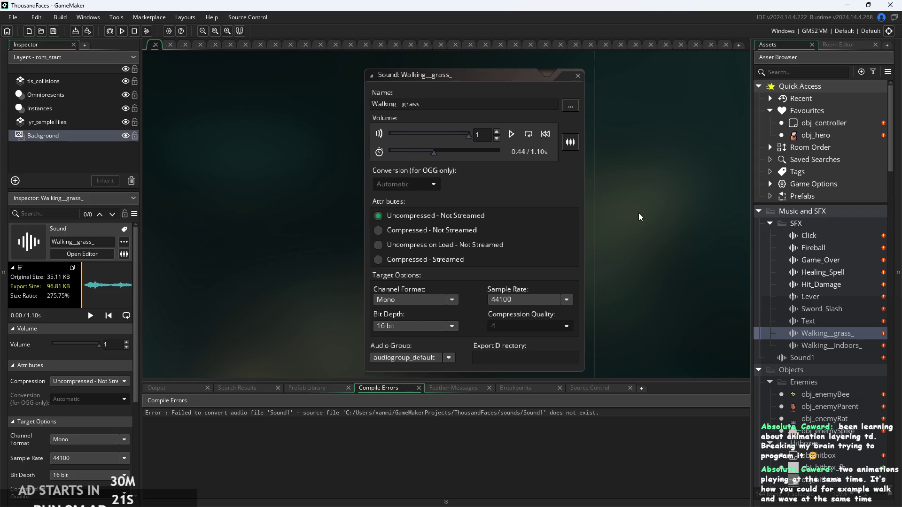
{"action": "scroll", "coordinate": [635, 216], "scroll_direction": "up", "scroll_amount": 1, "text": "ctrl"}
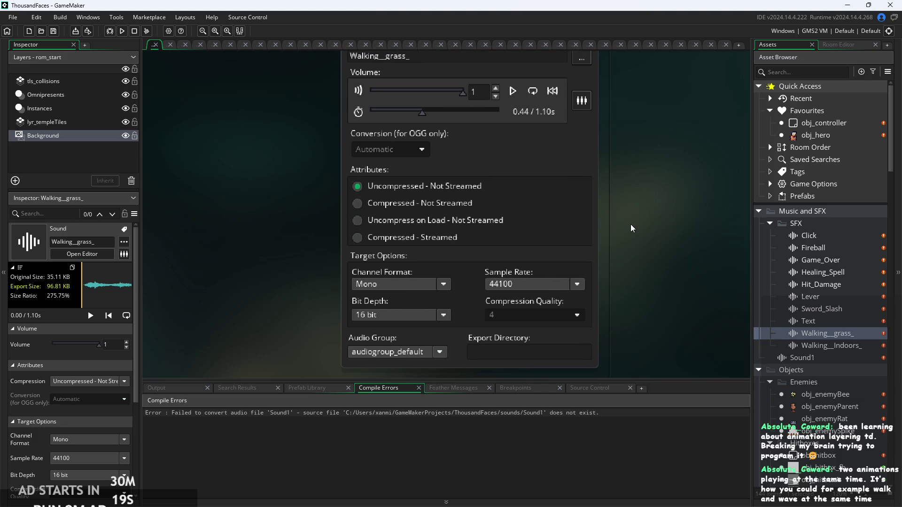
{"action": "scroll", "coordinate": [630, 224], "scroll_direction": "down", "scroll_amount": 1, "text": "ctrl"}
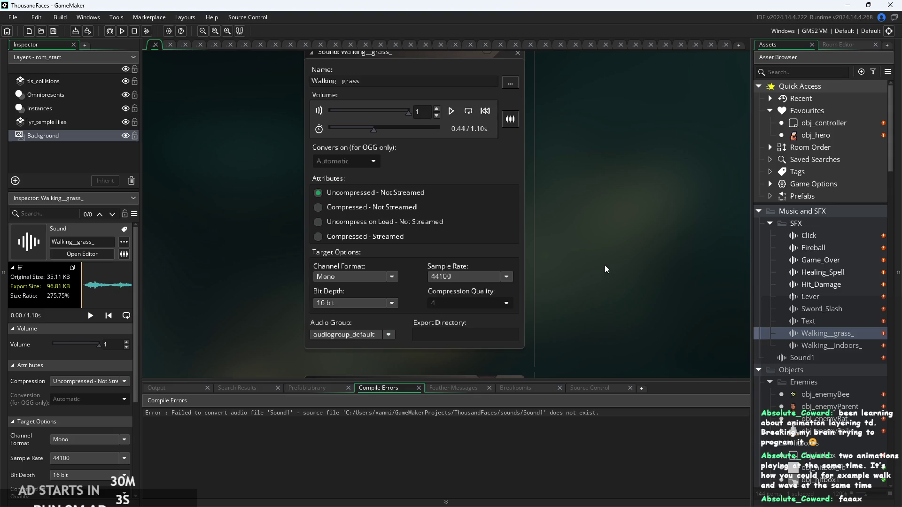
{"action": "scroll", "coordinate": [605, 265], "scroll_direction": "up", "scroll_amount": 1, "text": "ctrl"}
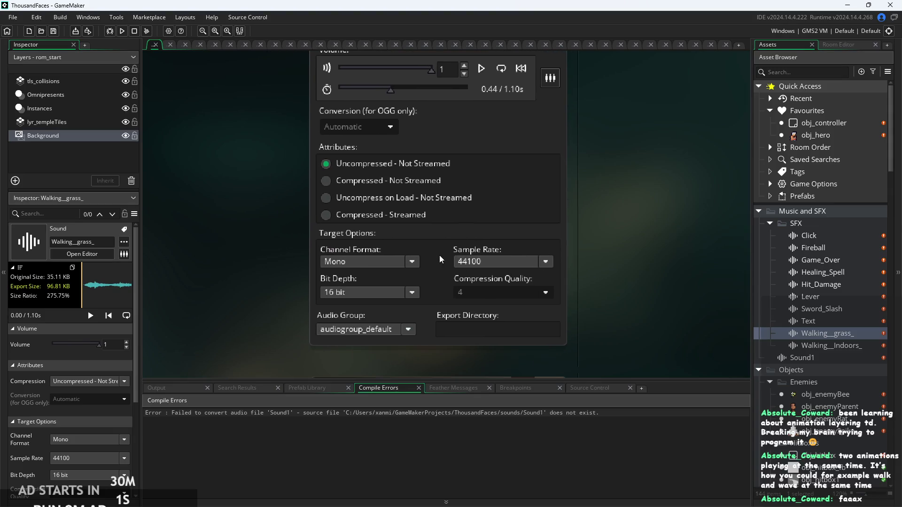
{"action": "scroll", "coordinate": [604, 261], "scroll_direction": "down", "scroll_amount": 1, "text": "ctrl"}
{"action": "scroll", "coordinate": [596, 264], "scroll_direction": "up", "scroll_amount": 1, "text": "ctrl"}
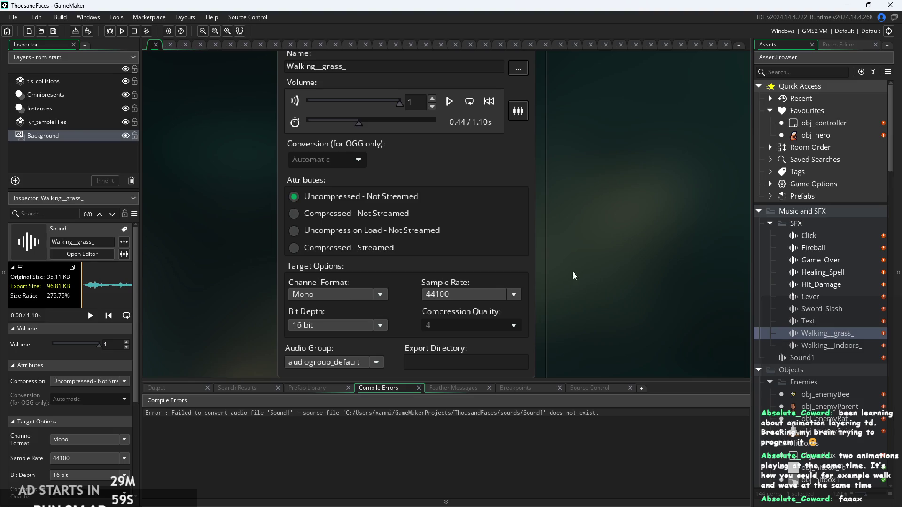
{"action": "scroll", "coordinate": [794, 350], "scroll_direction": "down", "scroll_amount": 2}
{"action": "mouse_move", "coordinate": [627, 276]}
{"action": "left_mouse_down"}
{"action": "mouse_move", "coordinate": [647, 279]}
{"action": "mouse_move", "coordinate": [604, 285]}
{"action": "mouse_move", "coordinate": [626, 274]}
{"action": "left_mouse_up"}
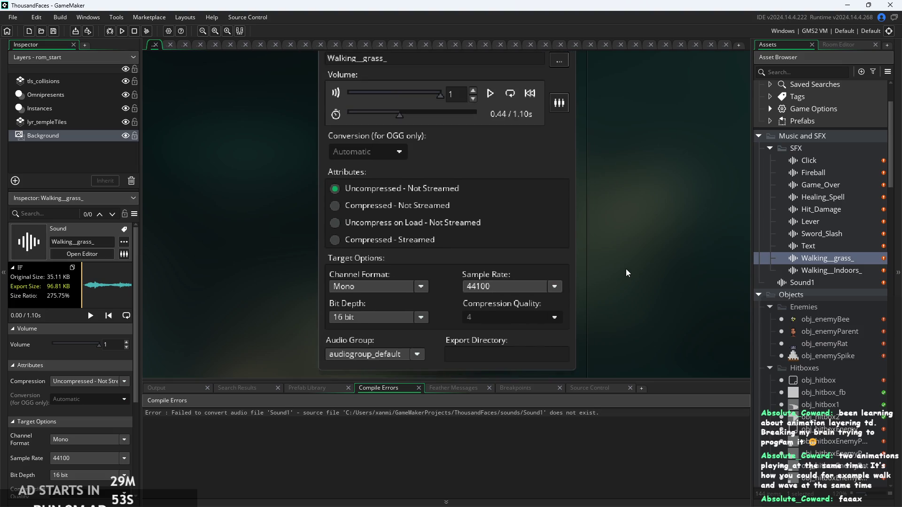
{"action": "scroll", "coordinate": [593, 250], "scroll_direction": "down", "scroll_amount": 1}
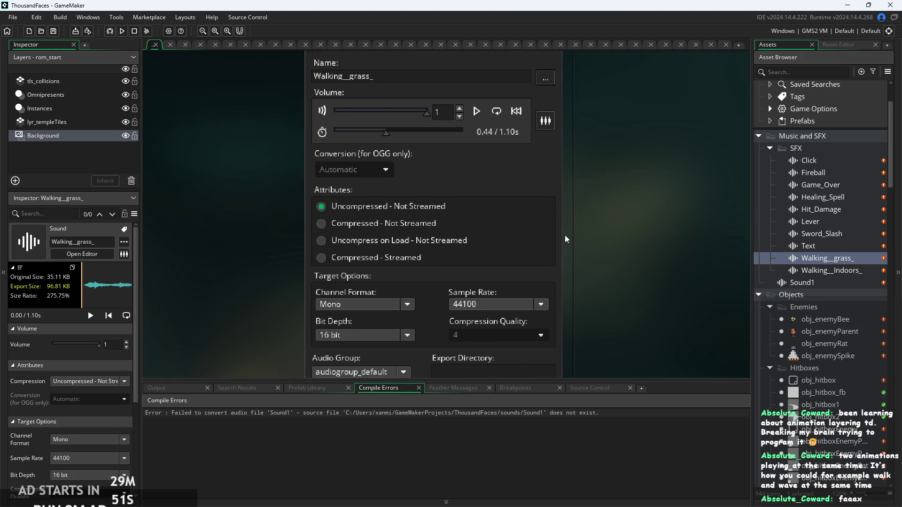
{"action": "scroll", "coordinate": [564, 236], "scroll_direction": "down", "scroll_amount": 1}
{"action": "scroll", "coordinate": [566, 236], "scroll_direction": "up", "scroll_amount": 2}
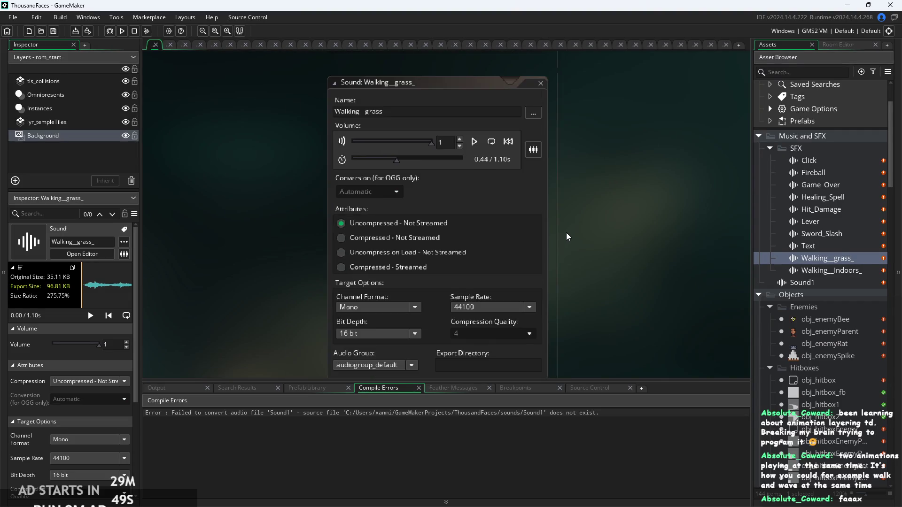
{"action": "scroll", "coordinate": [261, 146], "scroll_direction": "up", "scroll_amount": 3}
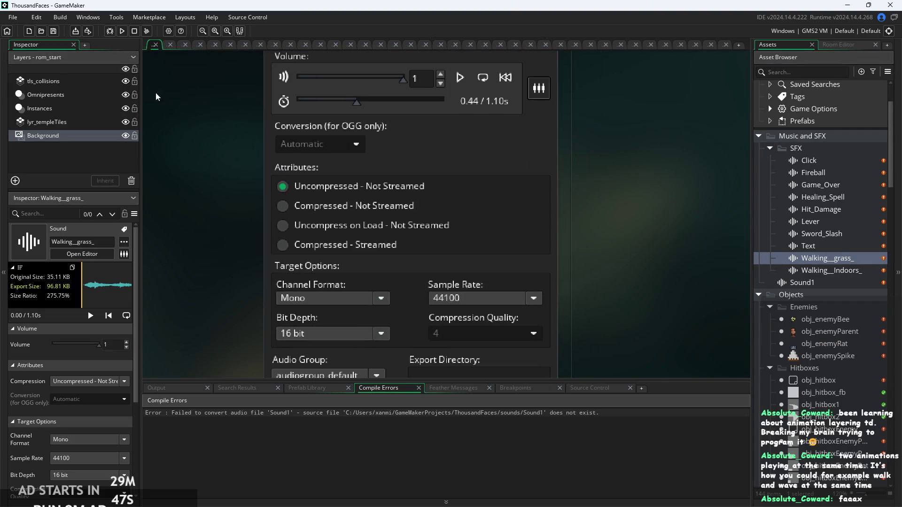
Build and run the game again, then bring up actions for the leftover empty Sound1 asset.
{"action": "left_click", "coordinate": [122, 32]}
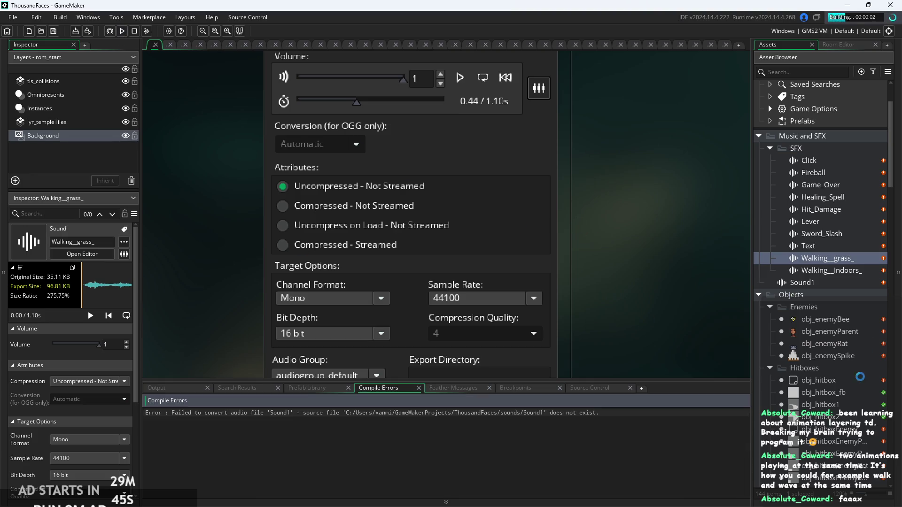
{"action": "left_click", "coordinate": [840, 284]}
{"action": "right_click", "coordinate": [840, 286]}
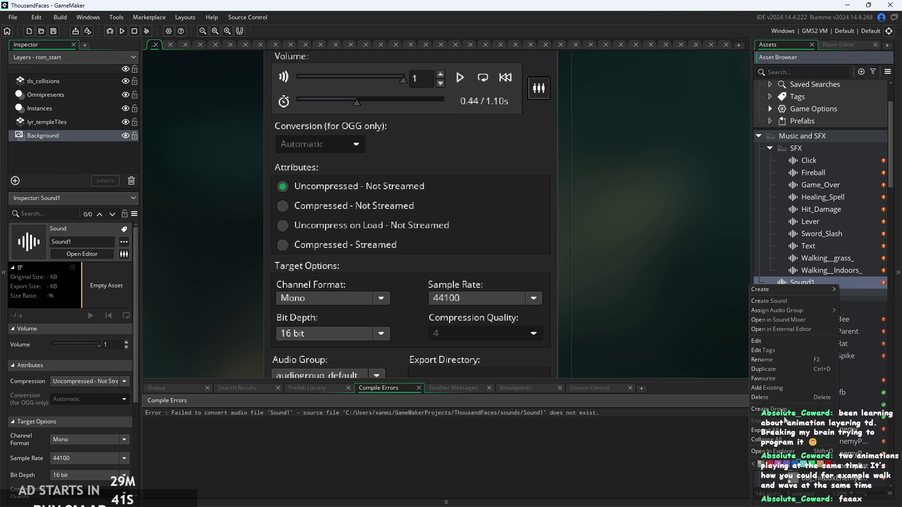
Delete the empty Sound1 asset, rebuild the game and start it from the title screen.
{"action": "left_click", "coordinate": [783, 398]}
{"action": "left_click", "coordinate": [467, 276]}
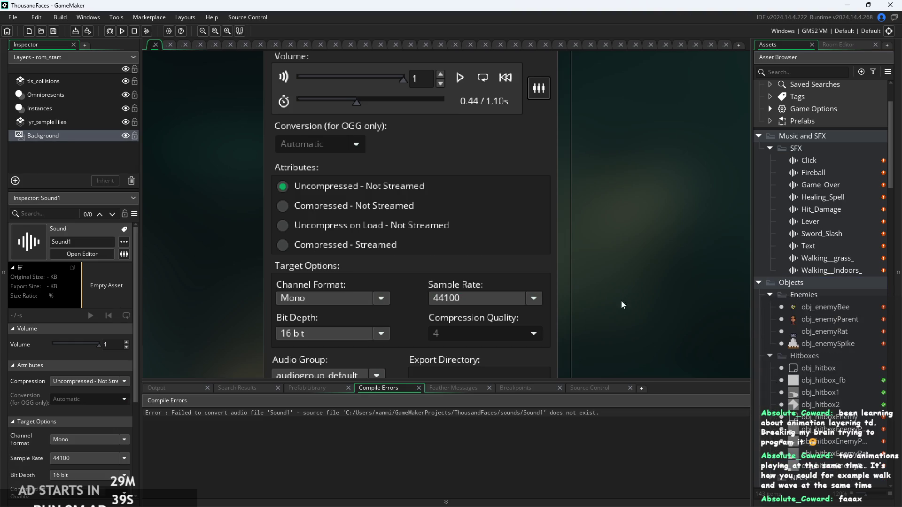
{"action": "left_click", "coordinate": [121, 31]}
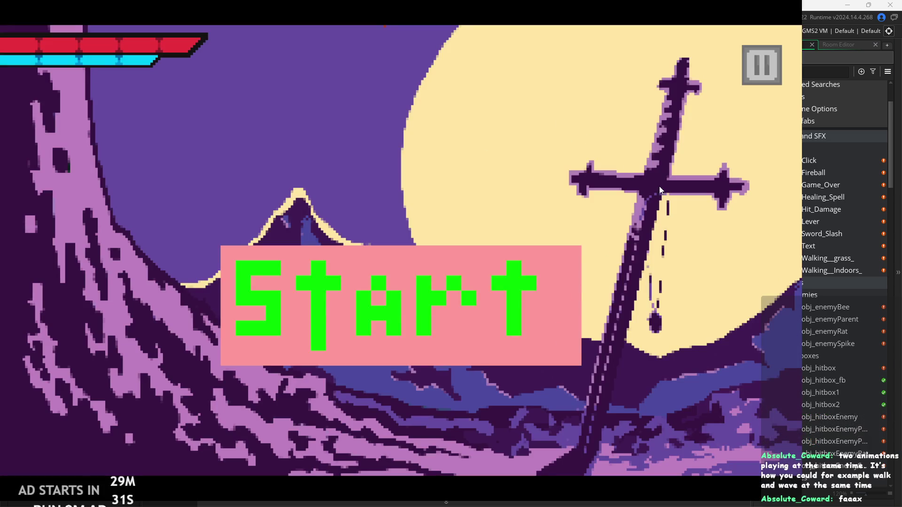
{"action": "left_click", "coordinate": [379, 291]}
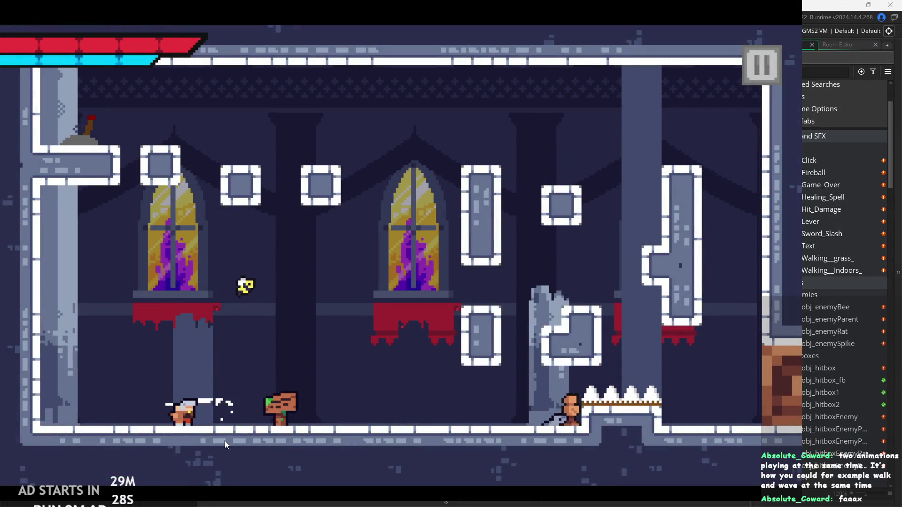
Walk the hero left and right, swing two sword slashes and run toward the rat.
{"action": "key", "text": "Right"}
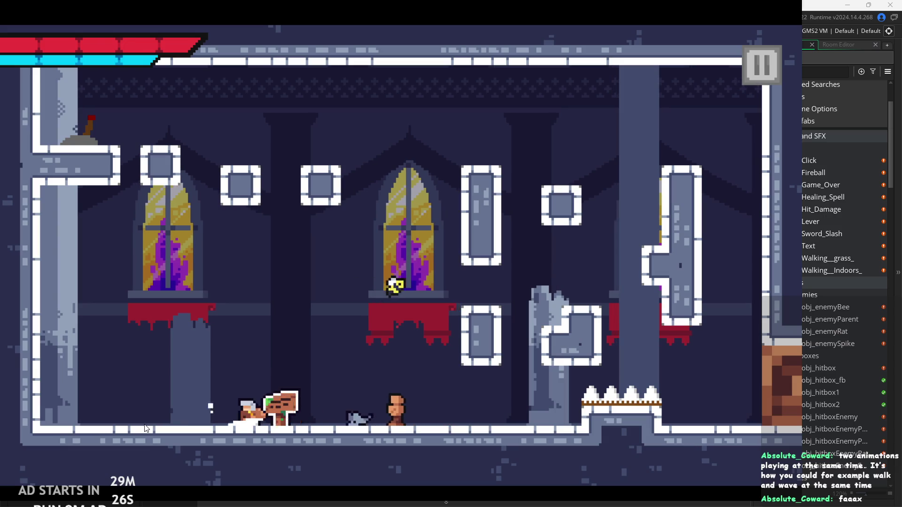
{"action": "key", "text": "Left"}
{"action": "key", "text": "Right"}
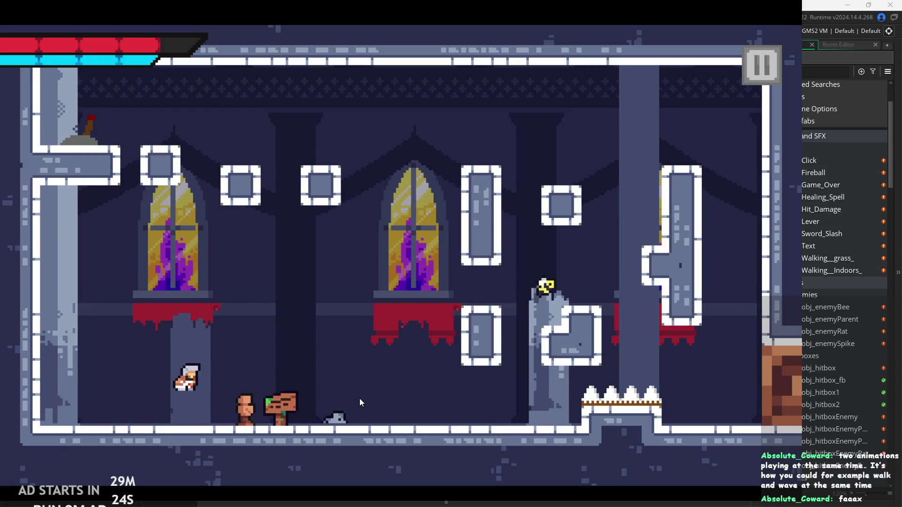
{"action": "key", "text": "Right"}
{"action": "key", "text": "x"}
{"action": "key", "text": "Right"}
{"action": "key", "text": "x"}
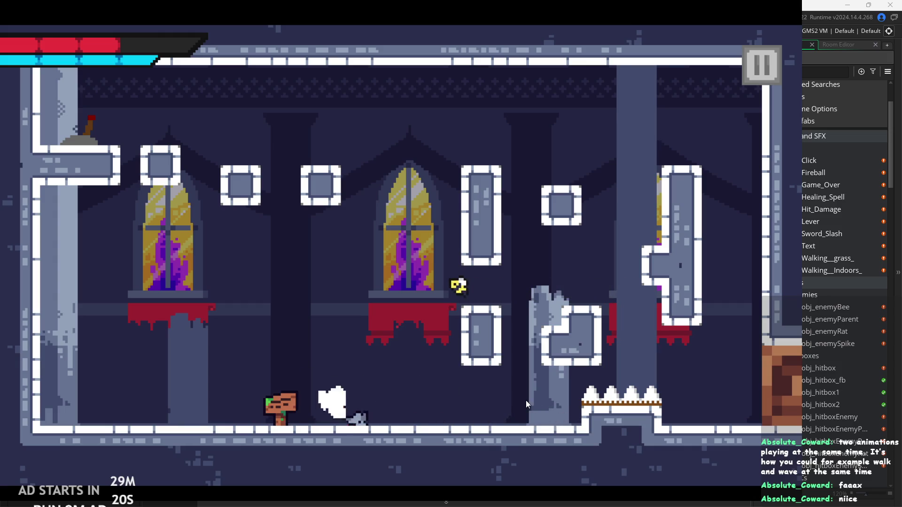
{"action": "key", "text": "Right"}
Walk back to the sign, read through its dialog twice and close it.
{"action": "key", "text": "Left"}
{"action": "key", "text": "Up"}
{"action": "key", "text": "Up"}
{"action": "key", "text": "Up"}
{"action": "key", "text": "Up"}
{"action": "key", "text": "Up"}
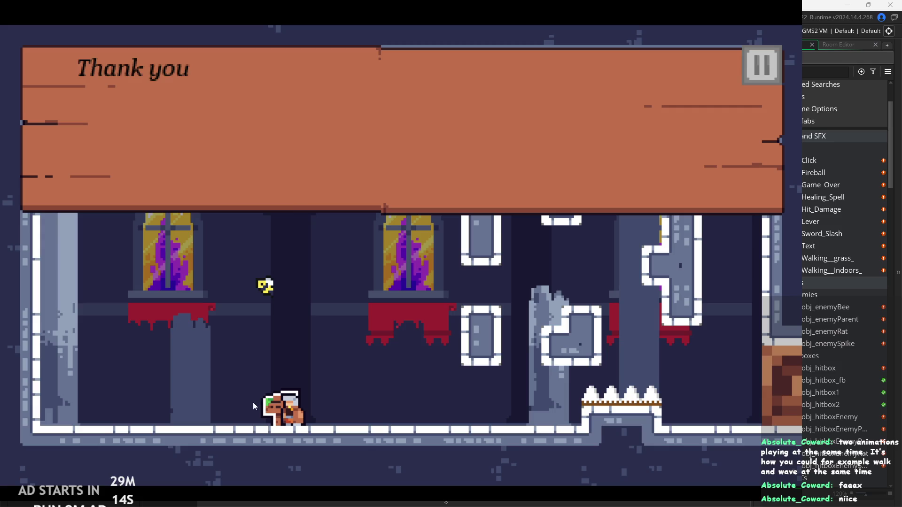
{"action": "key", "text": "Up"}
{"action": "key", "text": "Right"}
{"action": "key", "text": "Left"}
{"action": "key", "text": "Up"}
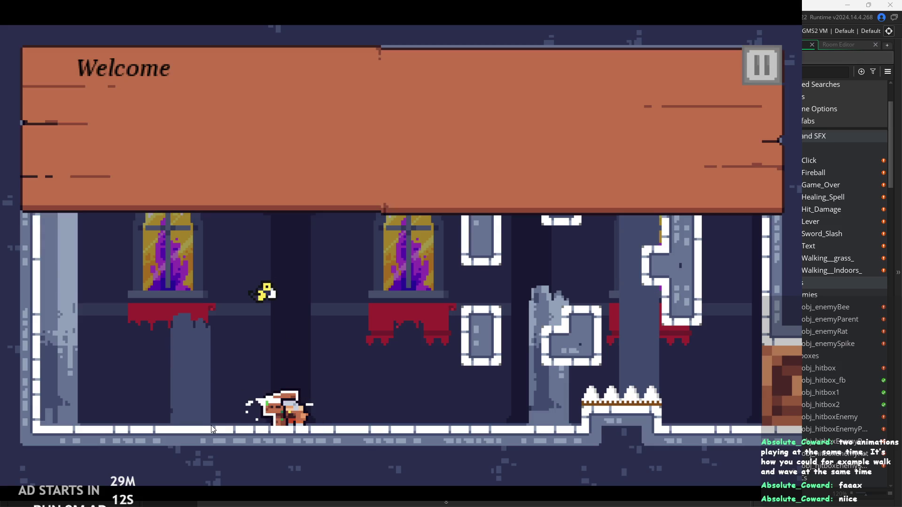
{"action": "key", "text": "Up"}
{"action": "key", "text": "Up"}
{"action": "key", "text": "Up"}
{"action": "key", "text": "Up"}
{"action": "key", "text": "Up"}
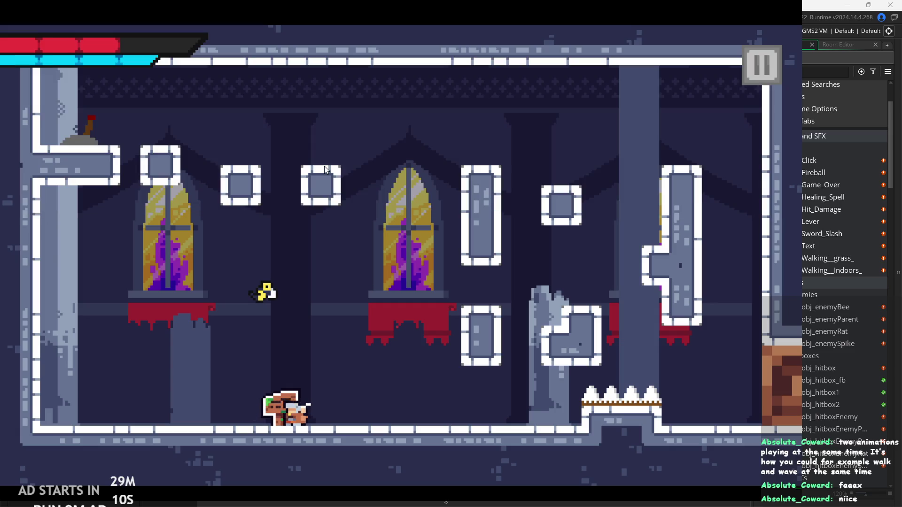
{"action": "key", "text": "Right"}
{"action": "key", "text": "Right"}
Jump beside the pillar, travel left across the room, then pause the game.
{"action": "key", "text": "space"}
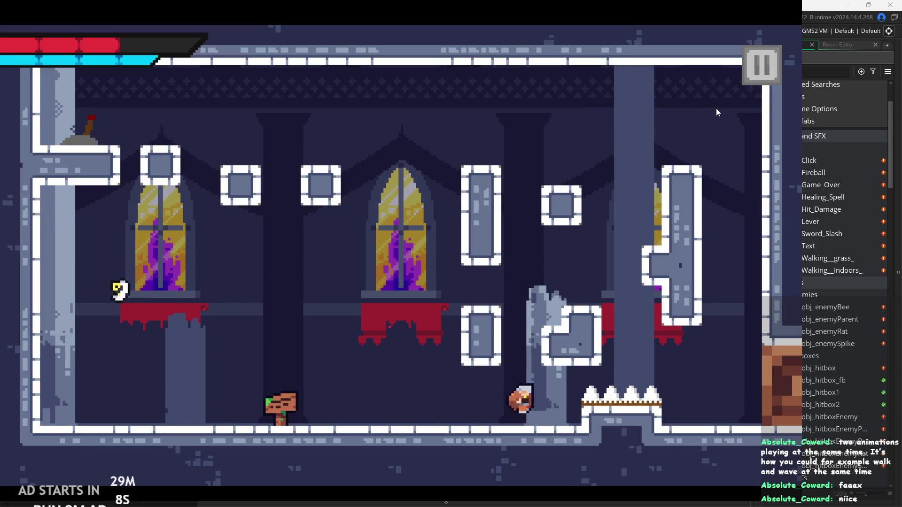
{"action": "key", "text": "space"}
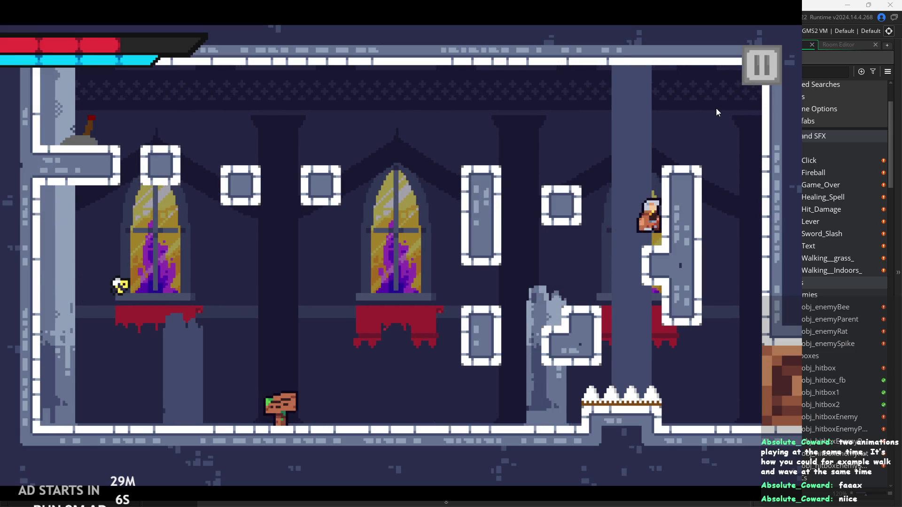
{"action": "key", "text": "Left"}
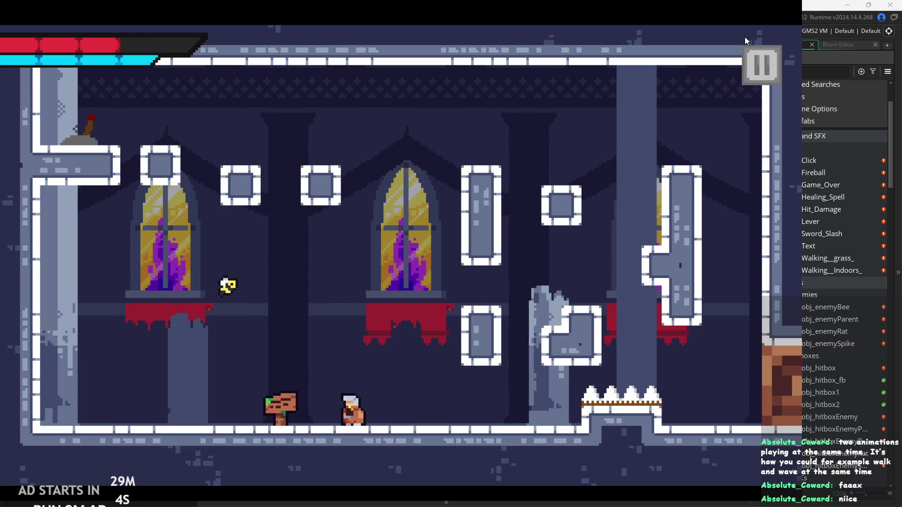
{"action": "left_click", "coordinate": [757, 69]}
Exit the game back to the editor and show the Click sound's properties.
{"action": "left_click", "coordinate": [675, 421]}
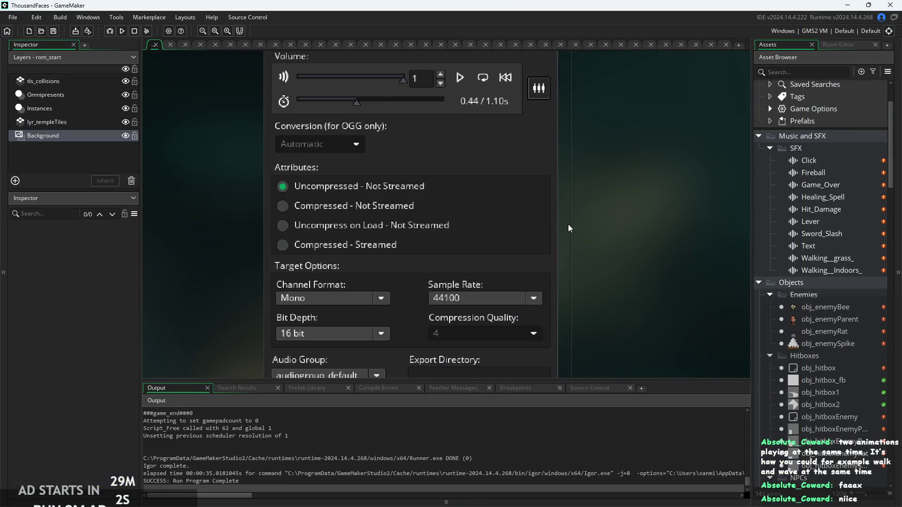
{"action": "scroll", "coordinate": [790, 284], "scroll_direction": "up", "scroll_amount": 3}
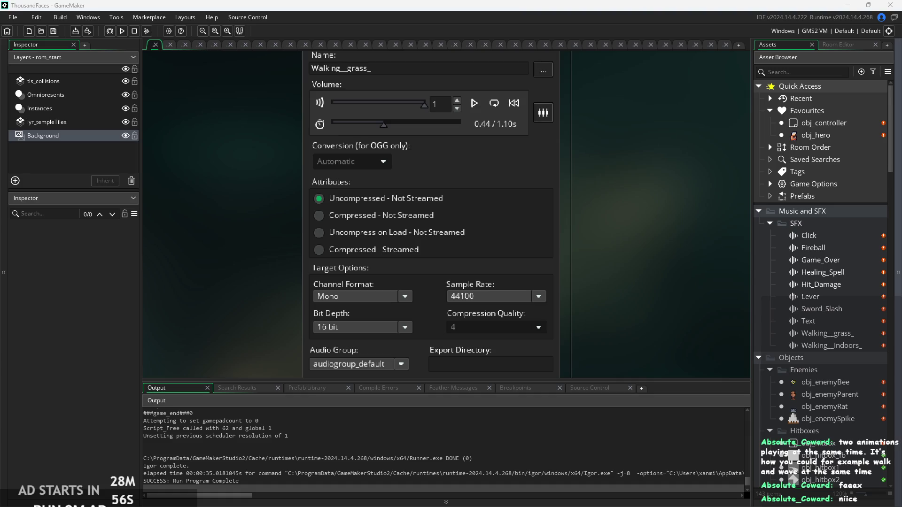
{"action": "scroll", "coordinate": [830, 310], "scroll_direction": "down", "scroll_amount": 5}
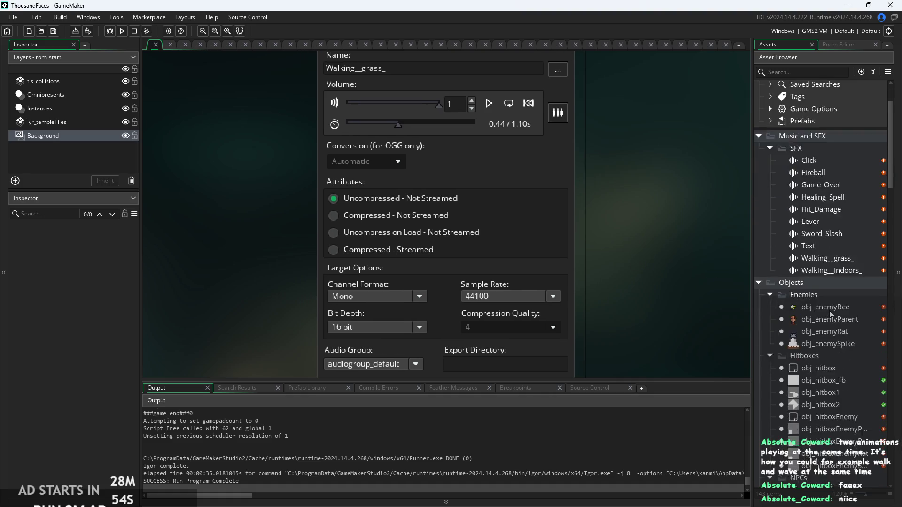
{"action": "scroll", "coordinate": [815, 439], "scroll_direction": "down", "scroll_amount": 2}
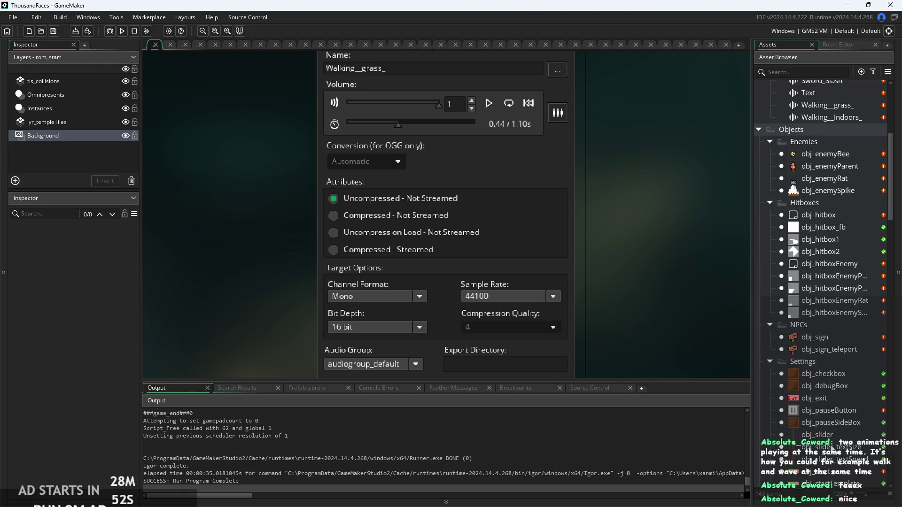
{"action": "scroll", "coordinate": [827, 428], "scroll_direction": "up", "scroll_amount": 2}
{"action": "scroll", "coordinate": [821, 236], "scroll_direction": "up", "scroll_amount": 5}
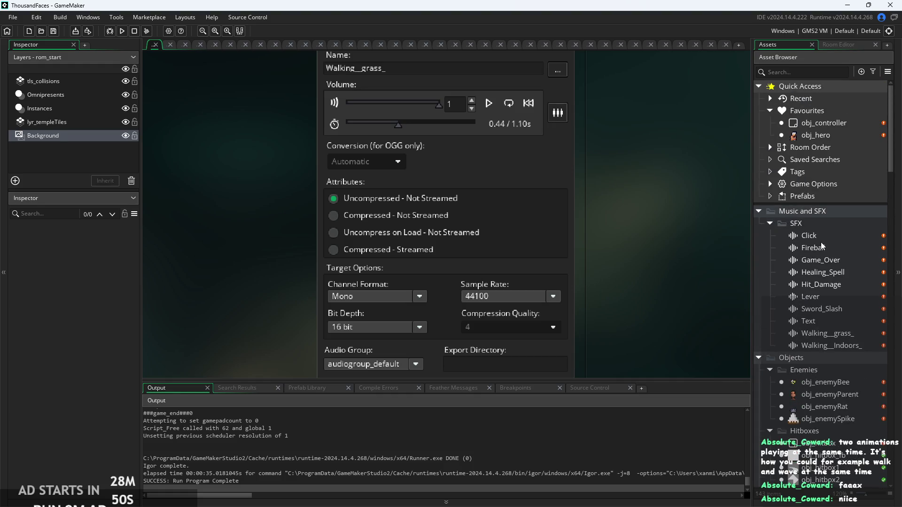
{"action": "left_click", "coordinate": [818, 239]}
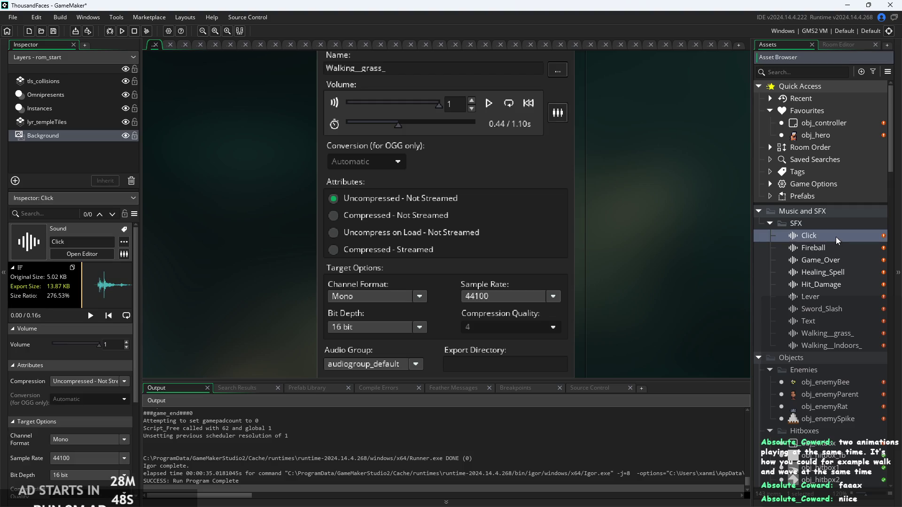
Bring the Walking_grass_ sound editor into view and play its preview twice.
{"action": "mouse_move", "coordinate": [703, 264]}
{"action": "left_mouse_down"}
{"action": "mouse_move", "coordinate": [592, 277]}
{"action": "mouse_move", "coordinate": [393, 128]}
{"action": "left_mouse_up"}
{"action": "left_click", "coordinate": [436, 155]}
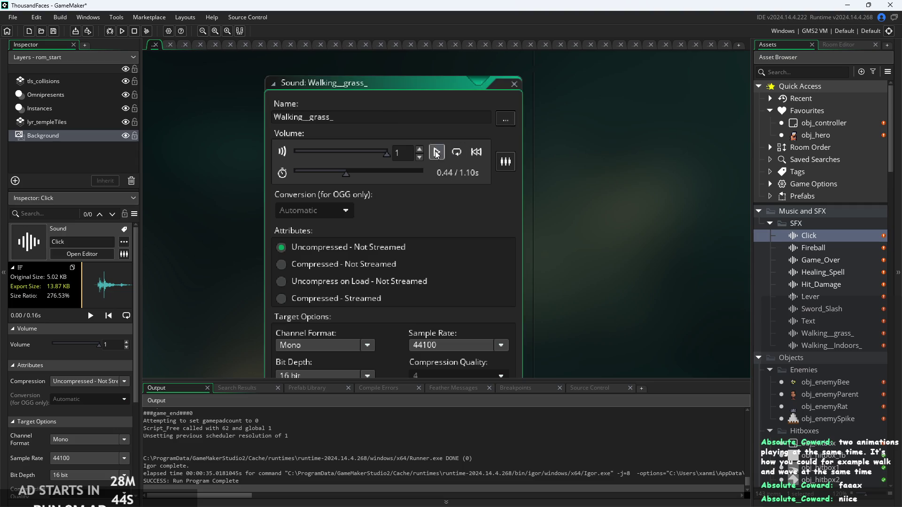
{"action": "left_click", "coordinate": [441, 151]}
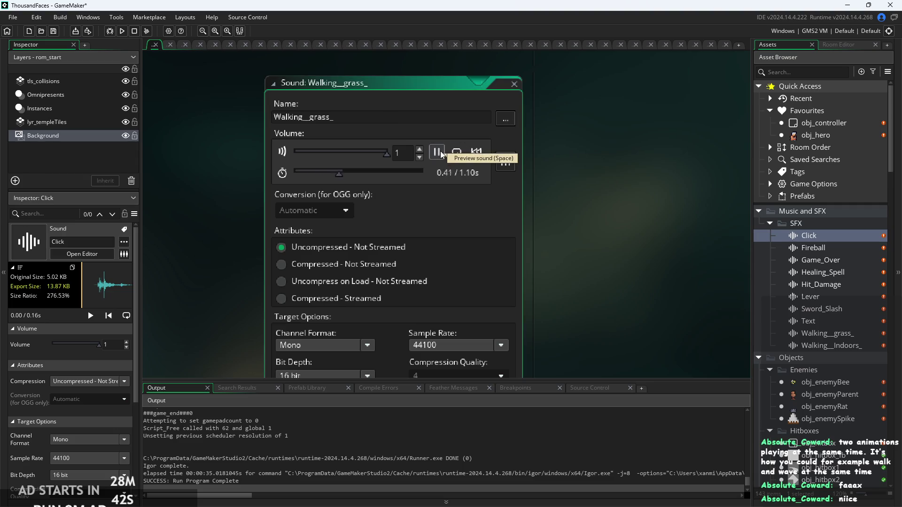
{"action": "mouse_move", "coordinate": [526, 231]}
{"action": "left_mouse_down"}
{"action": "mouse_move", "coordinate": [564, 220]}
{"action": "mouse_move", "coordinate": [608, 147]}
{"action": "left_mouse_up"}
{"action": "scroll", "coordinate": [602, 179], "scroll_direction": "down", "scroll_amount": 5}
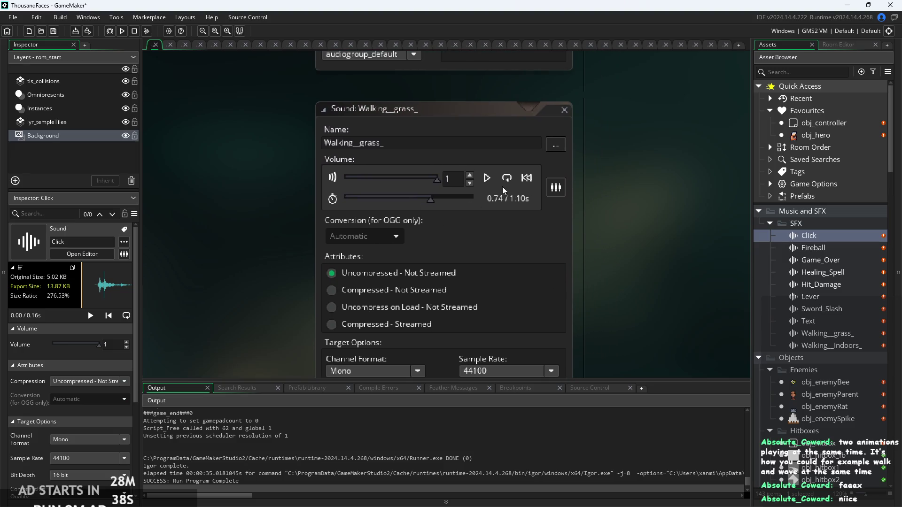
{"action": "left_click", "coordinate": [557, 187]}
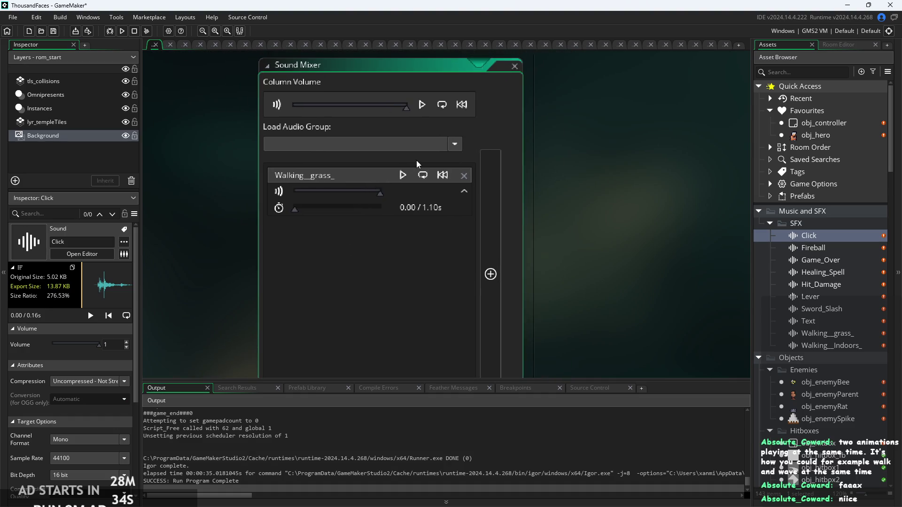
{"action": "left_click", "coordinate": [402, 175]}
{"action": "left_click", "coordinate": [402, 174]}
{"action": "left_click", "coordinate": [487, 255]}
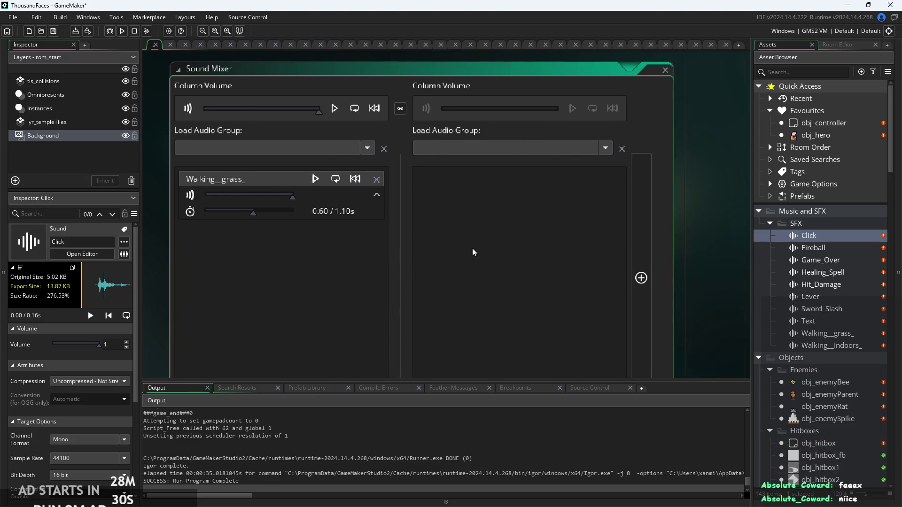
{"action": "left_click", "coordinate": [564, 172]}
{"action": "left_click", "coordinate": [573, 174]}
{"action": "left_click", "coordinate": [577, 174]}
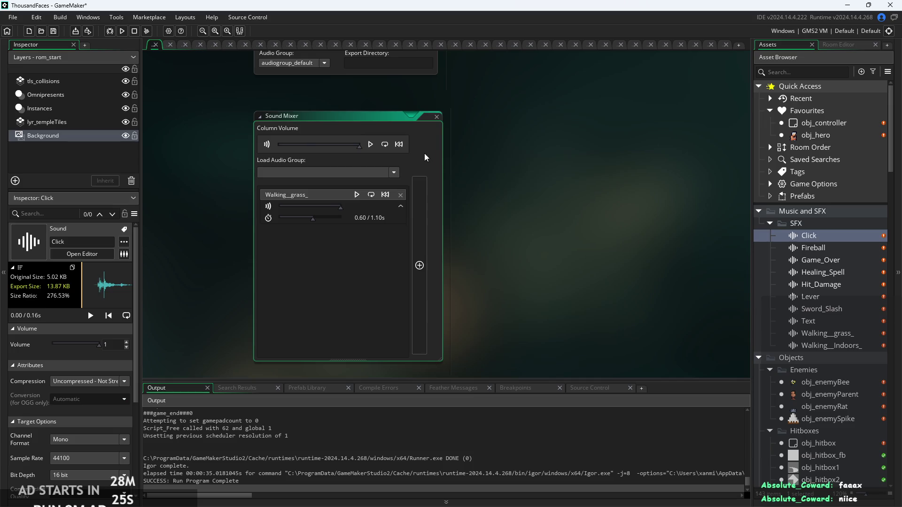
{"action": "left_click", "coordinate": [436, 116]}
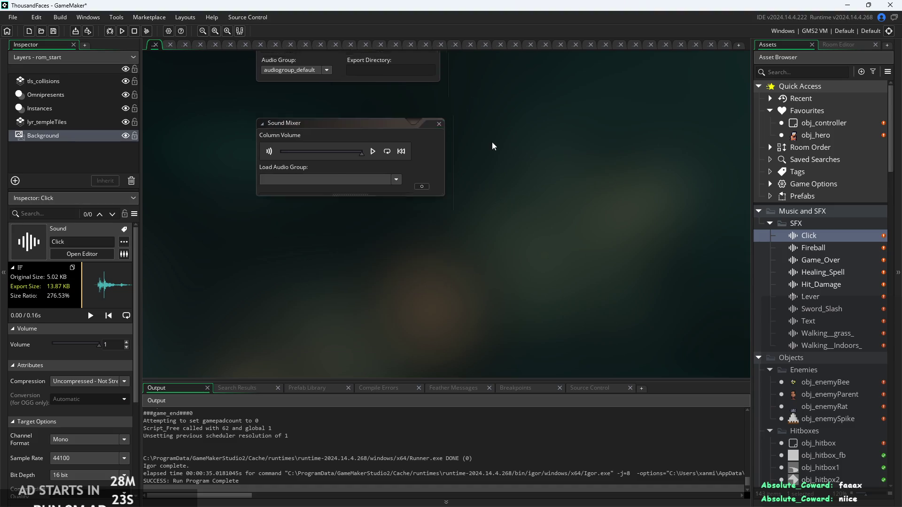
Focus the sound editors and play the 1.54 s Text sound preview twice.
{"action": "scroll", "coordinate": [546, 227], "scroll_direction": "up", "scroll_amount": 2}
{"action": "scroll", "coordinate": [574, 185], "scroll_direction": "down", "scroll_amount": 2}
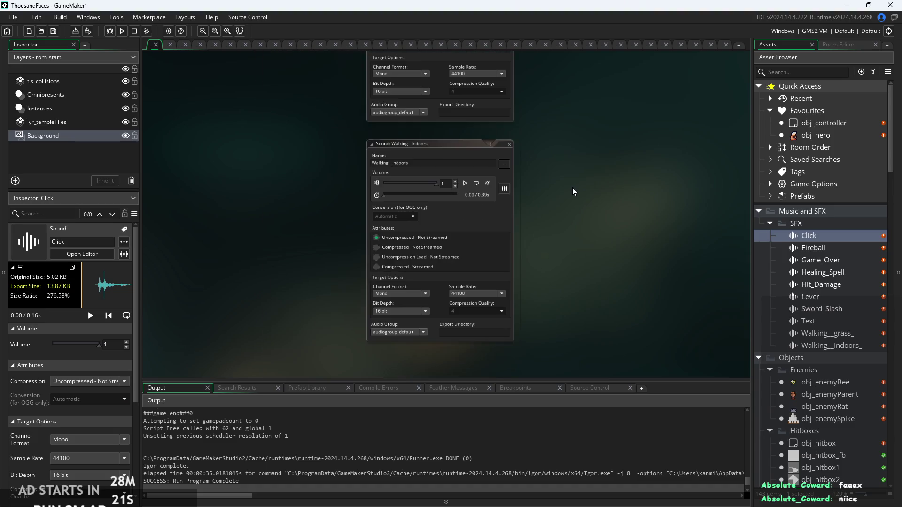
{"action": "scroll", "coordinate": [546, 205], "scroll_direction": "up", "scroll_amount": 1}
{"action": "scroll", "coordinate": [593, 245], "scroll_direction": "up", "scroll_amount": 5}
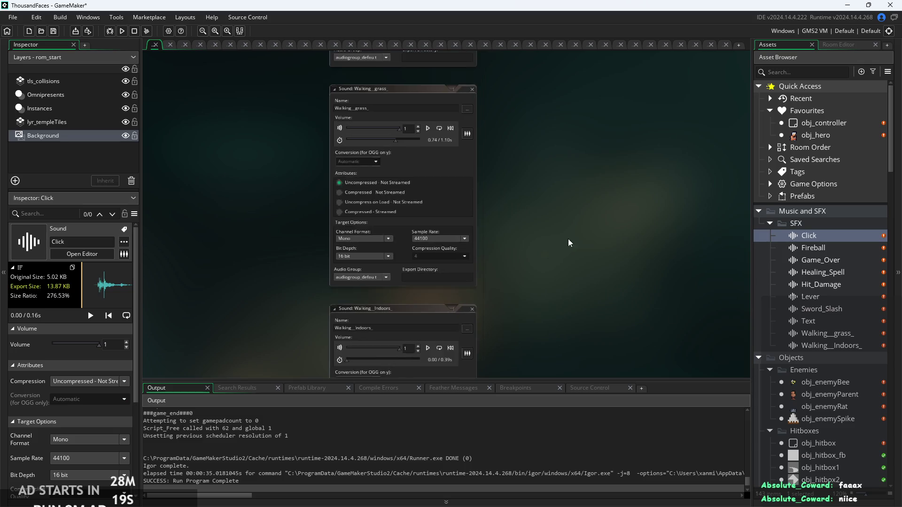
{"action": "scroll", "coordinate": [286, 292], "scroll_direction": "down", "scroll_amount": 3}
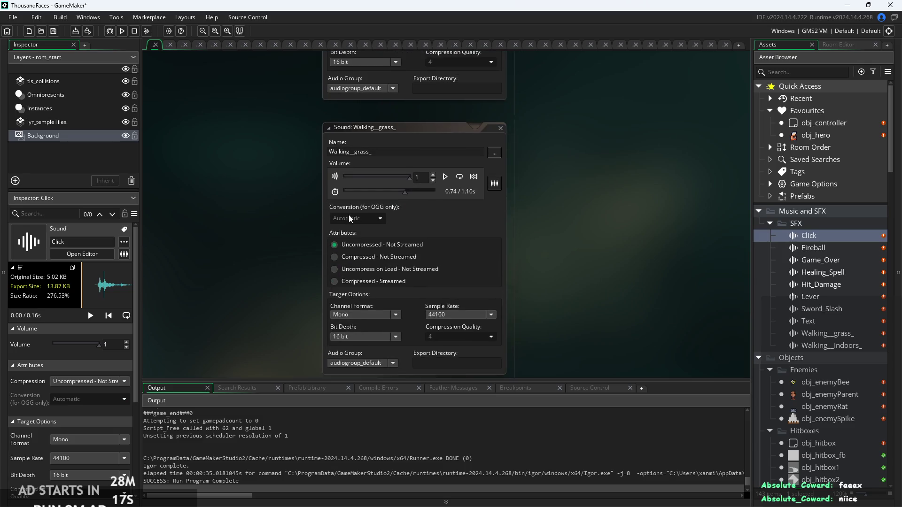
{"action": "left_click", "coordinate": [410, 195]}
{"action": "scroll", "coordinate": [410, 195], "scroll_direction": "up", "scroll_amount": 2}
{"action": "scroll", "coordinate": [629, 313], "scroll_direction": "down", "scroll_amount": 3}
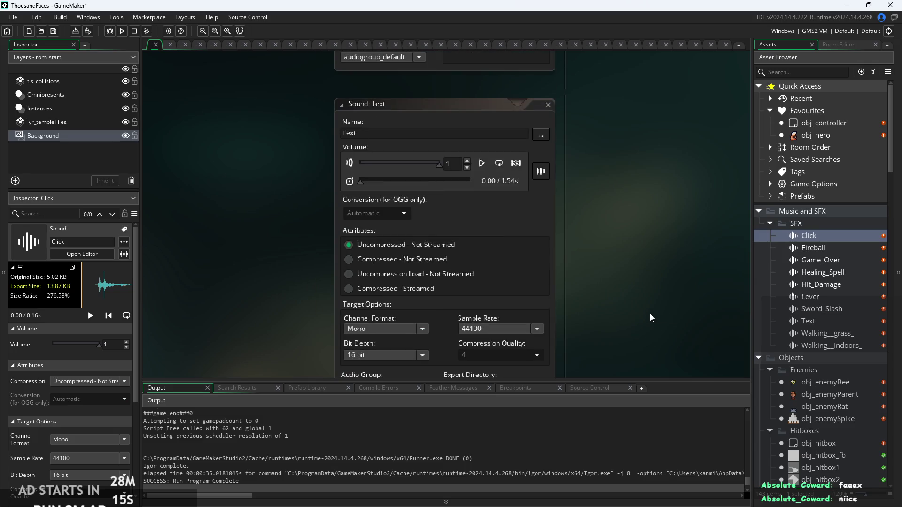
{"action": "left_click", "coordinate": [483, 164]}
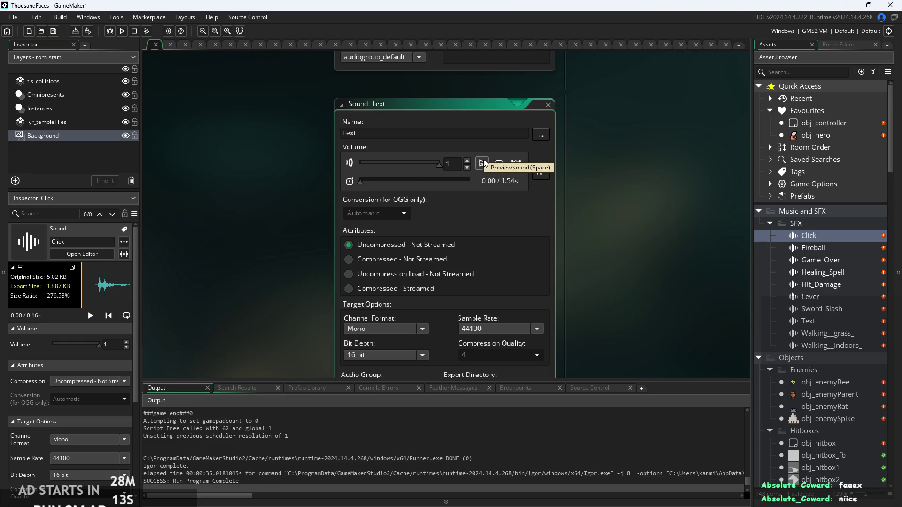
{"action": "left_click", "coordinate": [478, 164]}
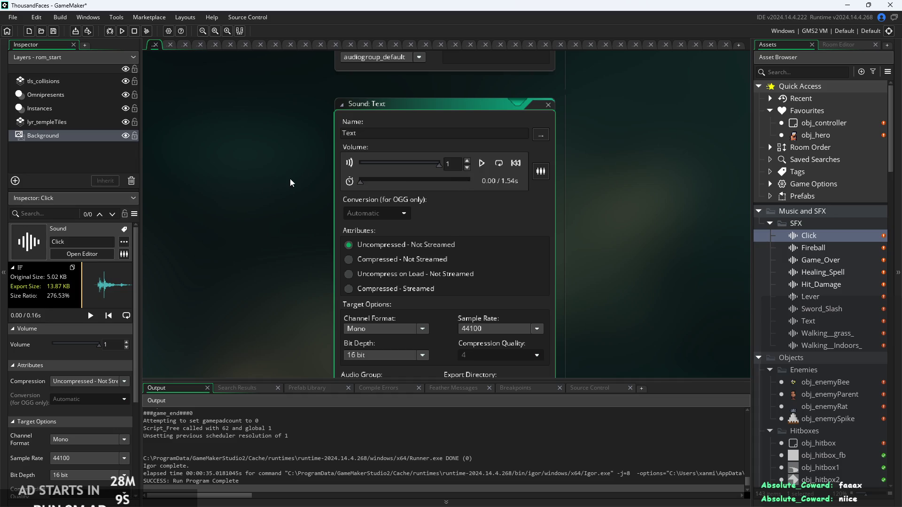
Replay the Text sound from its editor, then stop the preview.
{"action": "scroll", "coordinate": [261, 186], "scroll_direction": "up", "scroll_amount": 2}
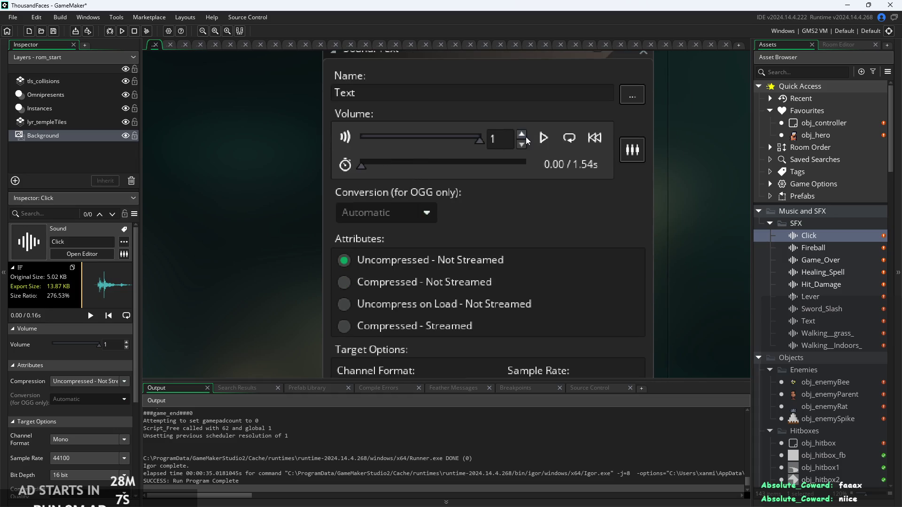
{"action": "left_click", "coordinate": [545, 137]}
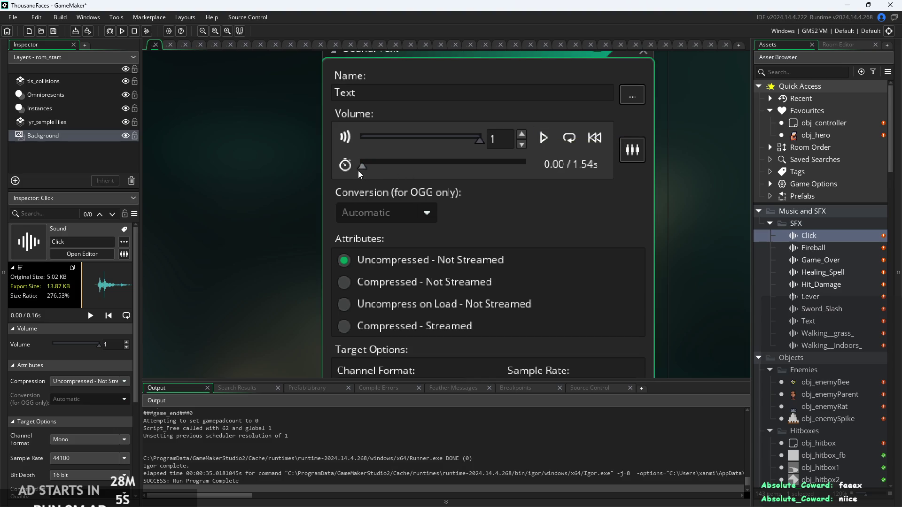
{"action": "left_click", "coordinate": [544, 137]}
{"action": "left_click", "coordinate": [542, 137]}
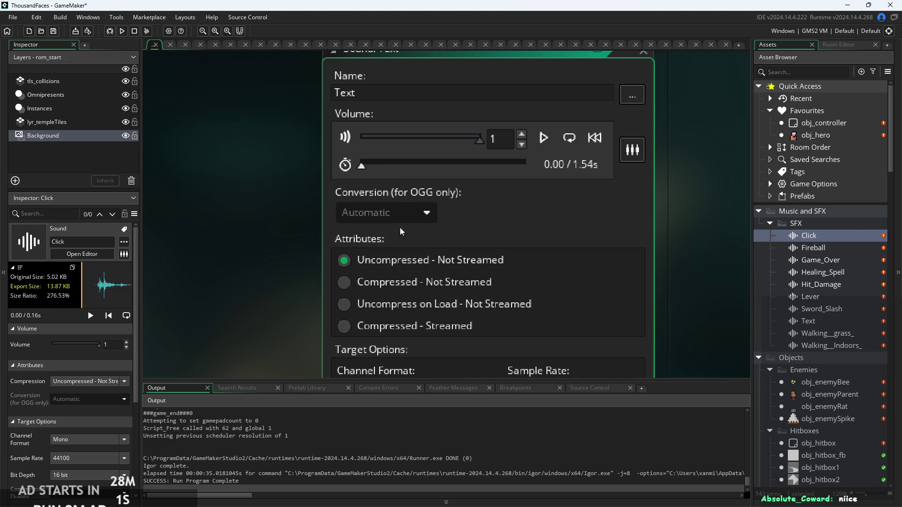
{"action": "scroll", "coordinate": [282, 242], "scroll_direction": "down", "scroll_amount": 2, "text": "ctrl"}
{"action": "scroll", "coordinate": [264, 249], "scroll_direction": "up", "scroll_amount": 3}
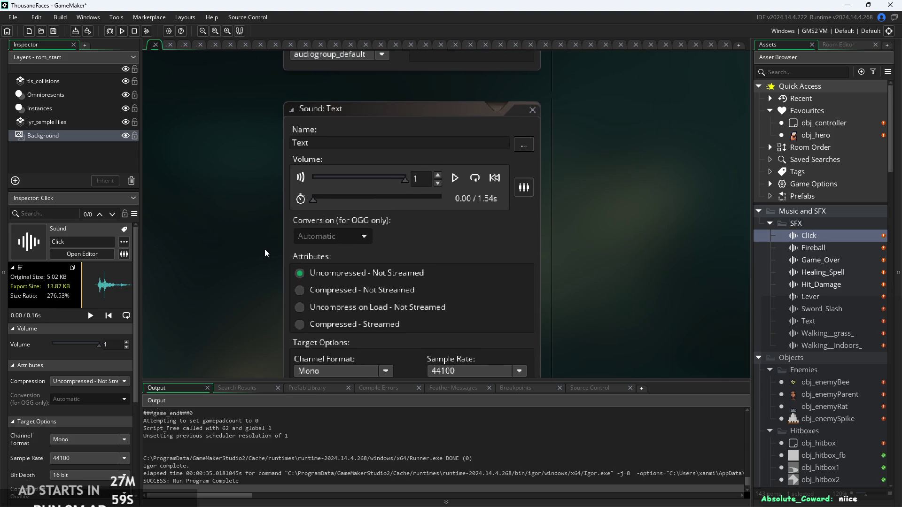
{"action": "scroll", "coordinate": [255, 253], "scroll_direction": "up", "scroll_amount": 4}
{"action": "scroll", "coordinate": [253, 263], "scroll_direction": "up", "scroll_amount": 1, "text": "ctrl"}
{"action": "scroll", "coordinate": [329, 226], "scroll_direction": "up", "scroll_amount": 1}
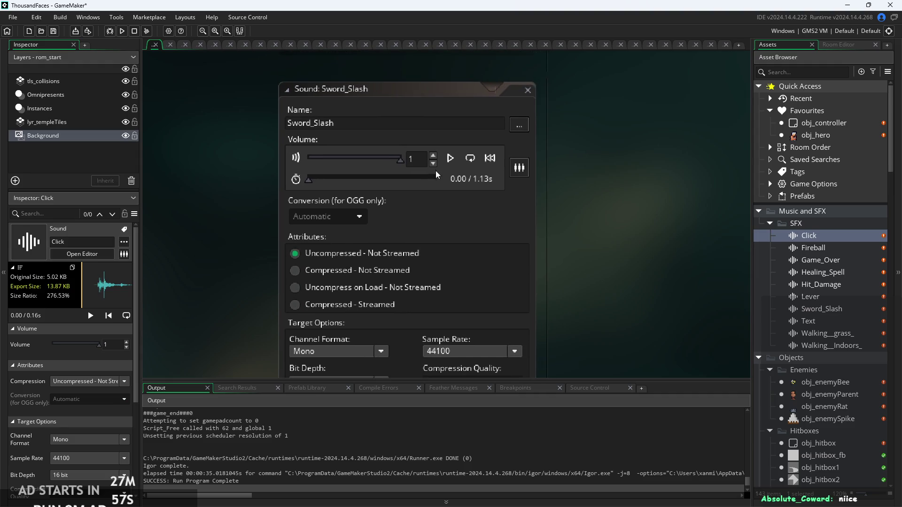
Preview the Sword_Slash sound twice, then the Lever sound.
{"action": "left_click", "coordinate": [451, 159]}
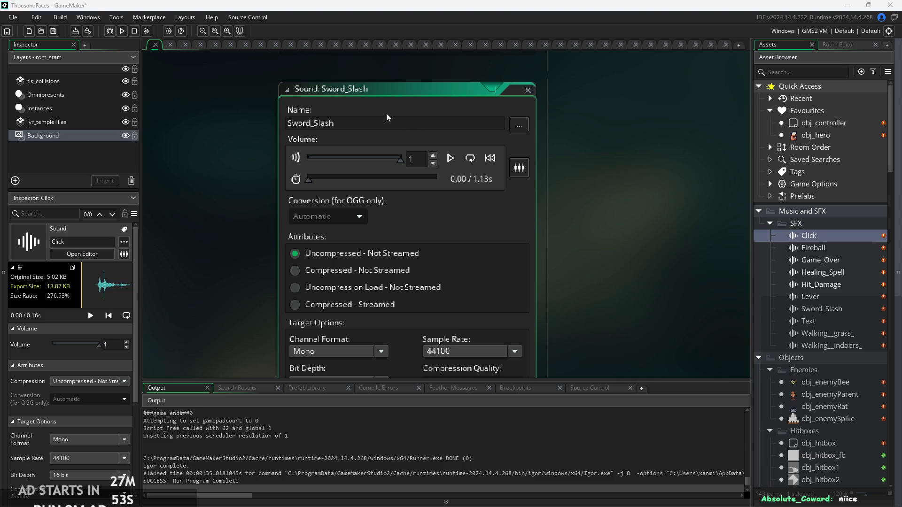
{"action": "left_click", "coordinate": [446, 158]}
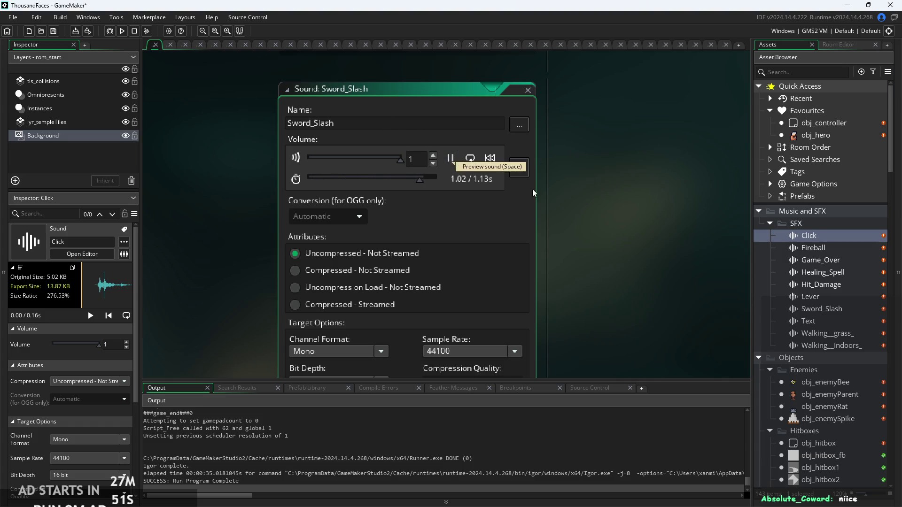
{"action": "scroll", "coordinate": [641, 220], "scroll_direction": "down", "scroll_amount": 3}
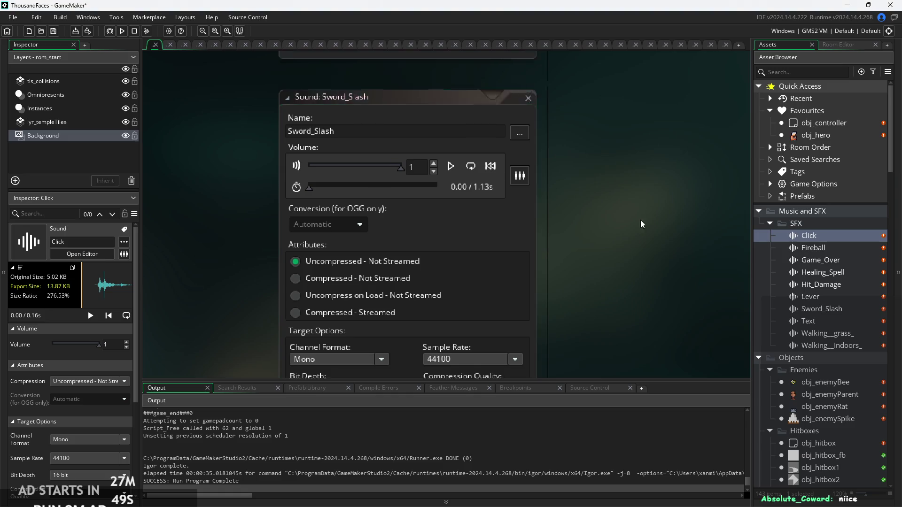
{"action": "scroll", "coordinate": [643, 232], "scroll_direction": "down", "scroll_amount": 4}
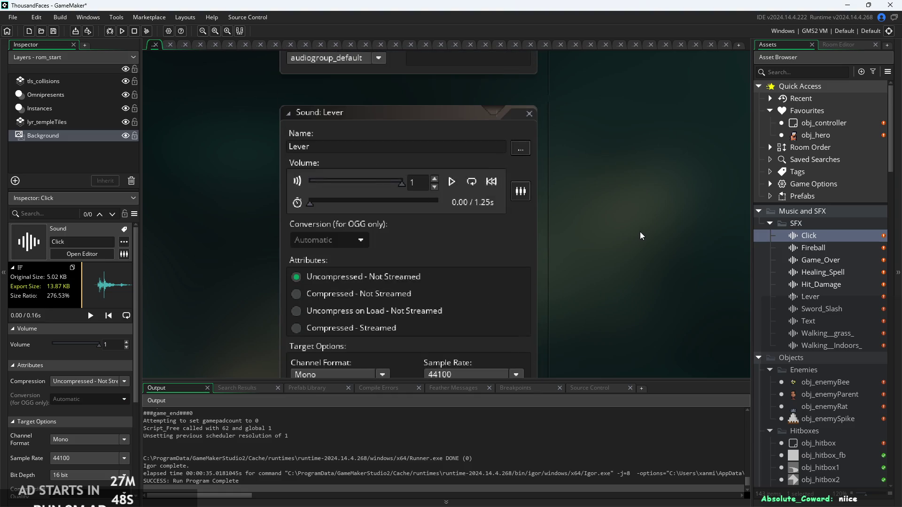
{"action": "left_click", "coordinate": [450, 182]}
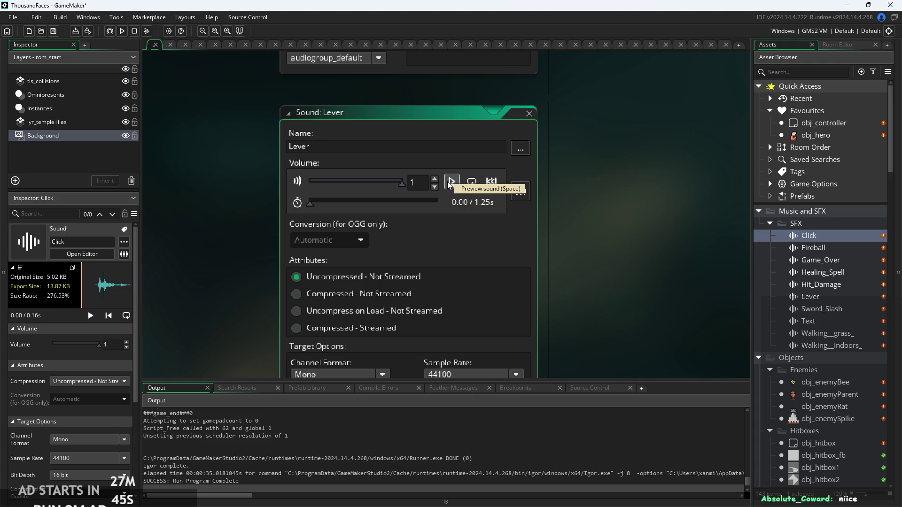
{"action": "scroll", "coordinate": [720, 200], "scroll_direction": "up", "scroll_amount": 2}
{"action": "scroll", "coordinate": [644, 210], "scroll_direction": "up", "scroll_amount": 5}
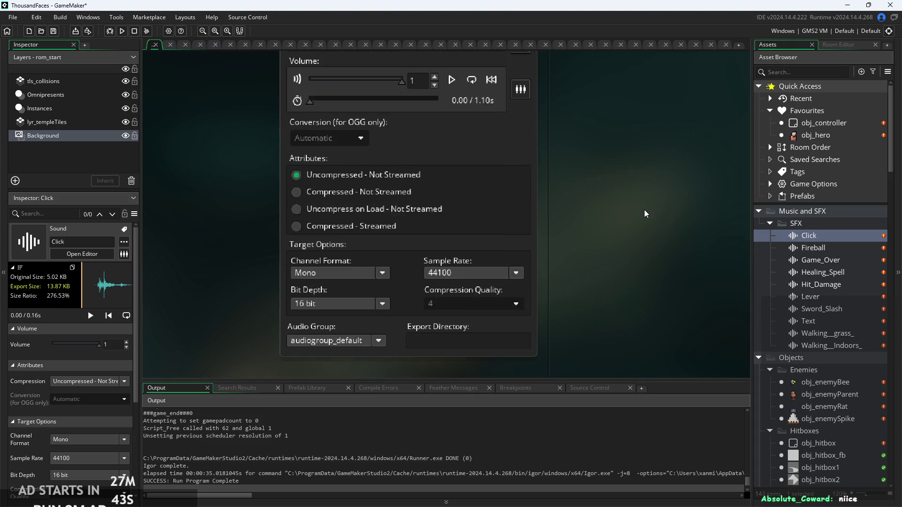
Play the Hit_Damage sound preview three times.
{"action": "left_click", "coordinate": [450, 167]}
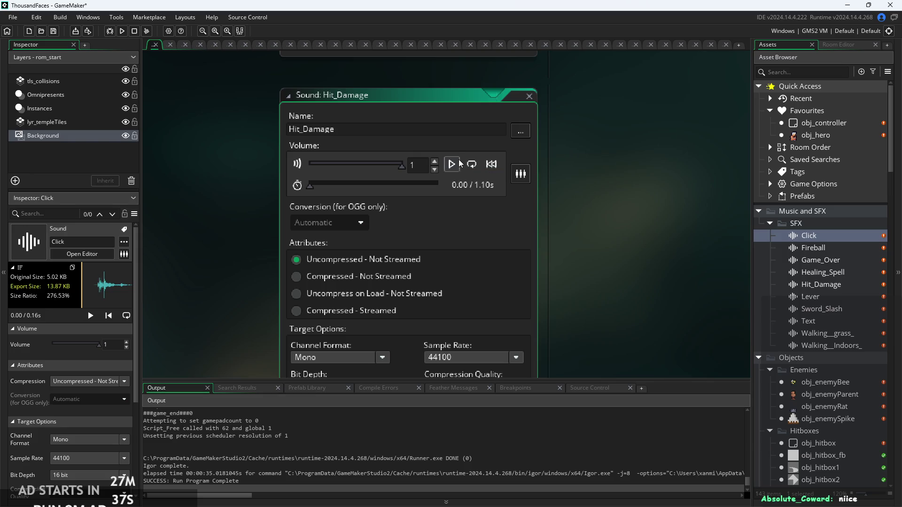
{"action": "left_click", "coordinate": [448, 169]}
{"action": "scroll", "coordinate": [585, 235], "scroll_direction": "up", "scroll_amount": 1}
{"action": "scroll", "coordinate": [579, 272], "scroll_direction": "down", "scroll_amount": 1}
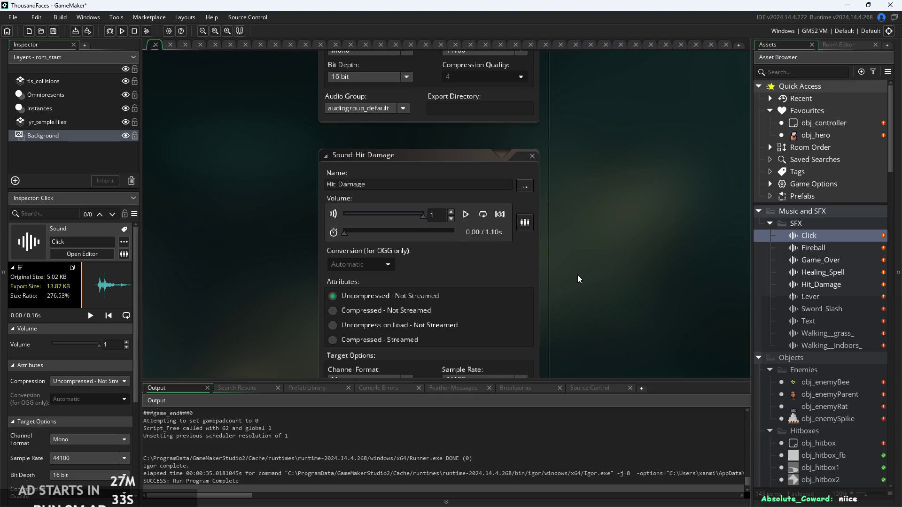
{"action": "left_click", "coordinate": [465, 214]}
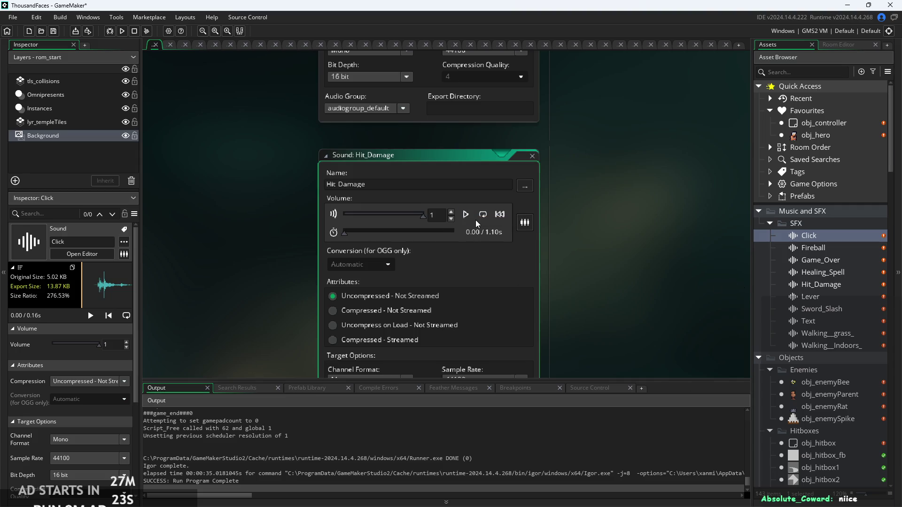
{"action": "scroll", "coordinate": [622, 258], "scroll_direction": "up", "scroll_amount": 5}
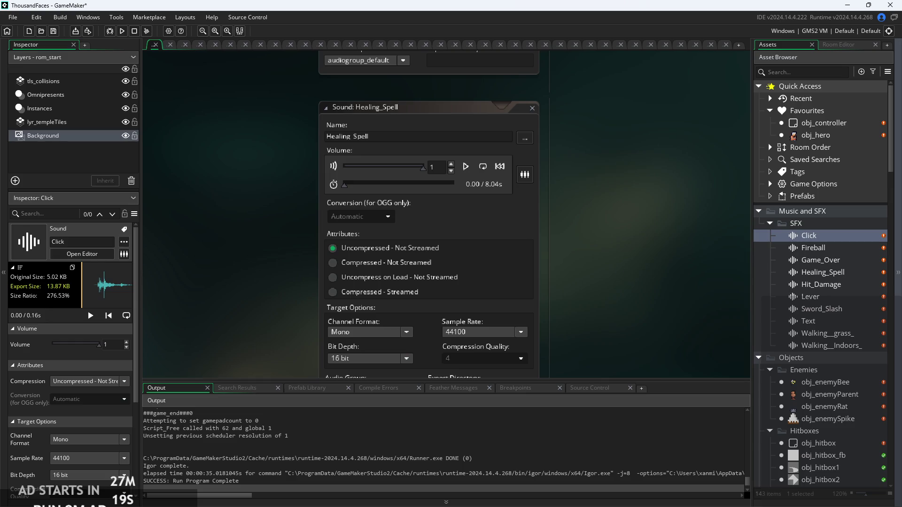
Play the Healing_Spell sound preview, then play the 3.08 s Game_Over sound twice.
{"action": "scroll", "coordinate": [367, 209], "scroll_direction": "up", "scroll_amount": 1}
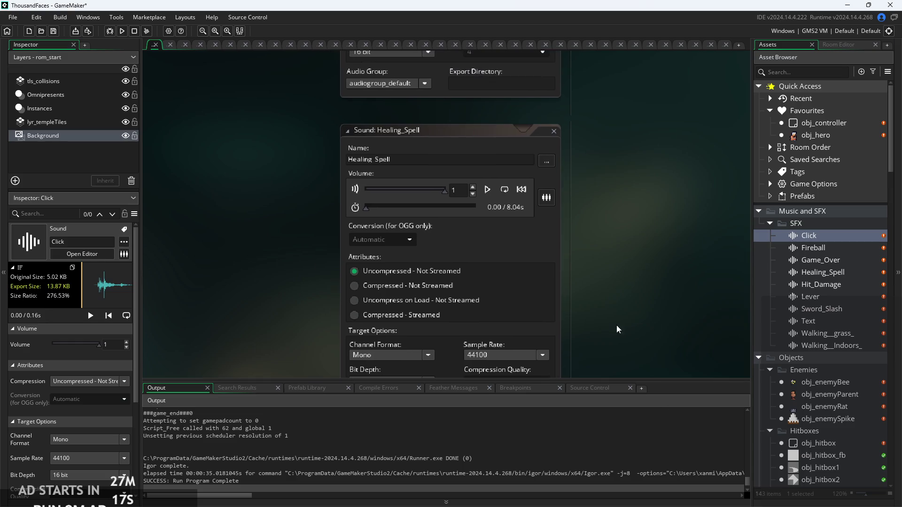
{"action": "left_click", "coordinate": [487, 189]}
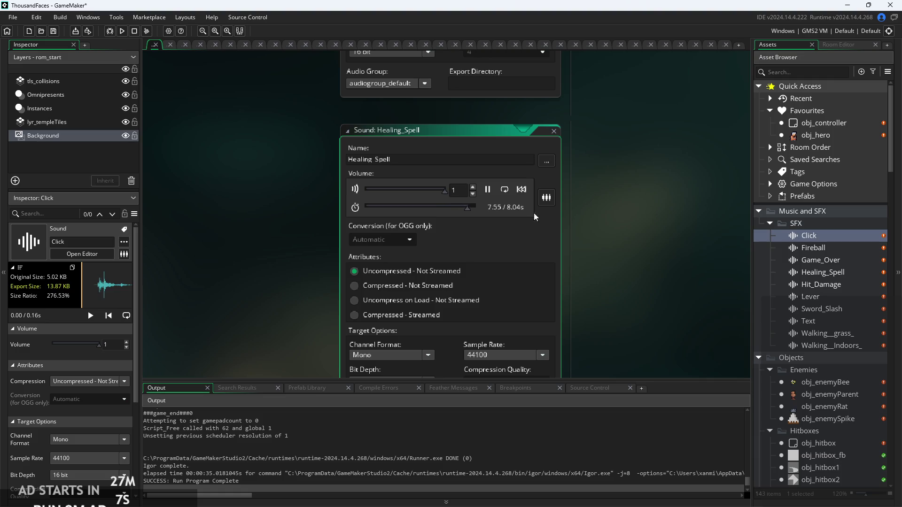
{"action": "left_click", "coordinate": [633, 263]}
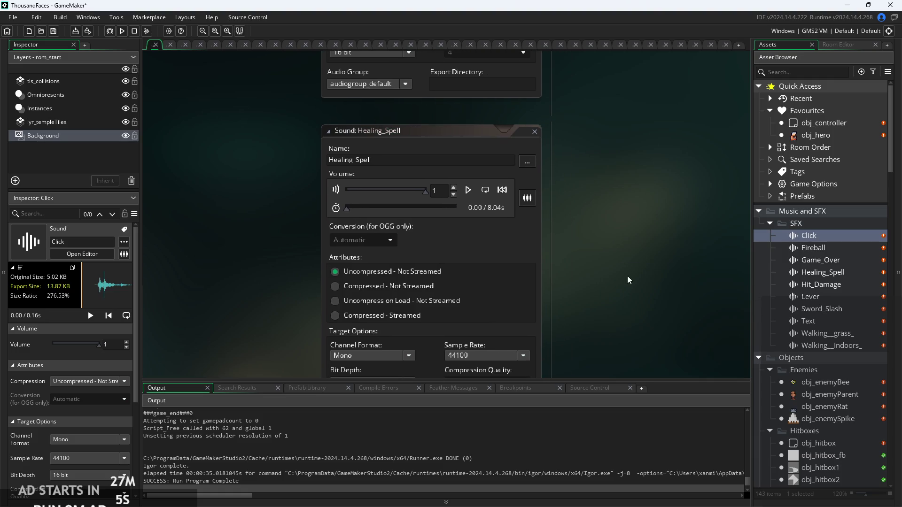
{"action": "scroll", "coordinate": [604, 252], "scroll_direction": "up", "scroll_amount": 5}
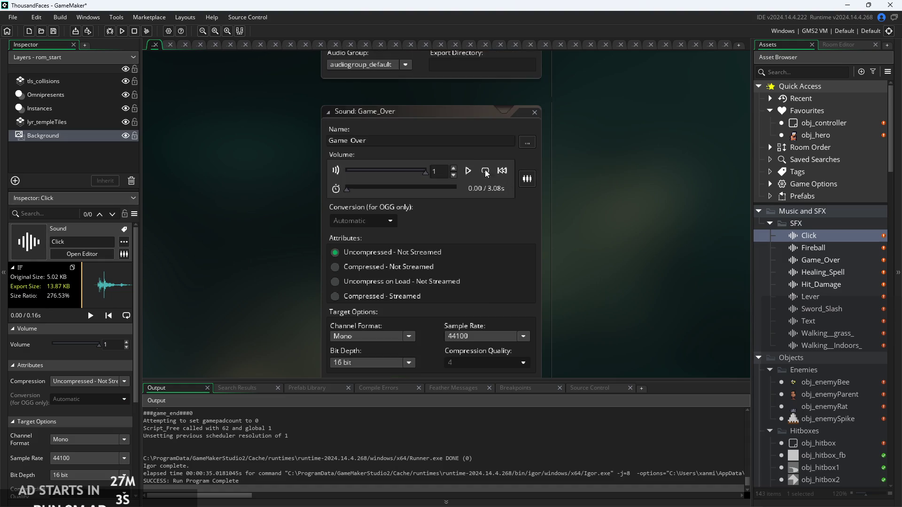
{"action": "left_click", "coordinate": [470, 170]}
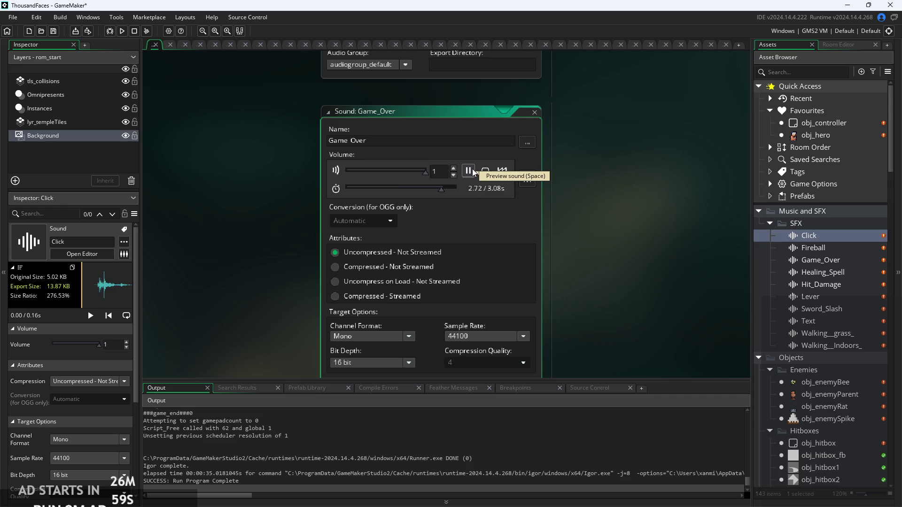
{"action": "left_click", "coordinate": [469, 170]}
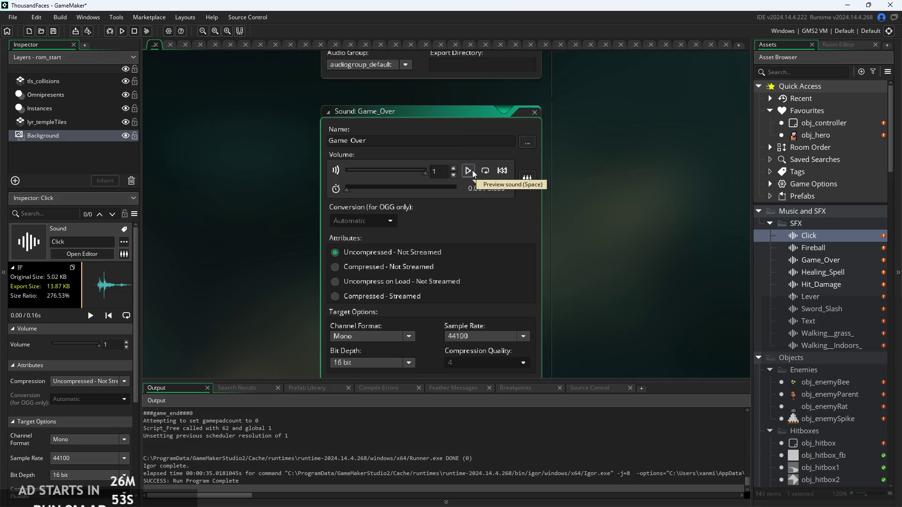
{"action": "scroll", "coordinate": [560, 237], "scroll_direction": "up", "scroll_amount": 2}
{"action": "scroll", "coordinate": [602, 274], "scroll_direction": "up", "scroll_amount": 9}
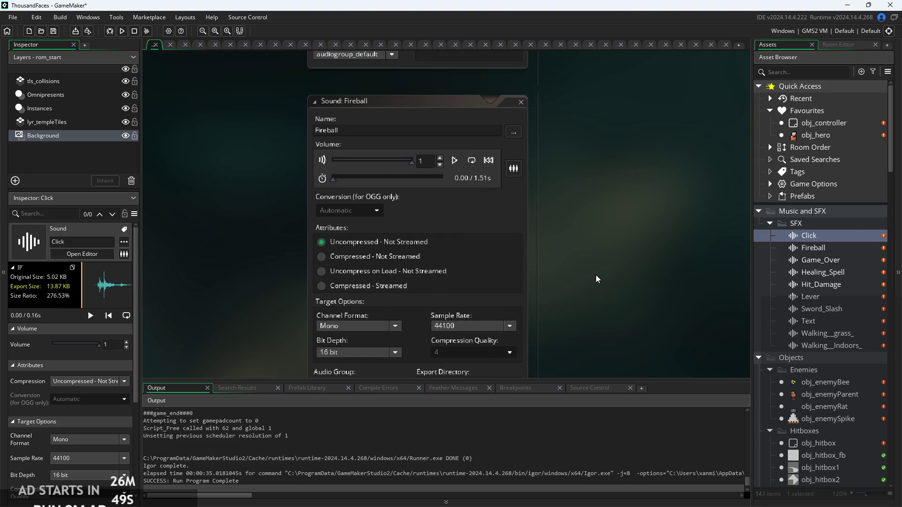
Preview the Fireball sound, then the 0.16 s Click sound.
{"action": "left_click", "coordinate": [453, 161]}
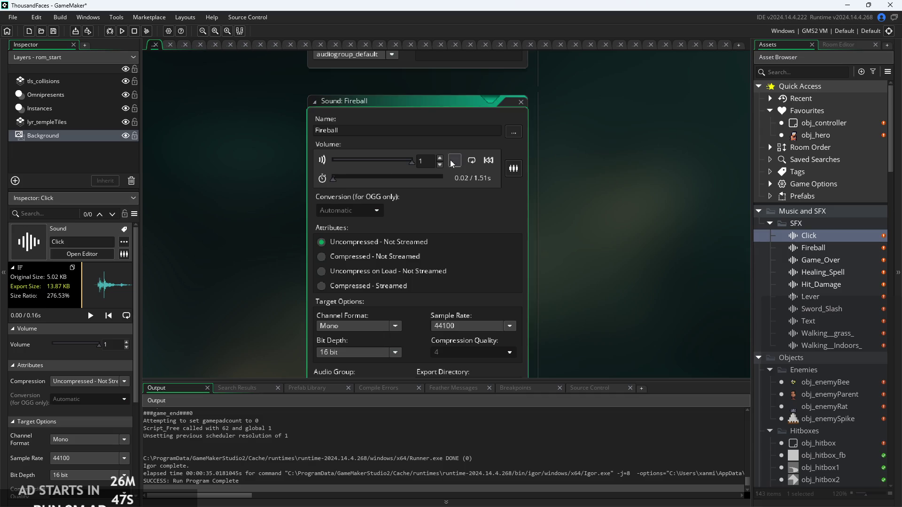
{"action": "scroll", "coordinate": [594, 231], "scroll_direction": "up", "scroll_amount": 6}
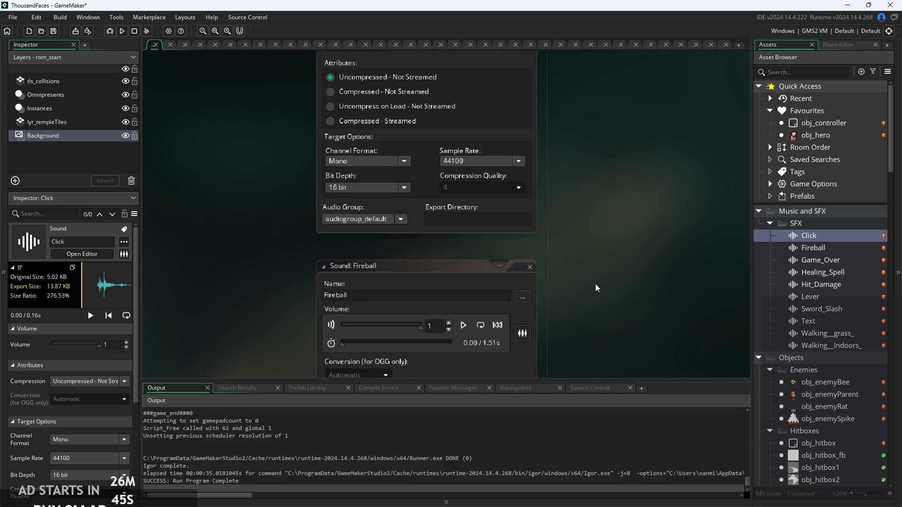
{"action": "left_click", "coordinate": [457, 143]}
{"action": "left_click", "coordinate": [458, 146]}
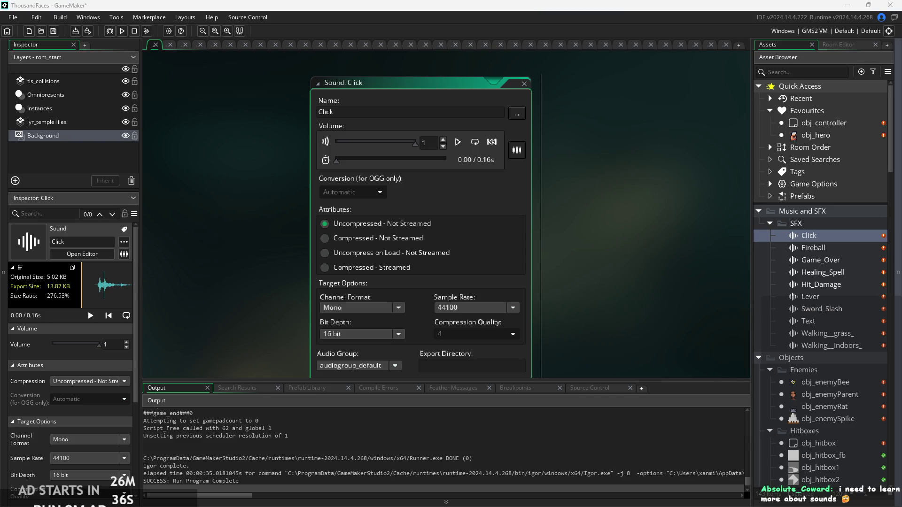
Shift the workspace view and build and run the game again with F5.
{"action": "scroll", "coordinate": [462, 160], "scroll_direction": "up", "scroll_amount": 1}
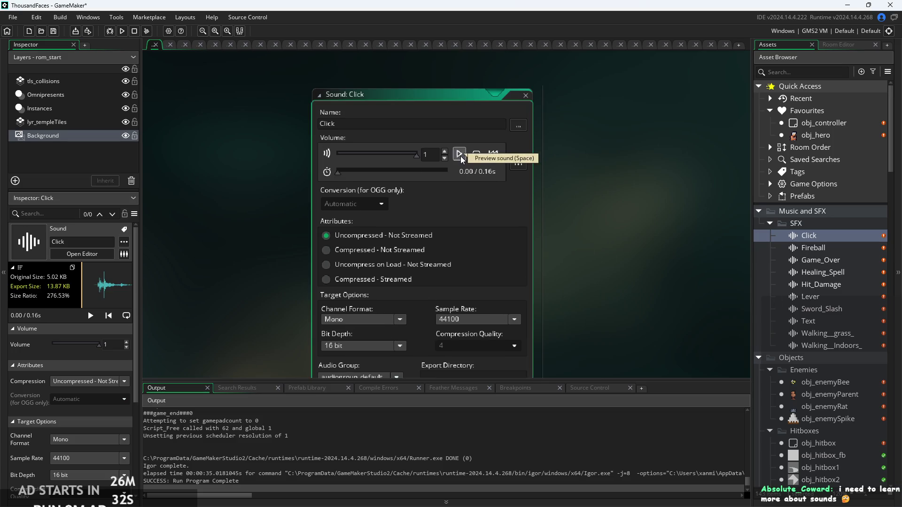
{"action": "left_click_drag", "start_coordinate": [507, 177], "coordinate": [498, 185]}
{"action": "scroll", "coordinate": [484, 176], "scroll_direction": "down", "scroll_amount": 1}
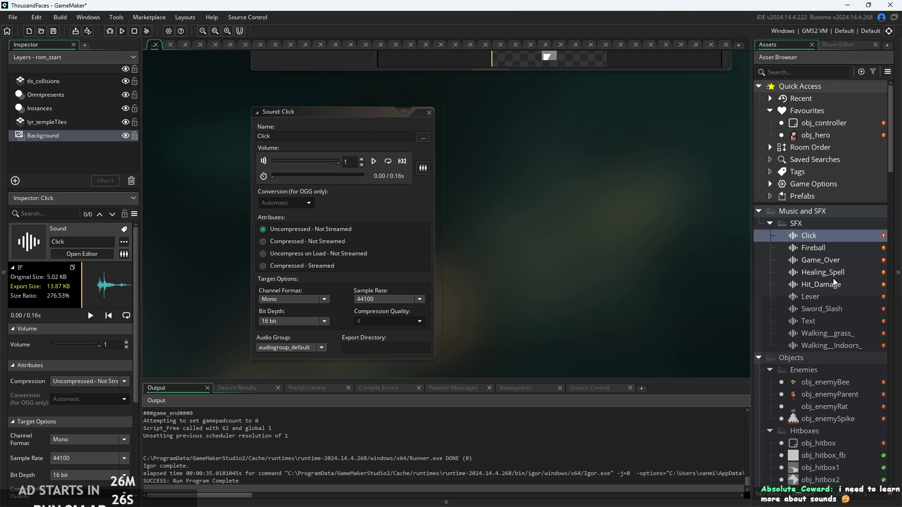
{"action": "key", "text": "F5"}
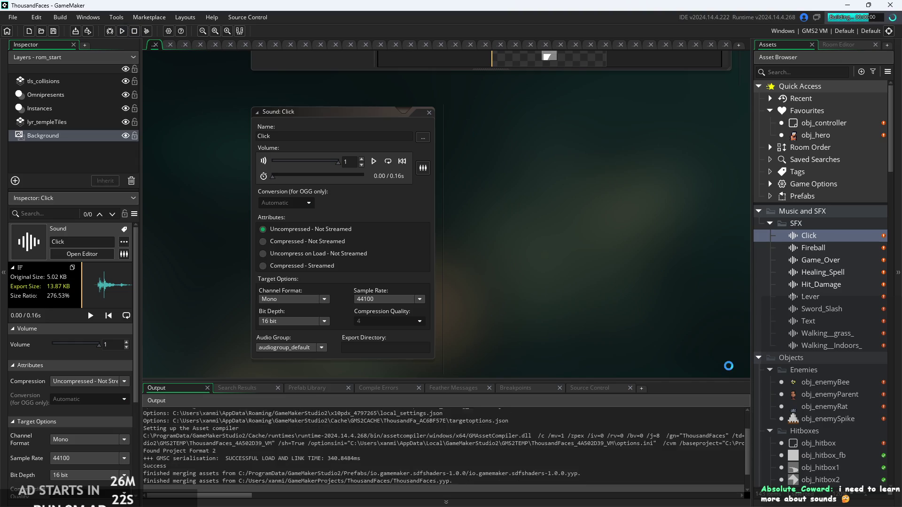
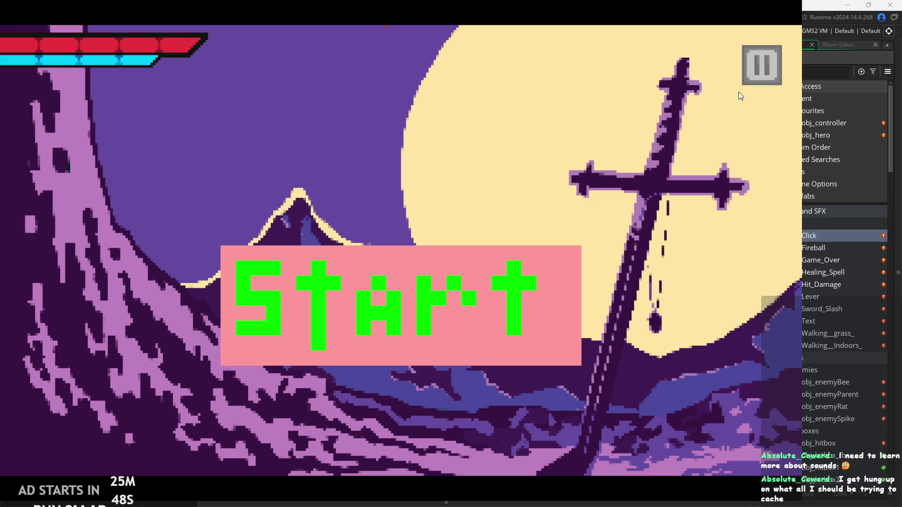
Stop the game, preview the Click sound, then toggle Debug Stats on and off in the settings menu.
{"action": "key", "text": "Escape"}
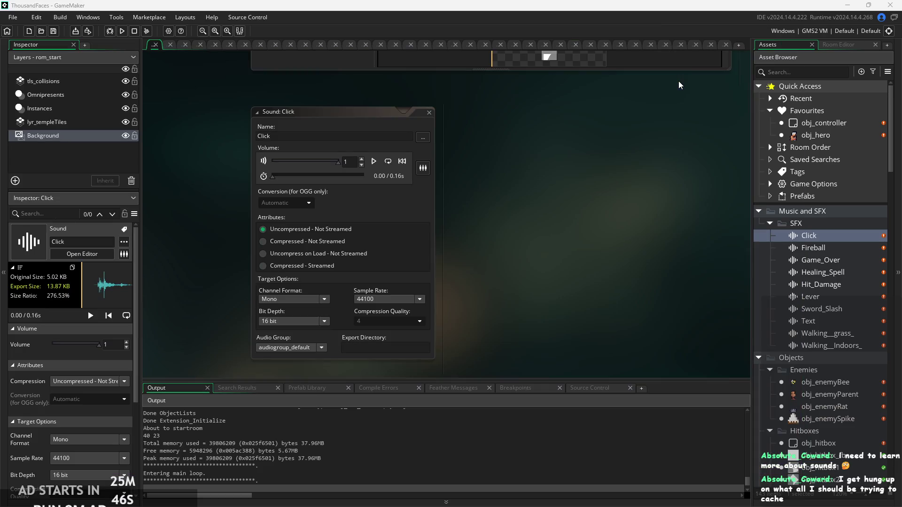
{"action": "left_click", "coordinate": [374, 161]}
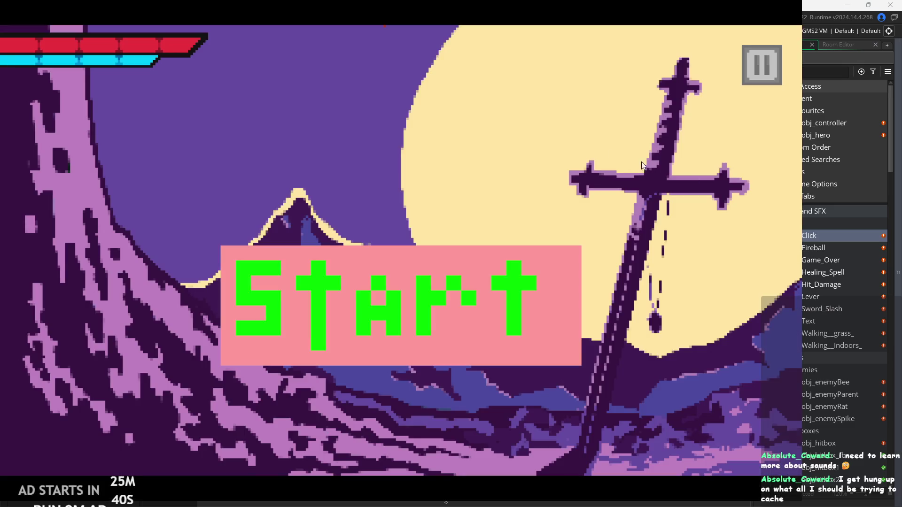
{"action": "left_click", "coordinate": [762, 67]}
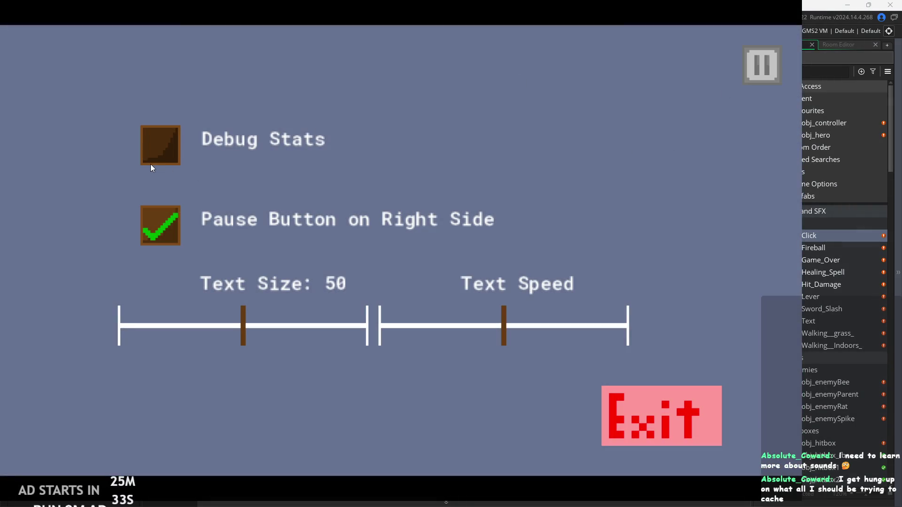
{"action": "left_click", "coordinate": [156, 151]}
{"action": "left_click", "coordinate": [157, 148]}
Nudge the Text Size slider (leaving 50), flip the pause-button side back and forth, and exit the game.
{"action": "left_click_drag", "start_coordinate": [244, 332], "coordinate": [241, 333]}
{"action": "left_click", "coordinate": [241, 332]}
{"action": "left_click", "coordinate": [241, 332]}
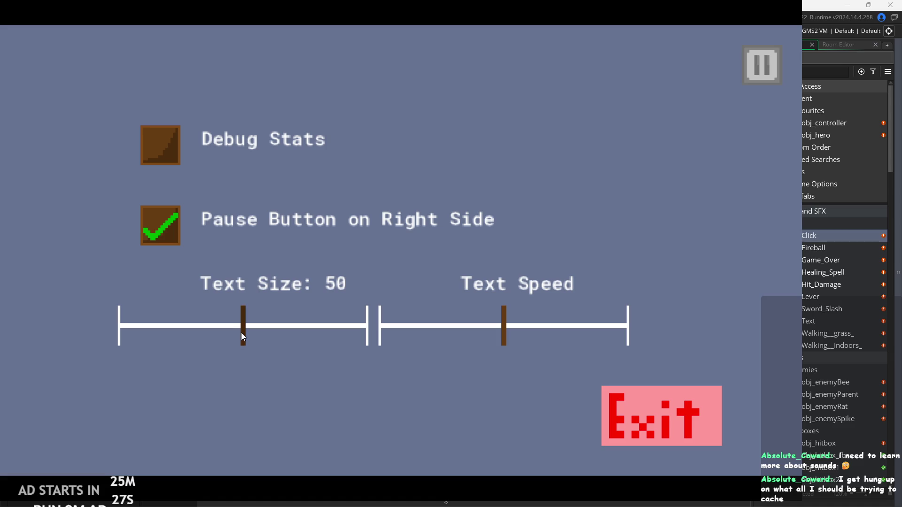
{"action": "left_click", "coordinate": [168, 228]}
{"action": "left_click", "coordinate": [169, 227]}
{"action": "left_click", "coordinate": [668, 408]}
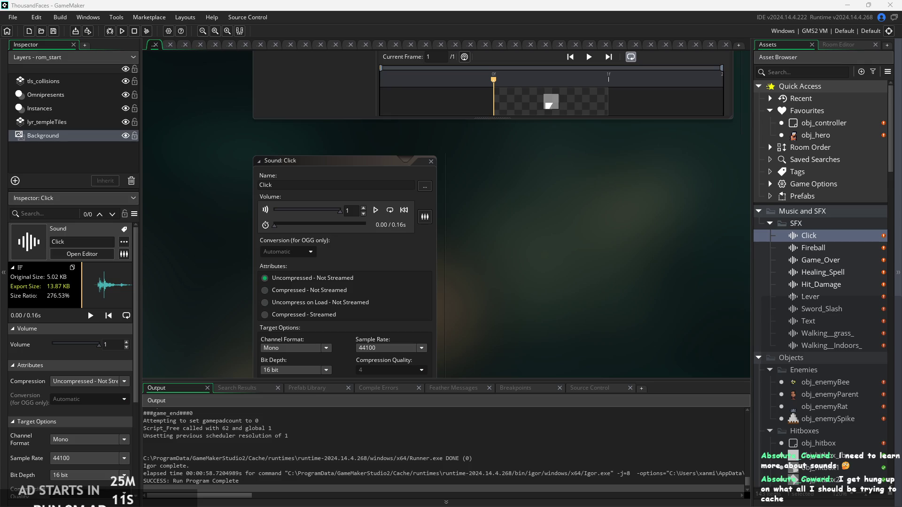
Cancel the text-capture overlay, check the Help menu, and switch to the GameMaker Manual's Using Audio page.
{"action": "key", "text": "super+shift+t"}
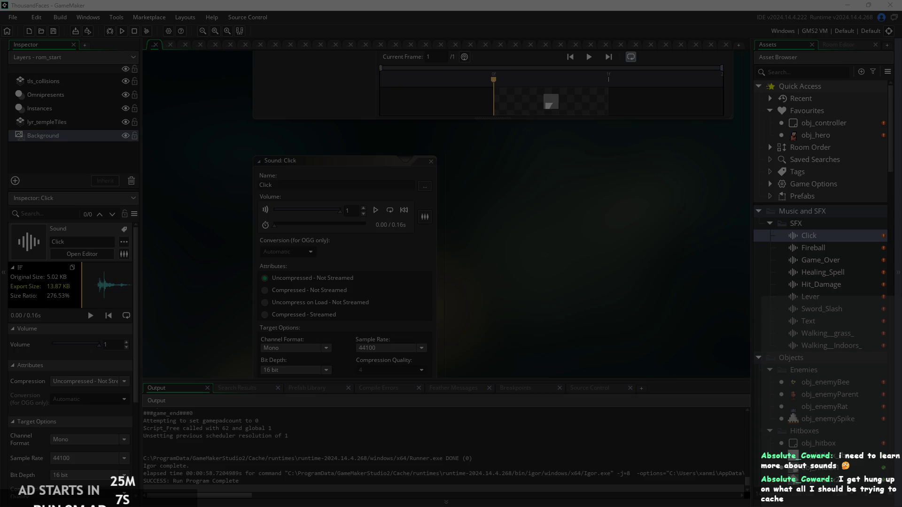
{"action": "key", "text": "Escape"}
{"action": "left_click", "coordinate": [754, 386]}
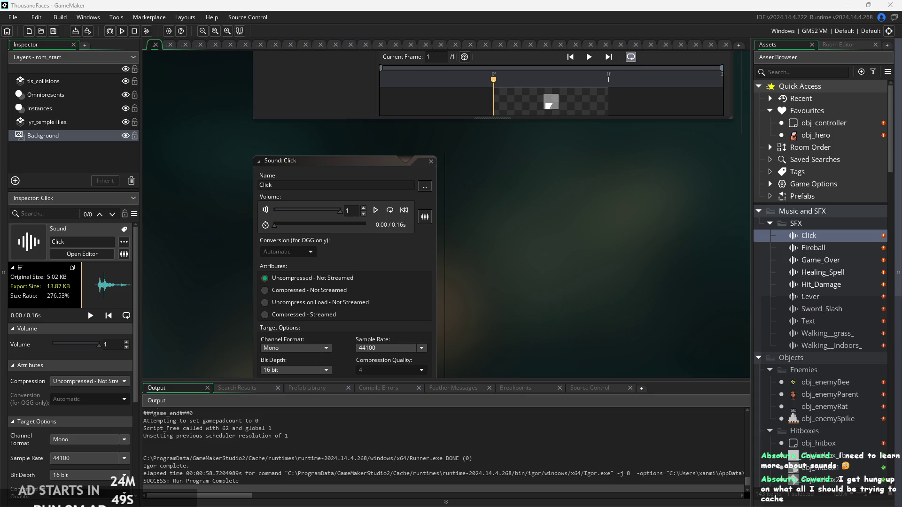
{"action": "left_click", "coordinate": [211, 17]}
{"action": "left_click", "coordinate": [235, 28]}
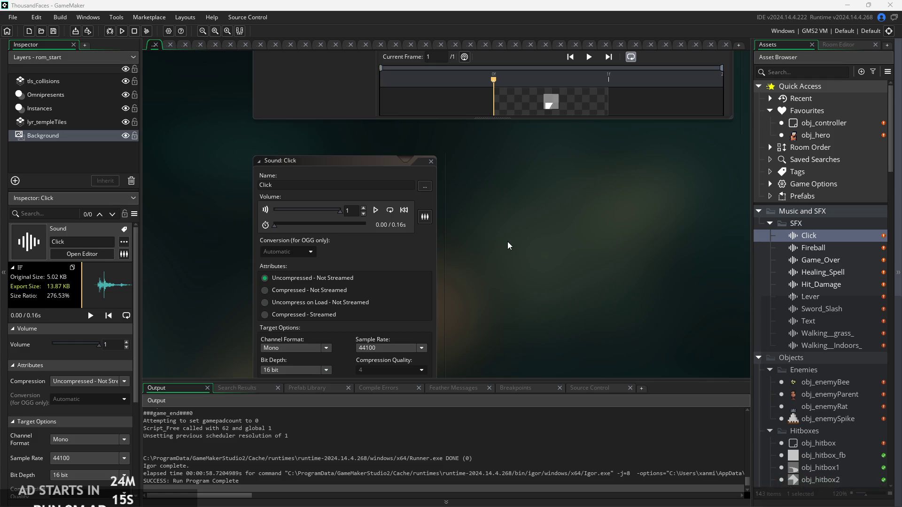
{"action": "key", "text": "alt+Tab"}
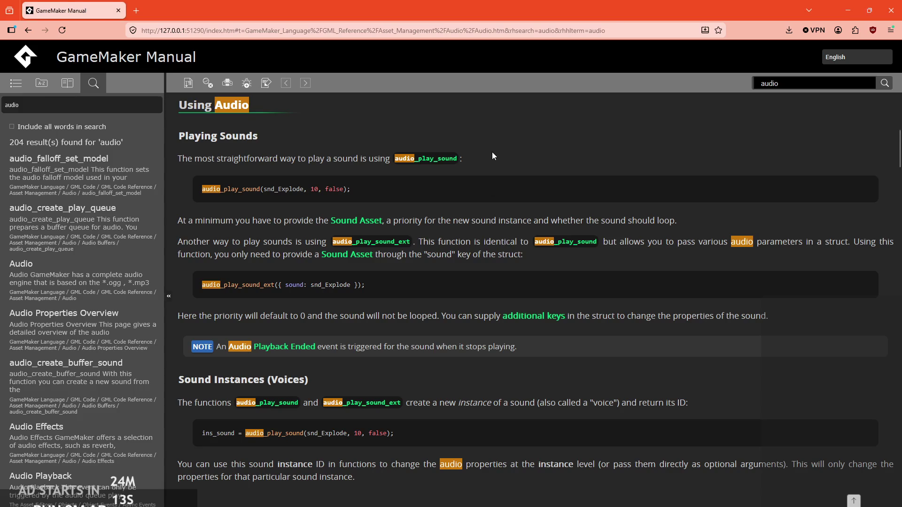
Show the Using Audio page full-screen without the search sidebar and read the overview.
{"action": "key", "text": "F11"}
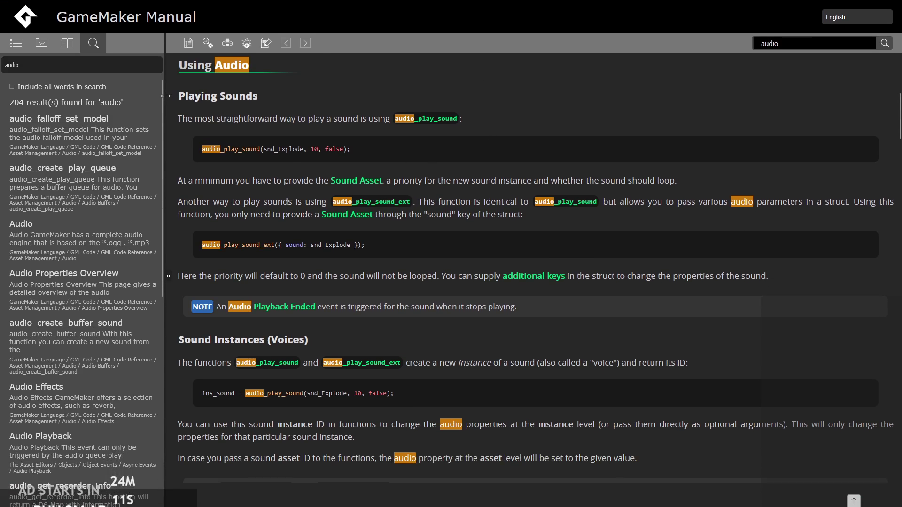
{"action": "left_click", "coordinate": [166, 95]}
{"action": "scroll", "coordinate": [229, 162], "scroll_direction": "up", "scroll_amount": 1}
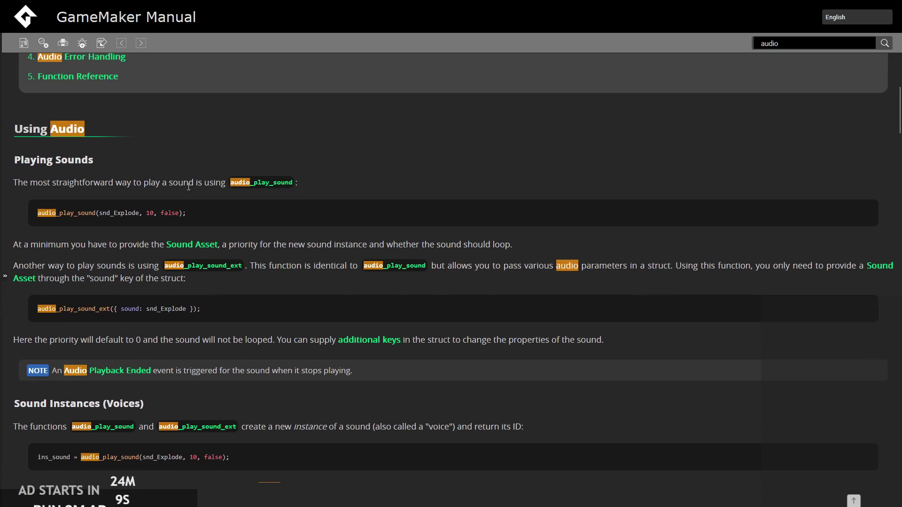
{"action": "key", "text": "ctrl+plus"}
{"action": "key", "text": "ctrl+plus"}
{"action": "key", "text": "ctrl+plus"}
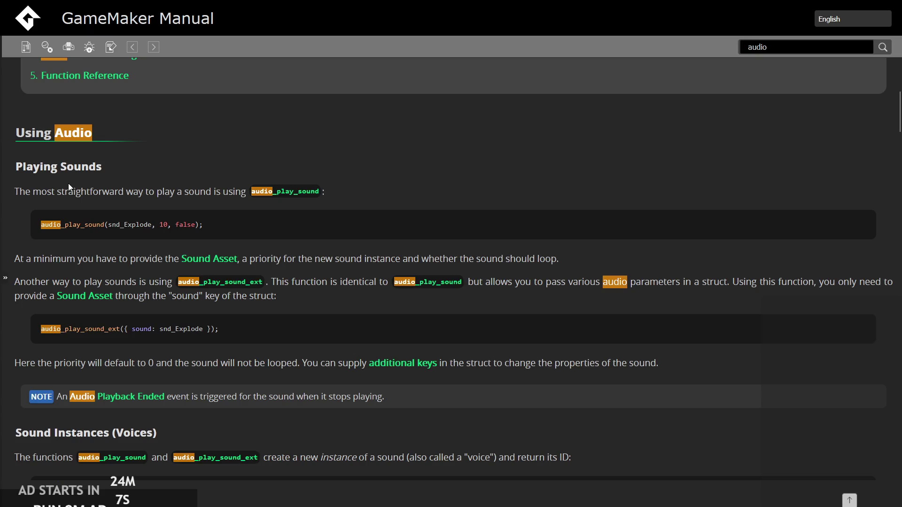
{"action": "key", "text": "ctrl+minus"}
{"action": "key", "text": "ctrl+minus"}
{"action": "scroll", "coordinate": [182, 211], "scroll_direction": "down", "scroll_amount": 1}
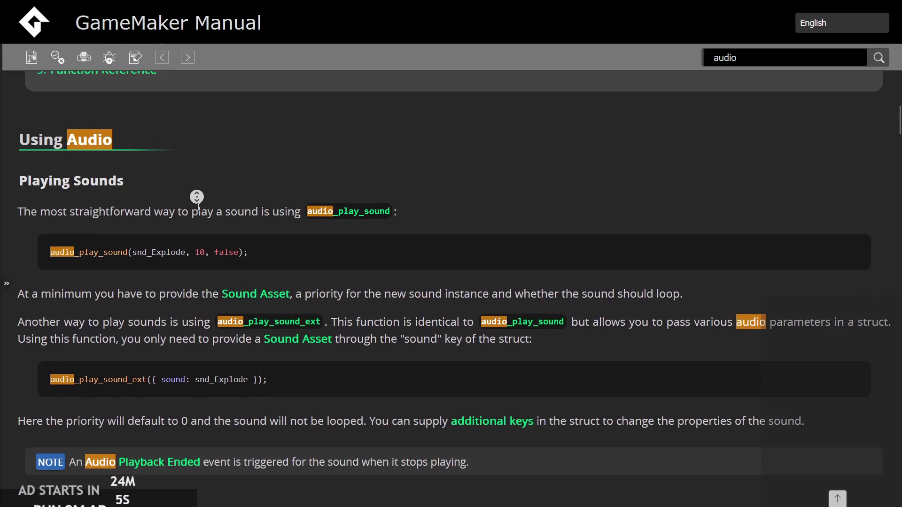
{"action": "left_click_drag", "start_coordinate": [287, 241], "coordinate": [132, 244]}
{"action": "left_click_drag", "start_coordinate": [154, 214], "coordinate": [288, 220]}
{"action": "left_click", "coordinate": [460, 208]}
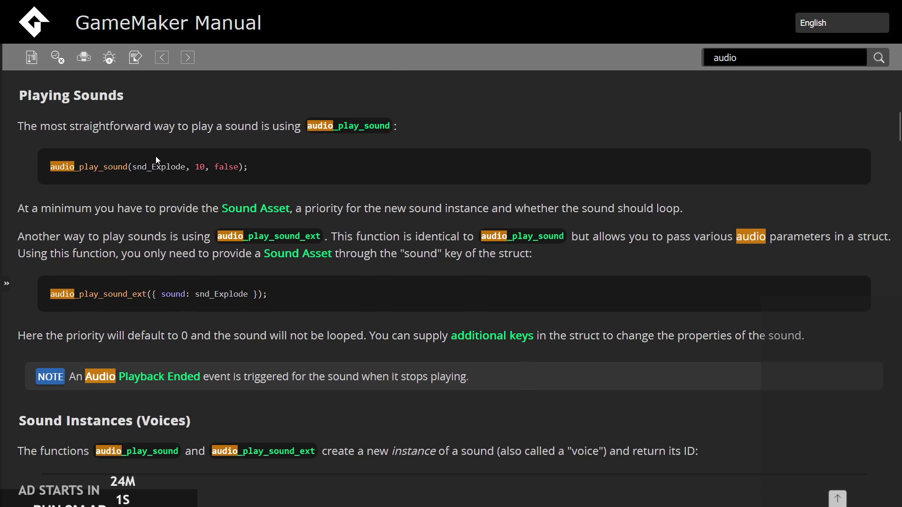
{"action": "left_click", "coordinate": [188, 253]}
{"action": "scroll", "coordinate": [187, 274], "scroll_direction": "up", "scroll_amount": 3}
{"action": "scroll", "coordinate": [187, 274], "scroll_direction": "down", "scroll_amount": 3}
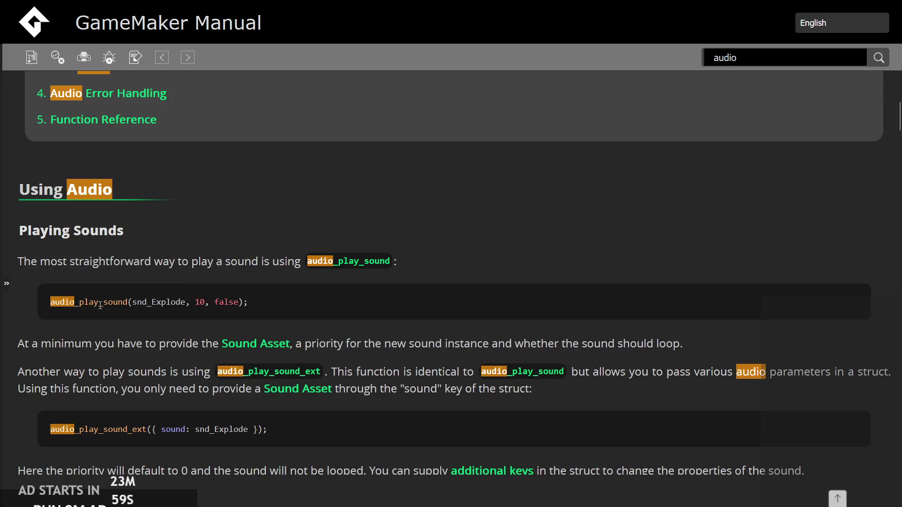
Glance at the audio_play_sound reference, then return to the Audio overview.
{"action": "left_click", "coordinate": [331, 267]}
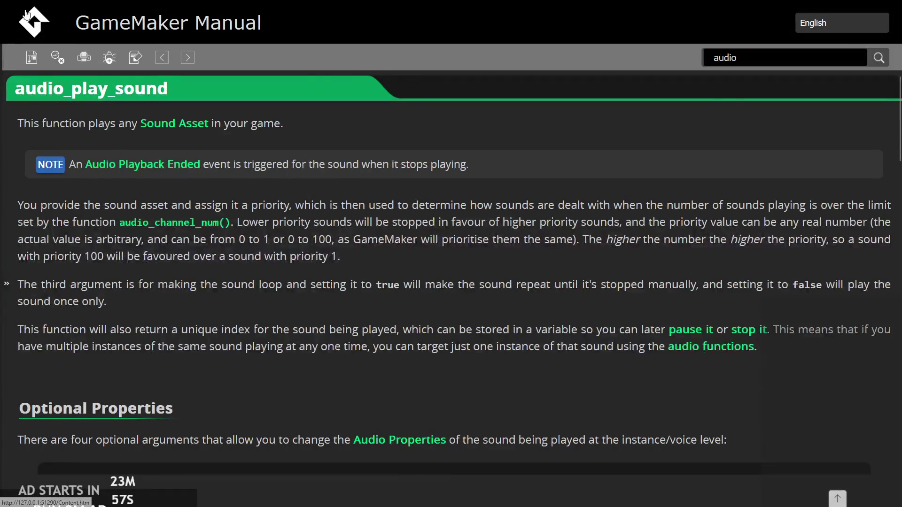
{"action": "mouse_move", "coordinate": [13, 44]}
{"action": "left_click", "coordinate": [28, 30]}
{"action": "scroll", "coordinate": [254, 207], "scroll_direction": "down", "scroll_amount": 10}
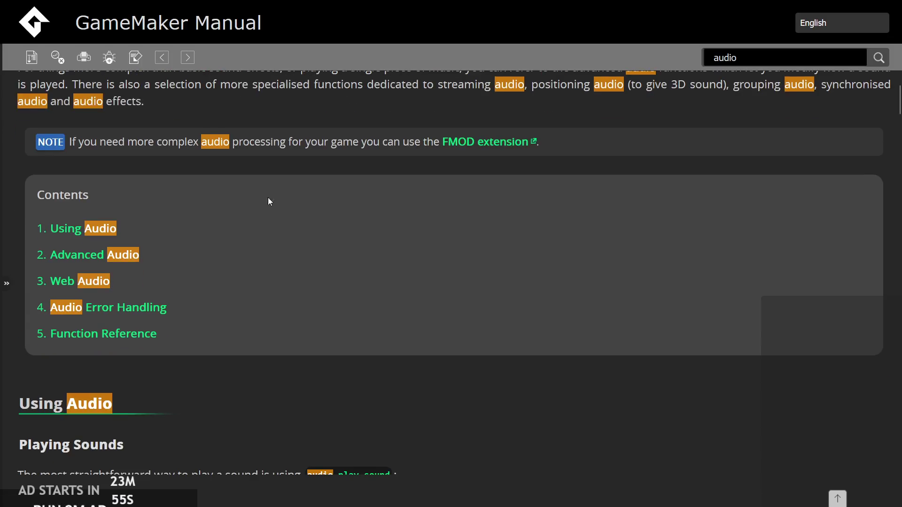
{"action": "scroll", "coordinate": [322, 228], "scroll_direction": "up", "scroll_amount": 4}
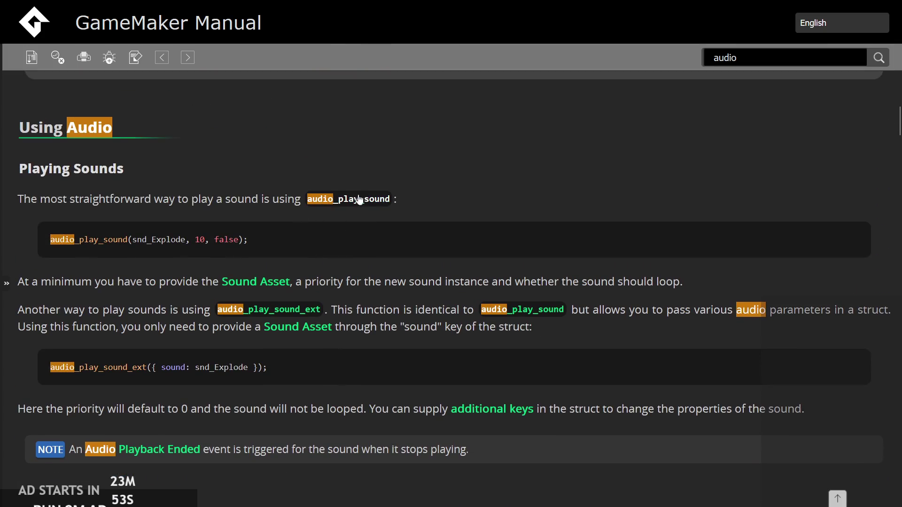
Reopen audio_play_sound and study its index, priority, loop, pitch and listener_mask arguments.
{"action": "left_click", "coordinate": [353, 203]}
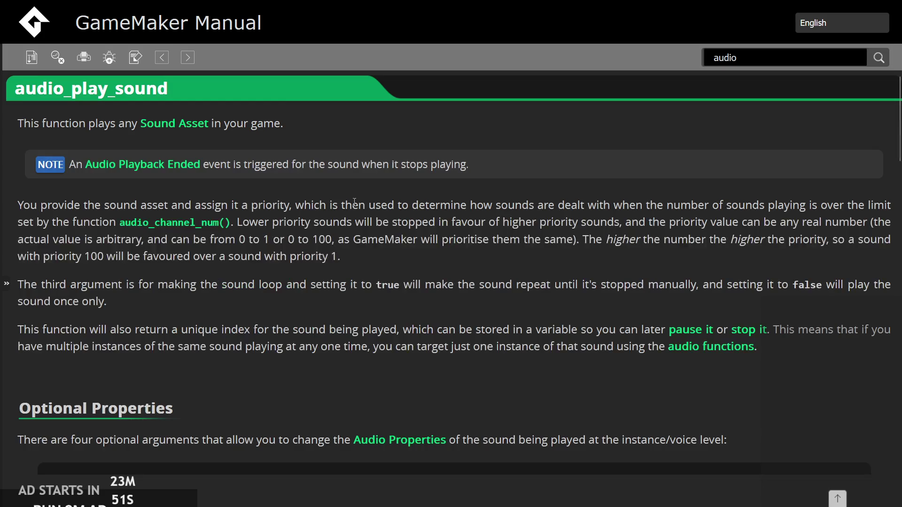
{"action": "scroll", "coordinate": [354, 207], "scroll_direction": "down", "scroll_amount": 15}
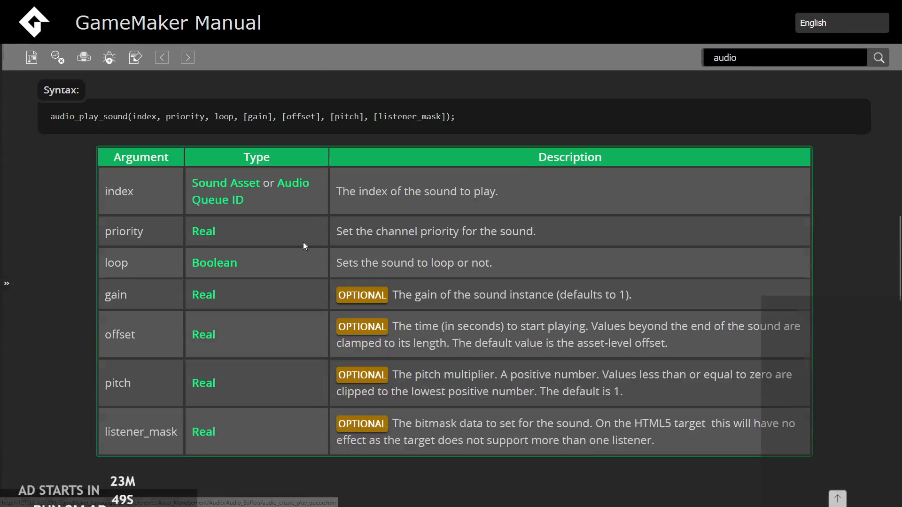
{"action": "scroll", "coordinate": [328, 184], "scroll_direction": "down", "scroll_amount": 4}
{"action": "scroll", "coordinate": [326, 121], "scroll_direction": "up", "scroll_amount": 10}
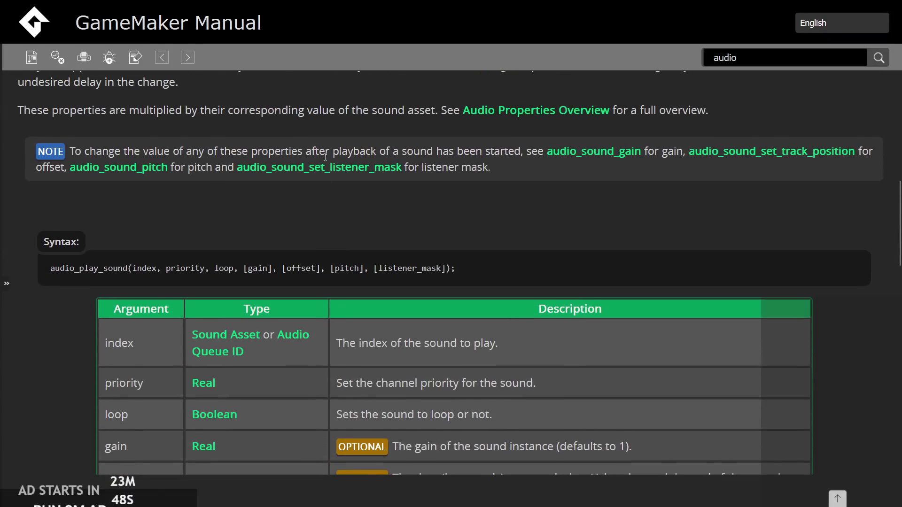
{"action": "double_click", "coordinate": [137, 272]}
{"action": "scroll", "coordinate": [171, 274], "scroll_direction": "down", "scroll_amount": 2}
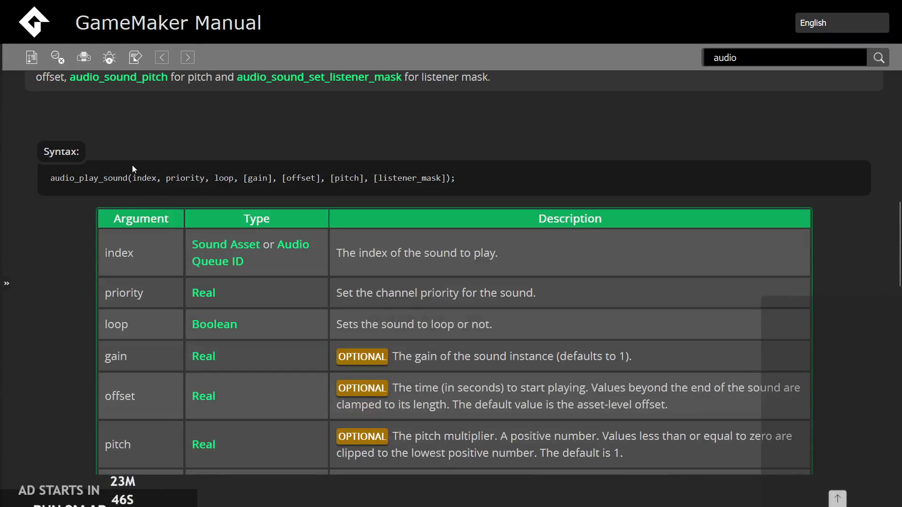
{"action": "left_click", "coordinate": [160, 166]}
{"action": "mouse_move", "coordinate": [193, 162]}
{"action": "left_mouse_down"}
{"action": "mouse_move", "coordinate": [219, 162]}
{"action": "mouse_move", "coordinate": [232, 177]}
{"action": "mouse_move", "coordinate": [302, 177]}
{"action": "left_mouse_up"}
{"action": "left_click", "coordinate": [206, 179]}
{"action": "scroll", "coordinate": [351, 193], "scroll_direction": "down", "scroll_amount": 1}
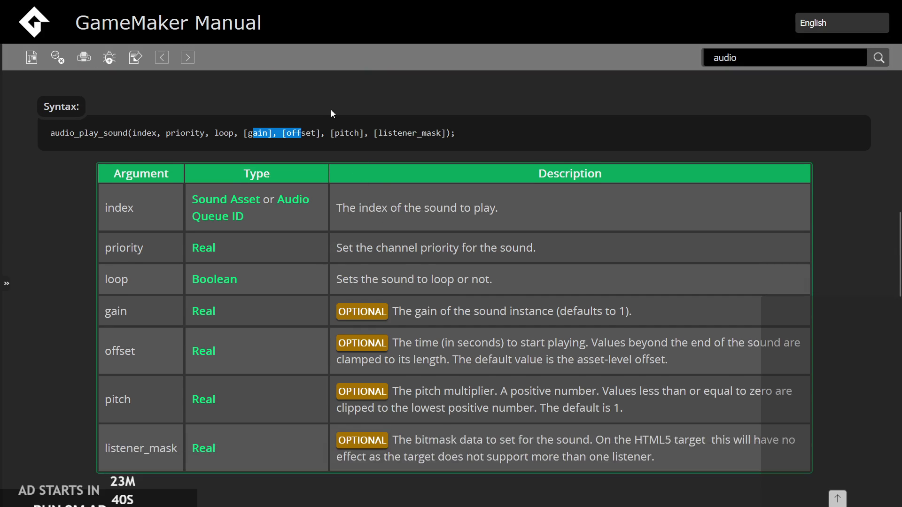
{"action": "mouse_move", "coordinate": [339, 133]}
{"action": "left_mouse_down"}
{"action": "mouse_move", "coordinate": [410, 133]}
{"action": "mouse_move", "coordinate": [447, 155]}
{"action": "mouse_move", "coordinate": [248, 155]}
{"action": "left_mouse_up"}
{"action": "left_click", "coordinate": [450, 140]}
{"action": "scroll", "coordinate": [501, 176], "scroll_direction": "up", "scroll_amount": 1}
Highlight the optional gain, pitch and offset arguments in the audio_play_sound syntax.
{"action": "left_click", "coordinate": [332, 156]}
{"action": "left_click_drag", "start_coordinate": [330, 155], "coordinate": [366, 155]}
{"action": "left_click", "coordinate": [411, 226]}
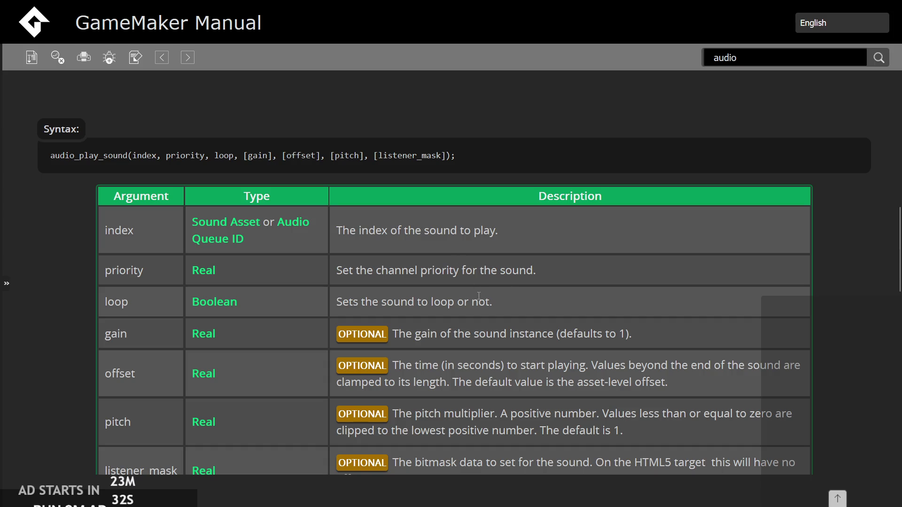
{"action": "left_click_drag", "start_coordinate": [325, 156], "coordinate": [284, 161]}
{"action": "left_click_drag", "start_coordinate": [286, 156], "coordinate": [330, 156]}
{"action": "left_click", "coordinate": [252, 131]}
{"action": "scroll", "coordinate": [252, 130], "scroll_direction": "up", "scroll_amount": 1}
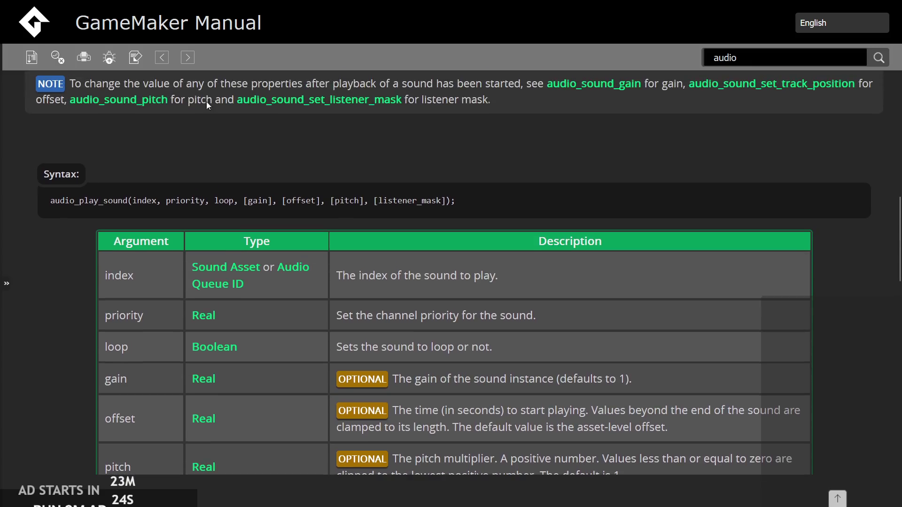
Go back to the Audio overview page and scroll through its contents.
{"action": "left_click", "coordinate": [31, 30]}
{"action": "scroll", "coordinate": [213, 250], "scroll_direction": "down", "scroll_amount": 1}
{"action": "scroll", "coordinate": [212, 250], "scroll_direction": "down", "scroll_amount": 10}
{"action": "scroll", "coordinate": [252, 178], "scroll_direction": "up", "scroll_amount": 2}
{"action": "middle_click", "coordinate": [205, 152]}
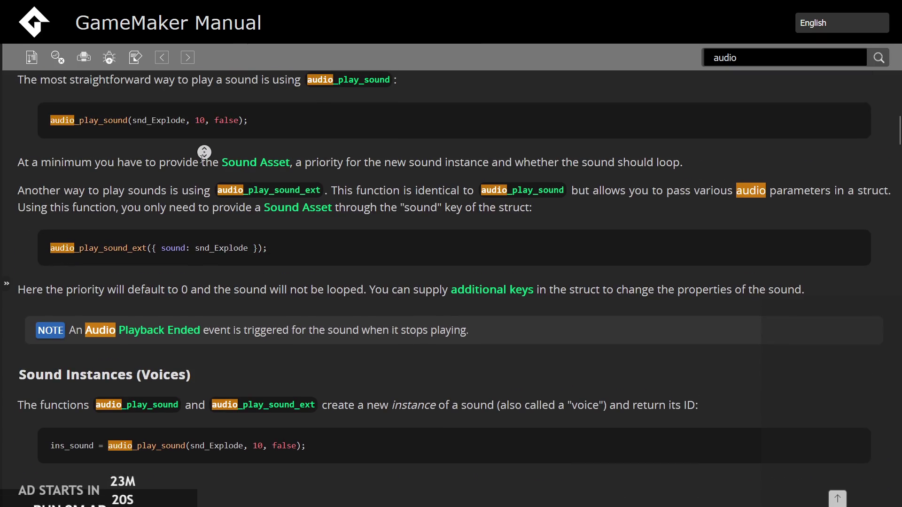
{"action": "left_click", "coordinate": [193, 203]}
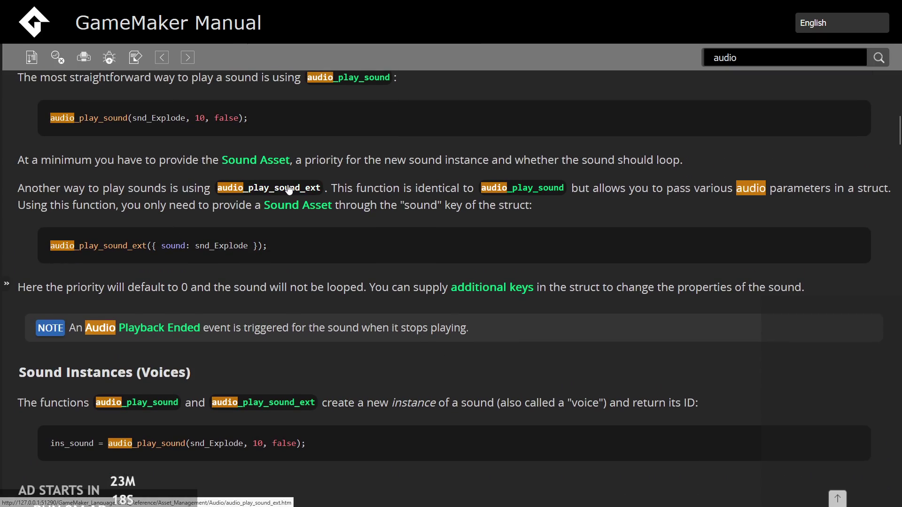
Read through the audio_play_sound_ext reference page, then return to the Audio overview.
{"action": "left_click", "coordinate": [286, 186]}
{"action": "scroll", "coordinate": [269, 258], "scroll_direction": "down", "scroll_amount": 2}
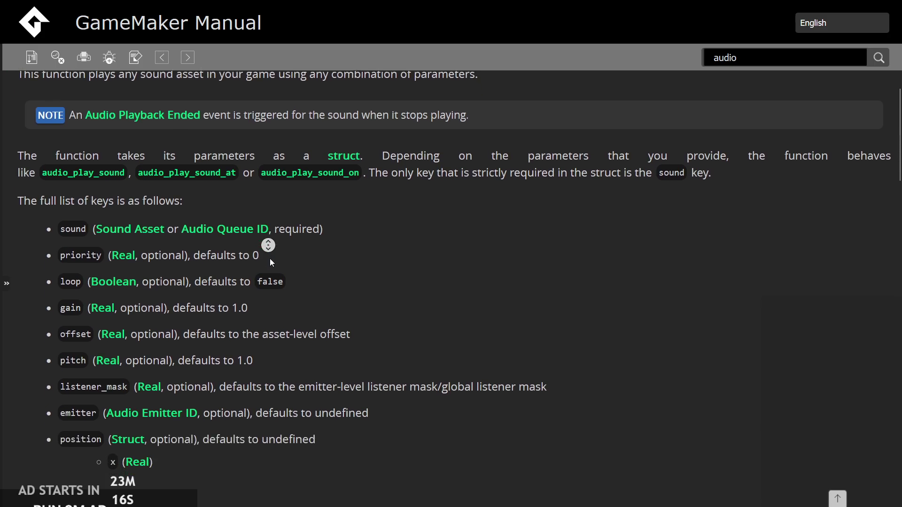
{"action": "scroll", "coordinate": [242, 347], "scroll_direction": "down", "scroll_amount": 4}
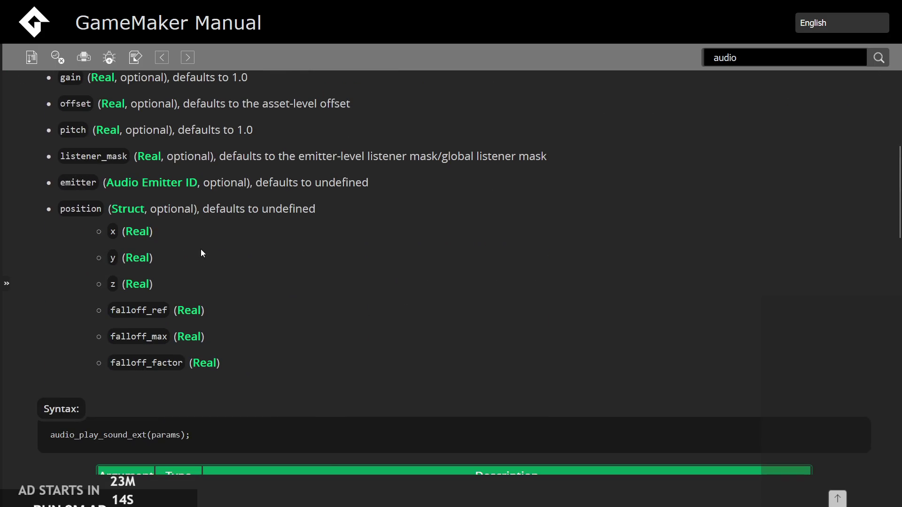
{"action": "scroll", "coordinate": [199, 237], "scroll_direction": "down", "scroll_amount": 3}
{"action": "scroll", "coordinate": [244, 299], "scroll_direction": "up", "scroll_amount": 8}
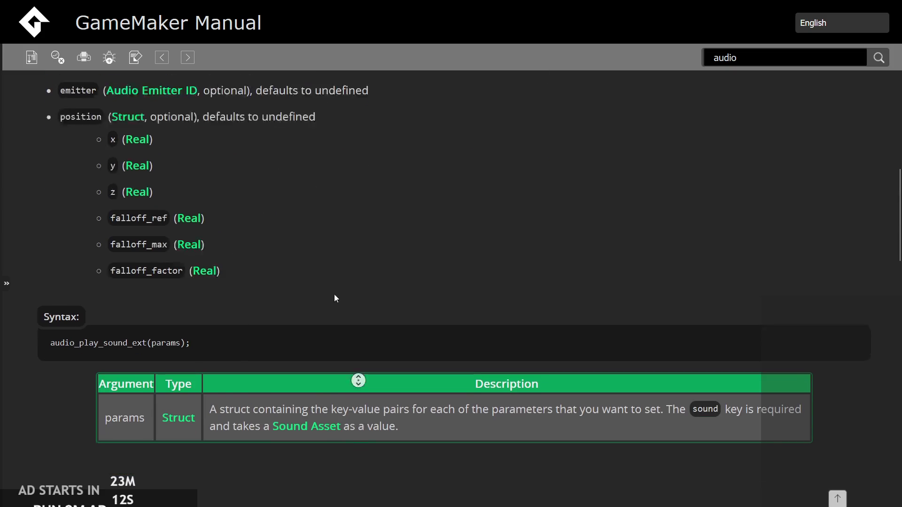
{"action": "middle_click", "coordinate": [274, 192]}
{"action": "middle_click", "coordinate": [268, 207]}
{"action": "middle_click", "coordinate": [287, 280]}
{"action": "middle_click", "coordinate": [160, 112]}
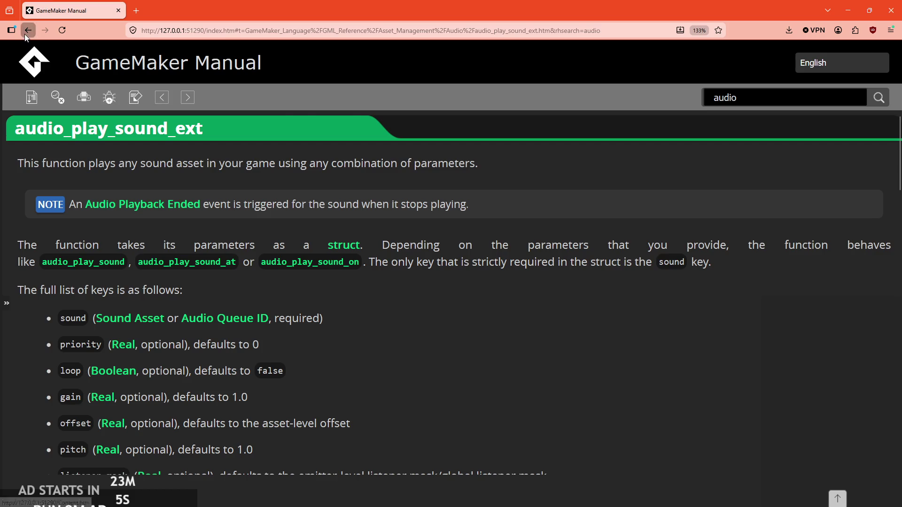
{"action": "left_click", "coordinate": [24, 34]}
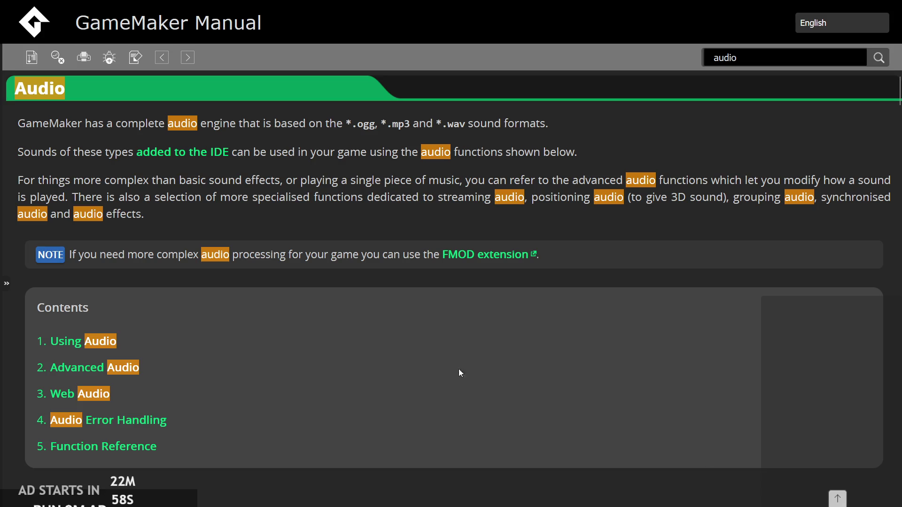
Read the audio search results on the Audio page, selecting and clearing a few passages.
{"action": "middle_click", "coordinate": [349, 313]}
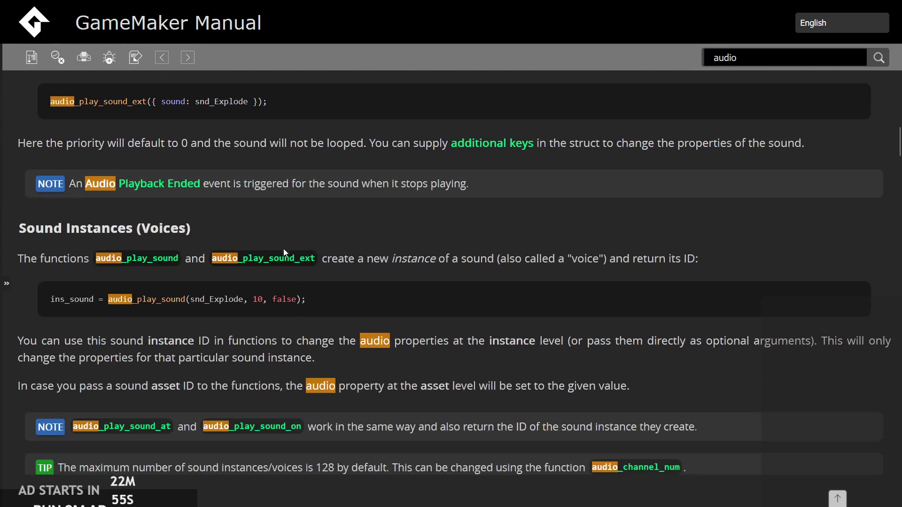
{"action": "middle_click", "coordinate": [283, 245]}
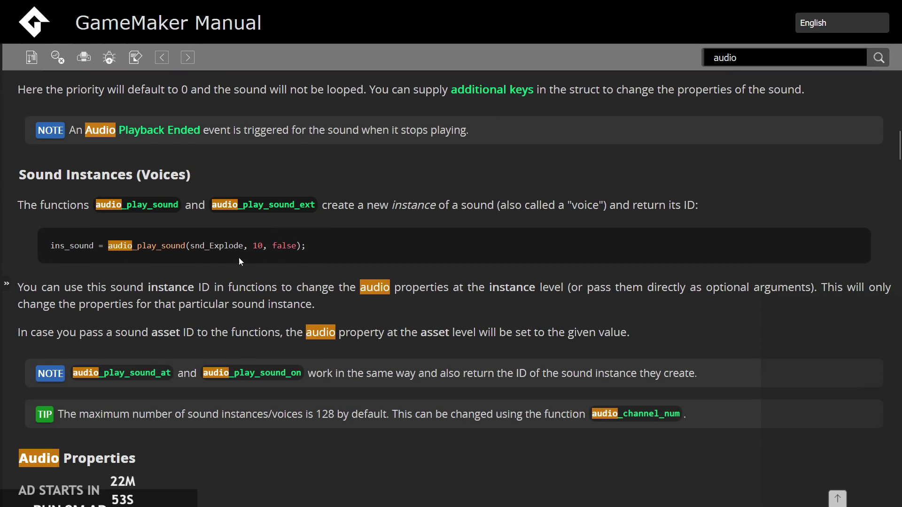
{"action": "middle_click", "coordinate": [206, 238]}
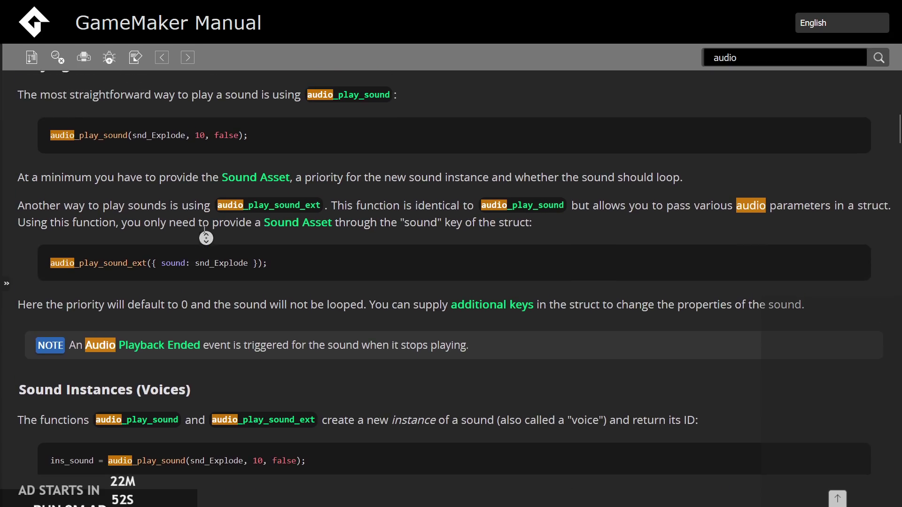
{"action": "middle_click", "coordinate": [283, 288]}
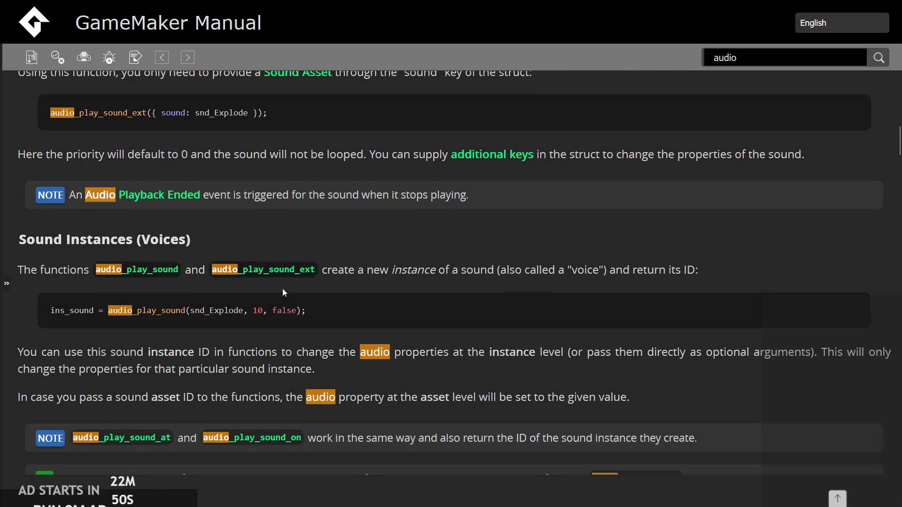
{"action": "scroll", "coordinate": [436, 256], "scroll_direction": "down", "scroll_amount": 2}
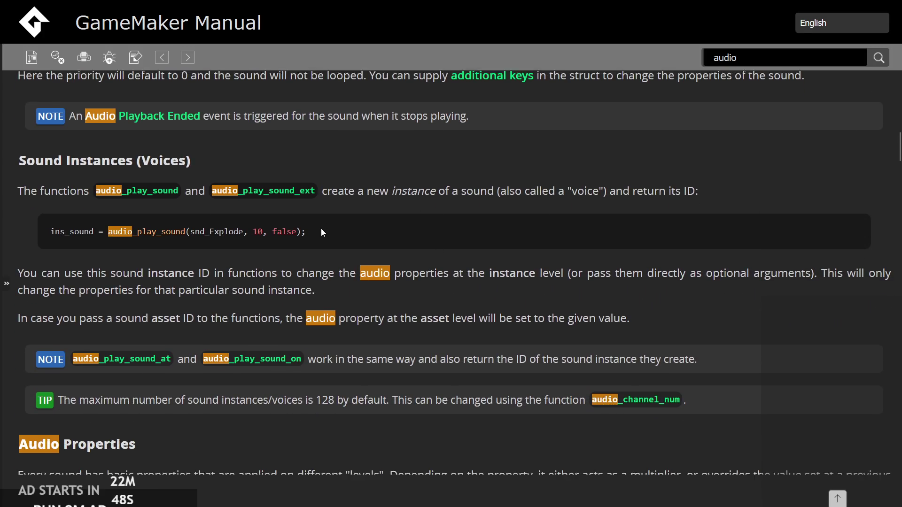
{"action": "scroll", "coordinate": [321, 228], "scroll_direction": "down", "scroll_amount": 2}
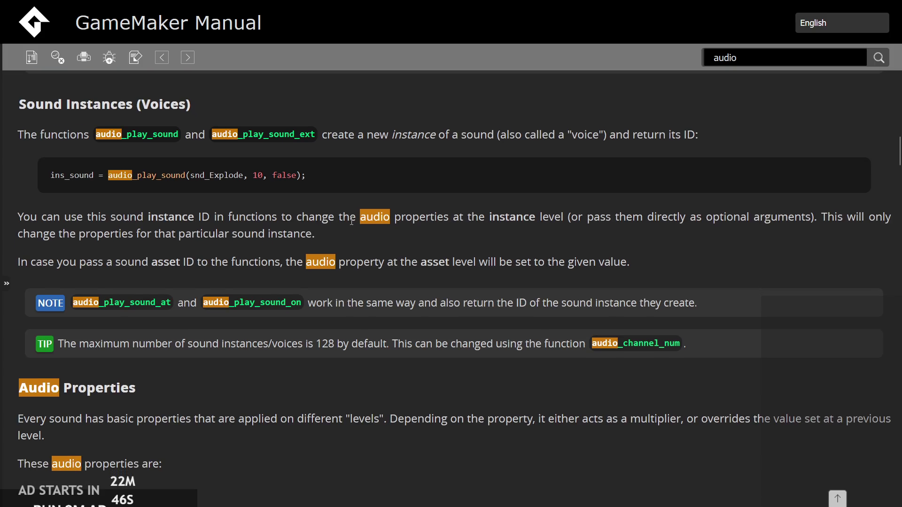
{"action": "left_click_drag", "start_coordinate": [350, 217], "coordinate": [452, 224]}
{"action": "left_click", "coordinate": [520, 226]}
{"action": "left_click_drag", "start_coordinate": [552, 219], "coordinate": [560, 244]}
{"action": "left_click", "coordinate": [530, 238]}
Scroll the results down to the Playing Sounds function list.
{"action": "scroll", "coordinate": [226, 245], "scroll_direction": "down", "scroll_amount": 1}
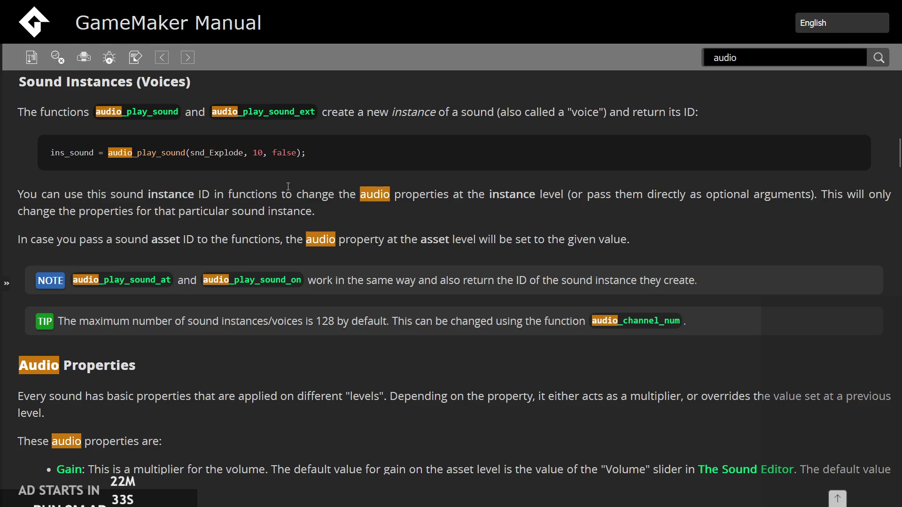
{"action": "scroll", "coordinate": [250, 182], "scroll_direction": "up", "scroll_amount": 1}
{"action": "mouse_move", "coordinate": [160, 194]}
{"action": "left_mouse_down"}
{"action": "mouse_move", "coordinate": [45, 202]}
{"action": "mouse_move", "coordinate": [104, 202]}
{"action": "left_mouse_up"}
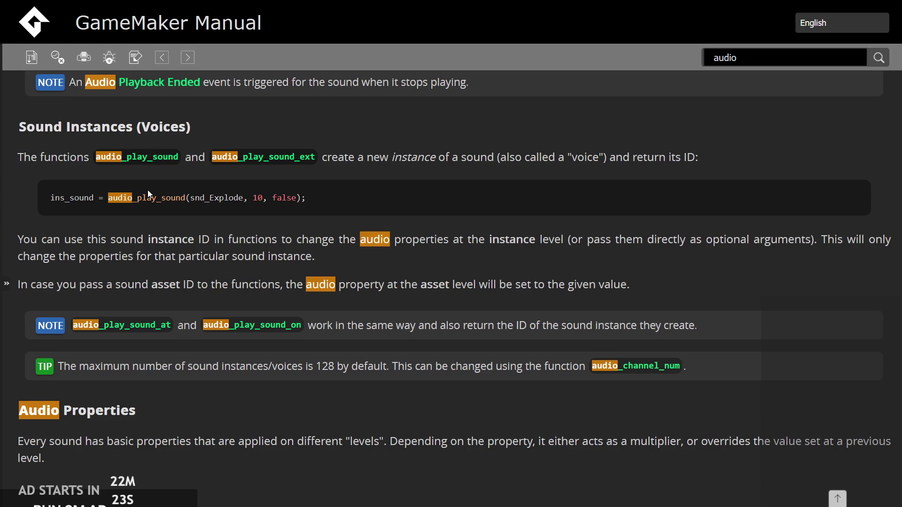
{"action": "scroll", "coordinate": [165, 224], "scroll_direction": "down", "scroll_amount": 1}
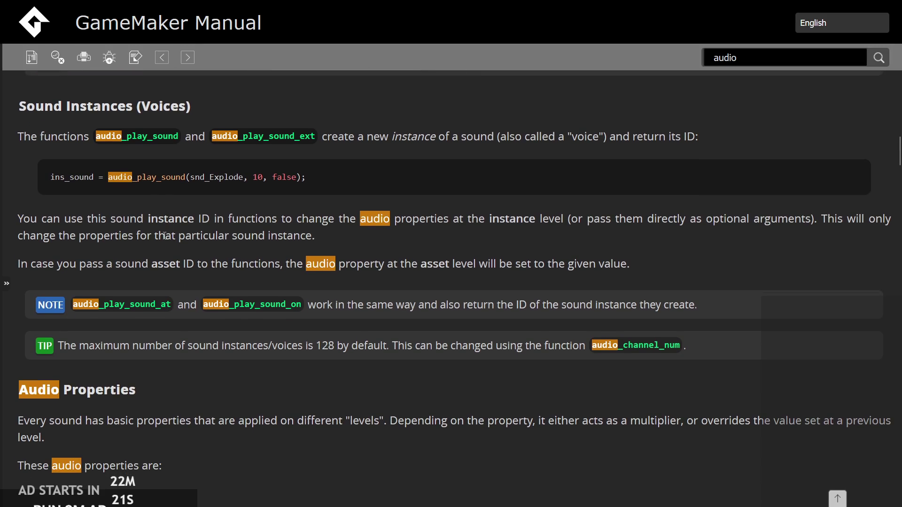
{"action": "middle_click", "coordinate": [202, 251]}
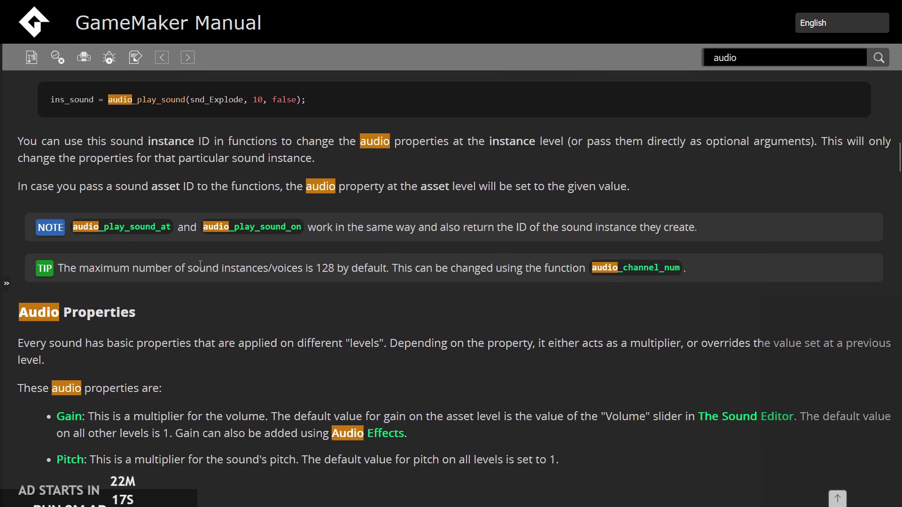
{"action": "middle_click", "coordinate": [194, 231]}
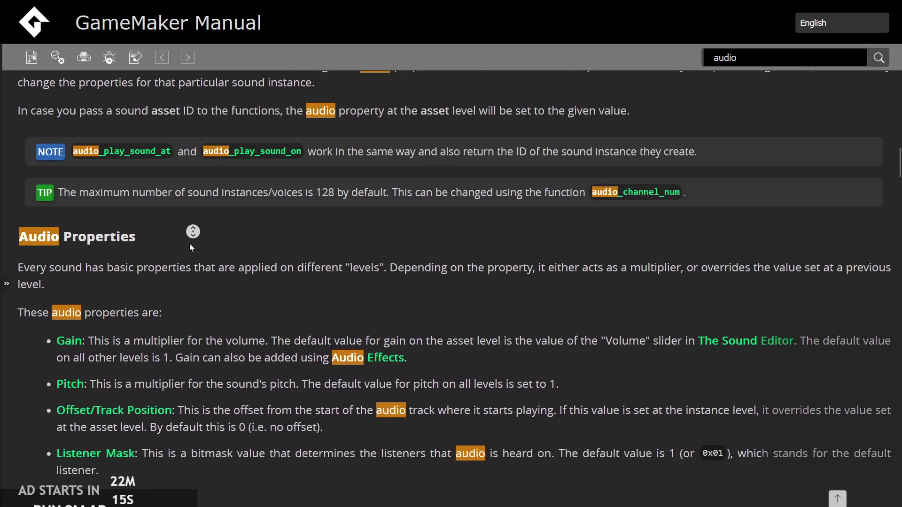
{"action": "middle_click", "coordinate": [191, 244]}
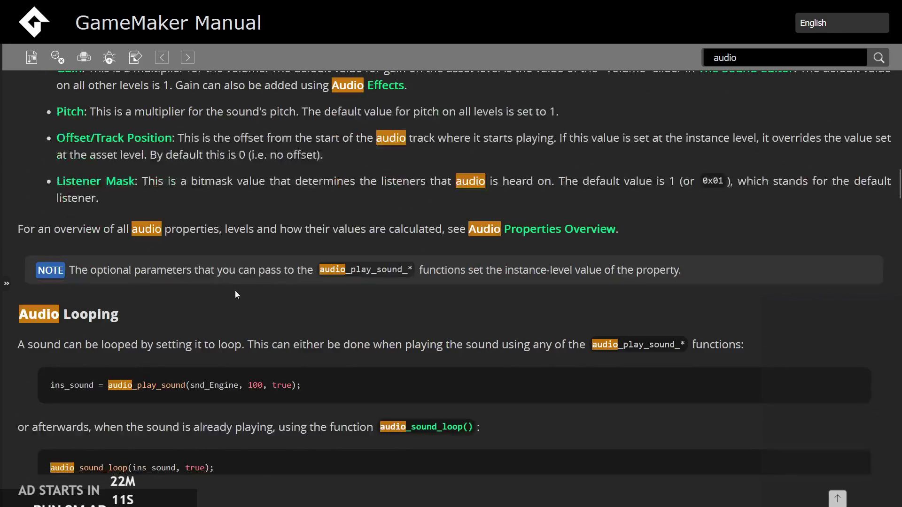
{"action": "middle_click", "coordinate": [236, 325]}
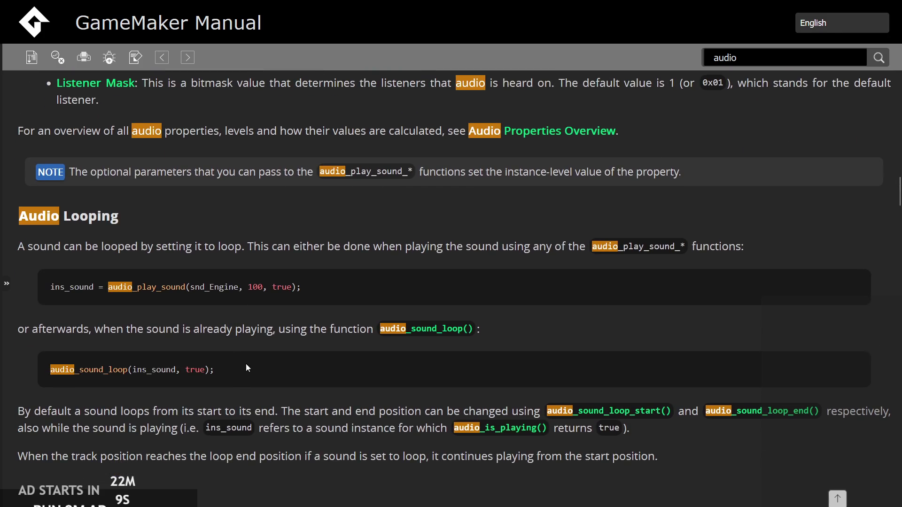
{"action": "middle_click", "coordinate": [236, 369]}
{"action": "middle_click", "coordinate": [117, 264]}
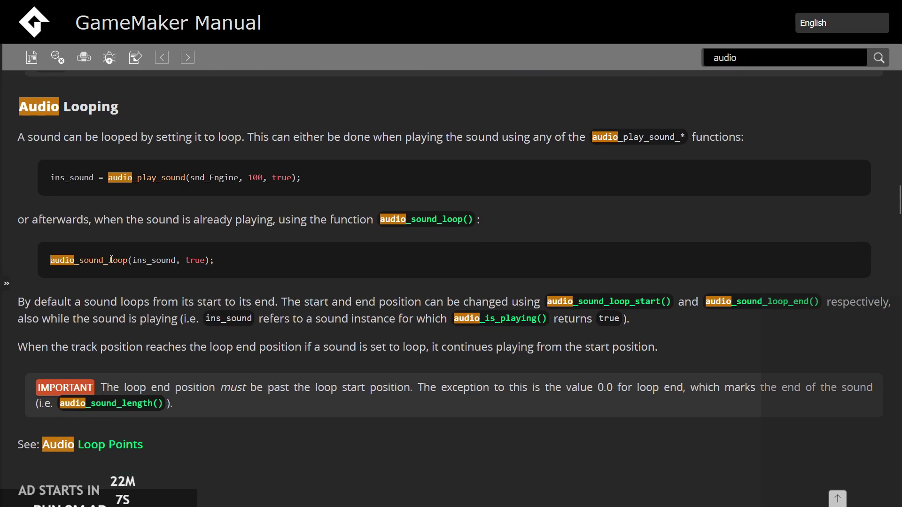
Check the true loop argument in the audio_sound_loop example.
{"action": "scroll", "coordinate": [111, 259], "scroll_direction": "down", "scroll_amount": 2}
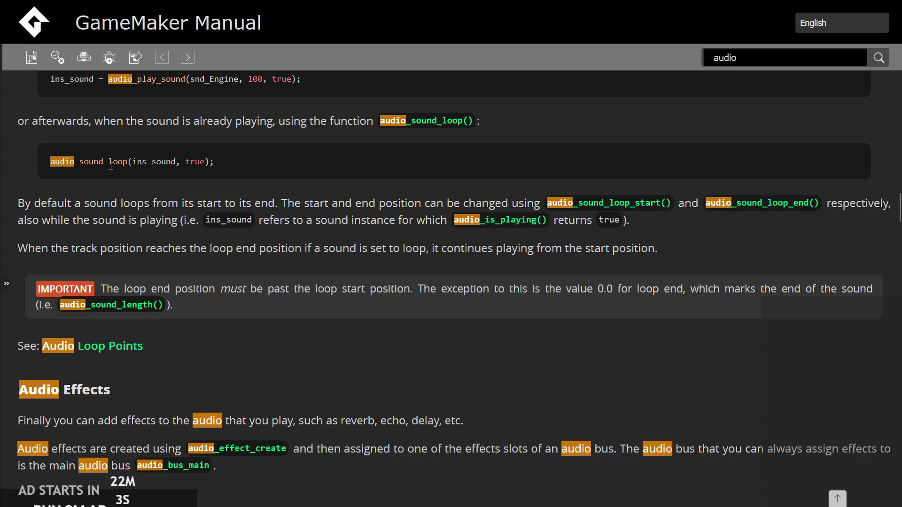
{"action": "scroll", "coordinate": [163, 187], "scroll_direction": "up", "scroll_amount": 1}
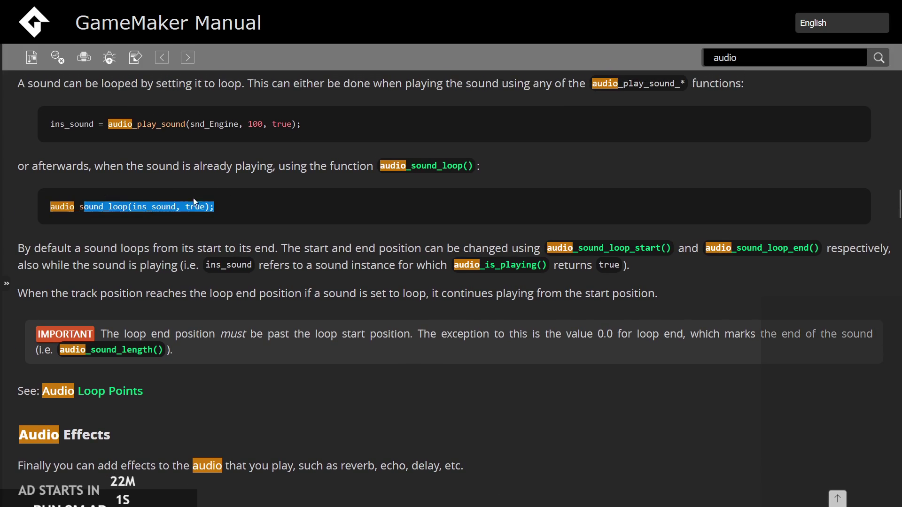
{"action": "scroll", "coordinate": [284, 220], "scroll_direction": "up", "scroll_amount": 1}
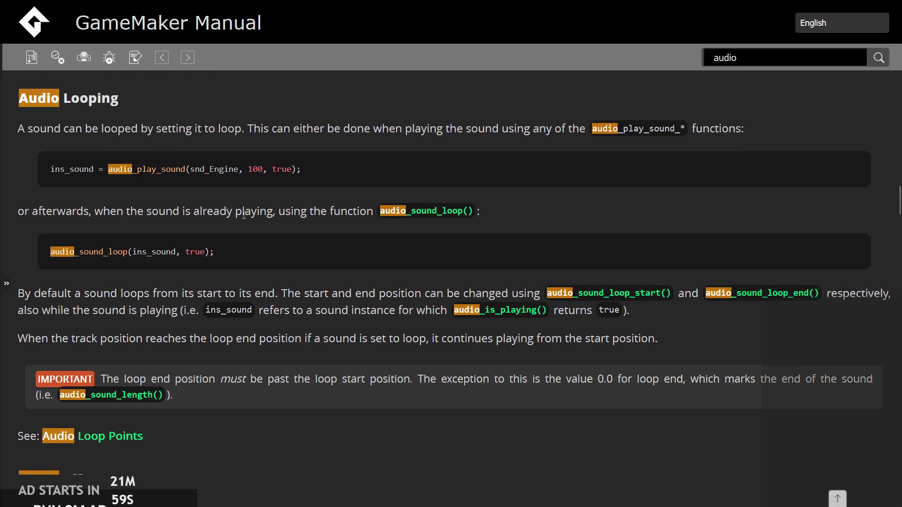
{"action": "scroll", "coordinate": [285, 190], "scroll_direction": "up", "scroll_amount": 1}
{"action": "mouse_move", "coordinate": [293, 192]}
{"action": "left_mouse_down"}
{"action": "mouse_move", "coordinate": [261, 192]}
{"action": "mouse_move", "coordinate": [301, 193]}
{"action": "mouse_move", "coordinate": [291, 192]}
{"action": "left_mouse_up"}
{"action": "left_click", "coordinate": [290, 192]}
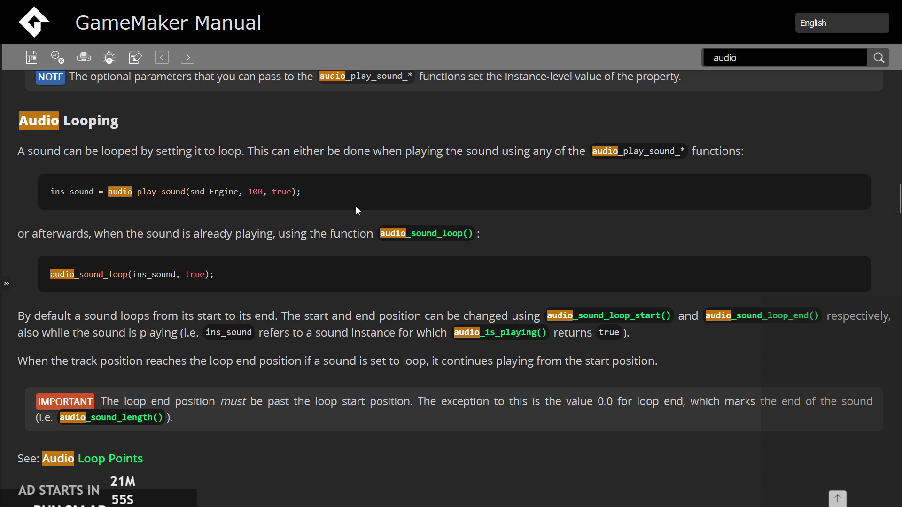
Browse further through the Playing Sounds functions, then switch back to the GameMaker project.
{"action": "scroll", "coordinate": [458, 288], "scroll_direction": "down", "scroll_amount": 5}
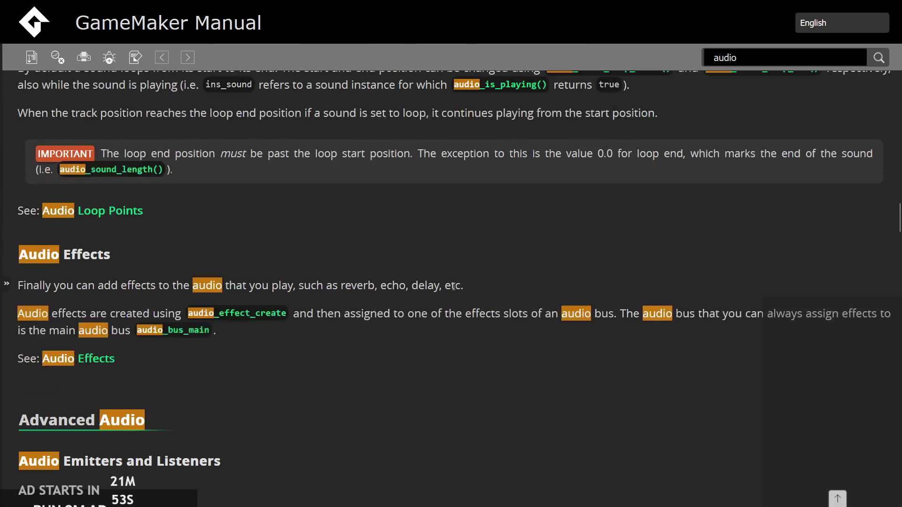
{"action": "middle_click", "coordinate": [309, 247]}
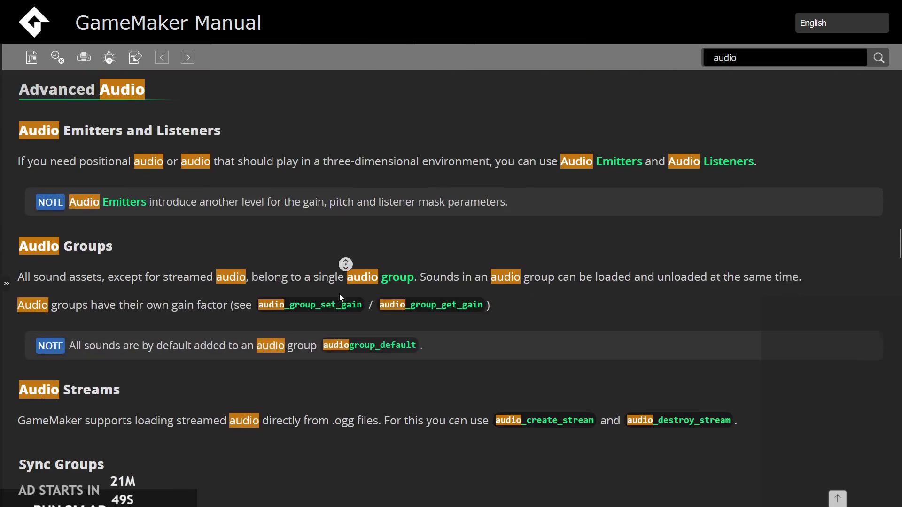
{"action": "middle_click", "coordinate": [306, 197]}
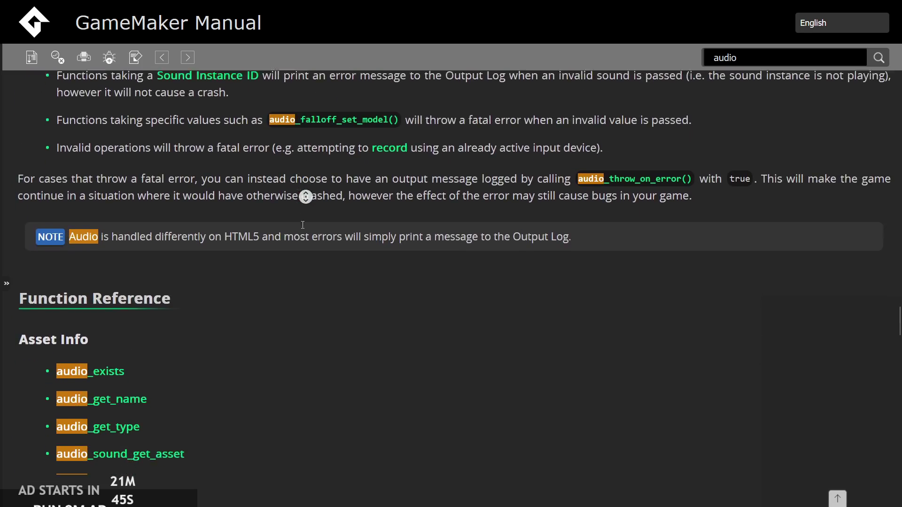
{"action": "middle_click", "coordinate": [245, 204]}
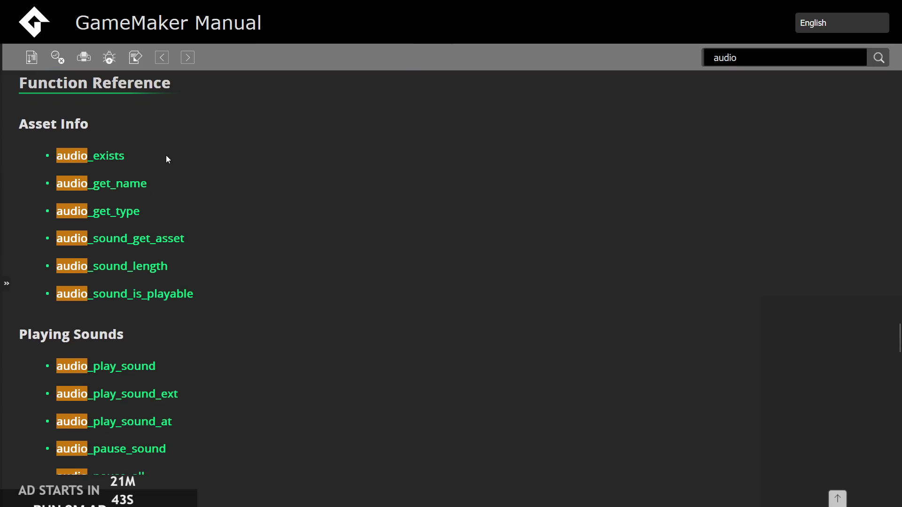
{"action": "scroll", "coordinate": [223, 227], "scroll_direction": "down", "scroll_amount": 1}
{"action": "middle_click", "coordinate": [260, 220]}
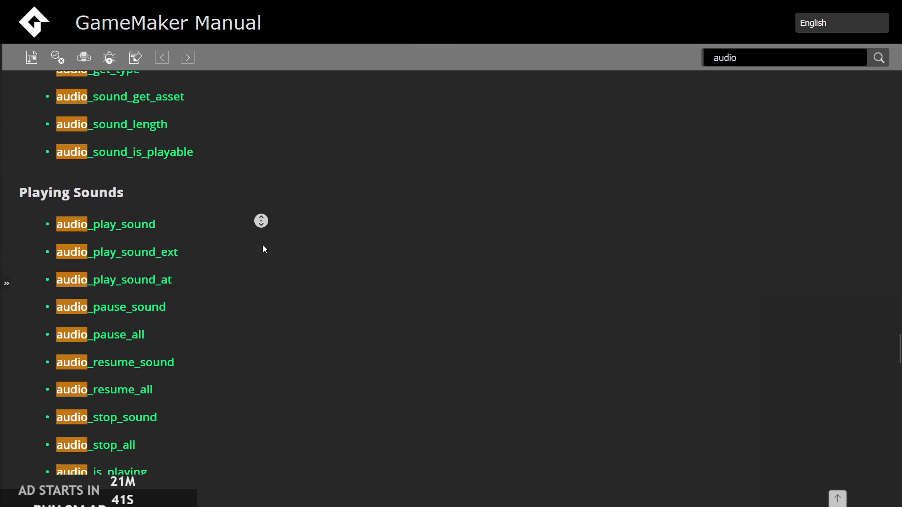
{"action": "scroll", "coordinate": [261, 235], "scroll_direction": "up", "scroll_amount": 2}
{"action": "scroll", "coordinate": [137, 214], "scroll_direction": "down", "scroll_amount": 1}
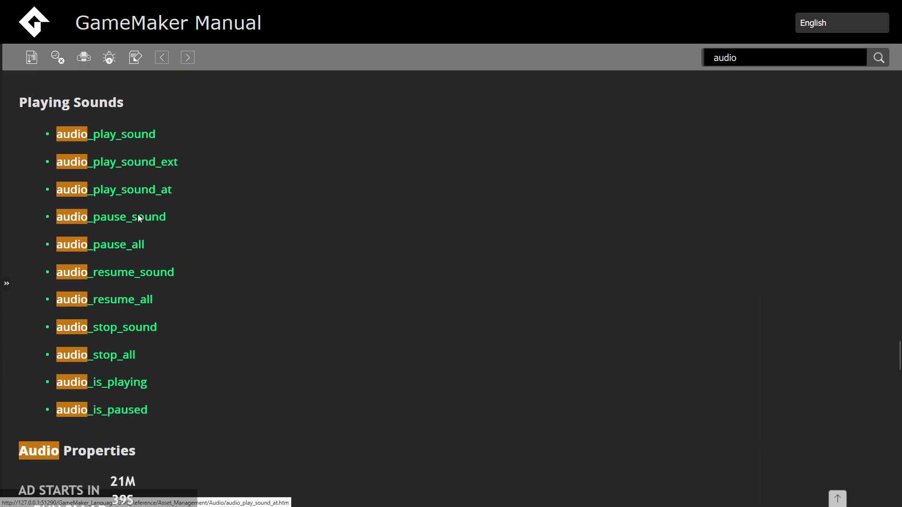
{"action": "middle_click", "coordinate": [195, 398]}
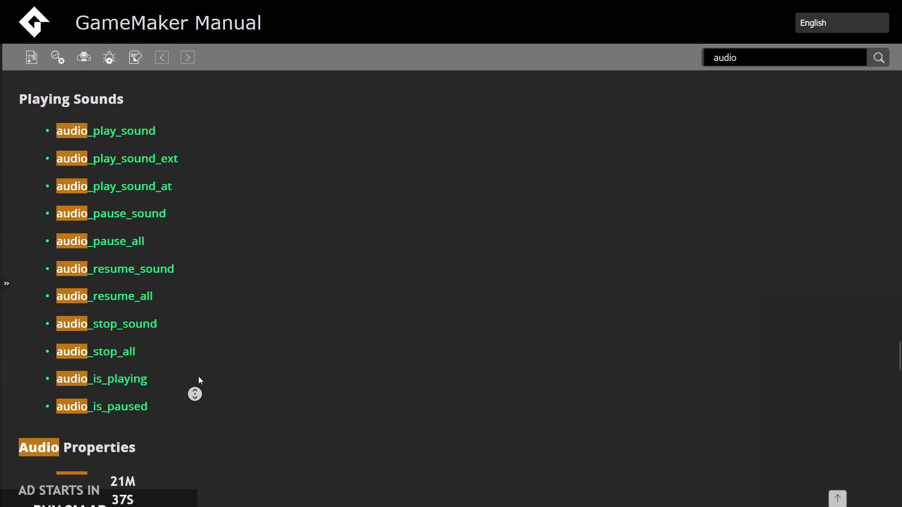
{"action": "scroll", "coordinate": [226, 411], "scroll_direction": "up", "scroll_amount": 3}
{"action": "scroll", "coordinate": [227, 410], "scroll_direction": "up", "scroll_amount": 1}
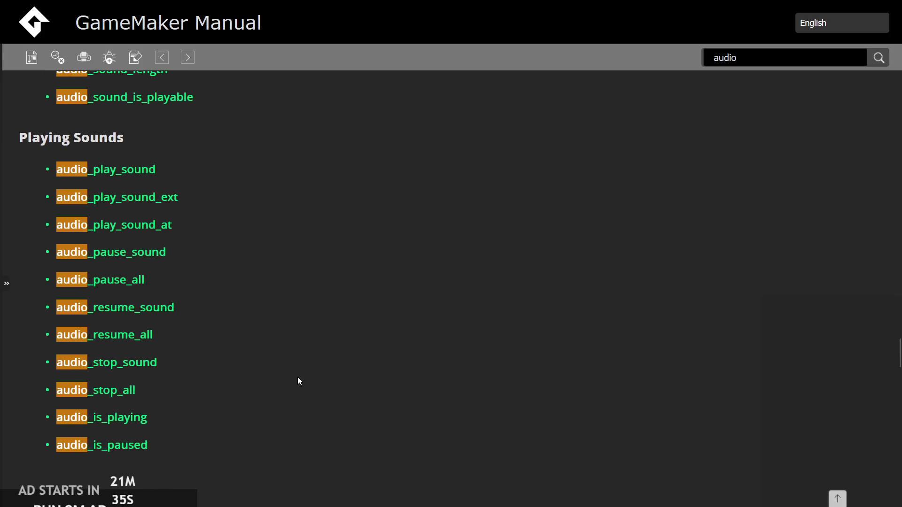
{"action": "mouse_move", "coordinate": [825, 2]}
{"action": "key", "text": "alt+Tab"}
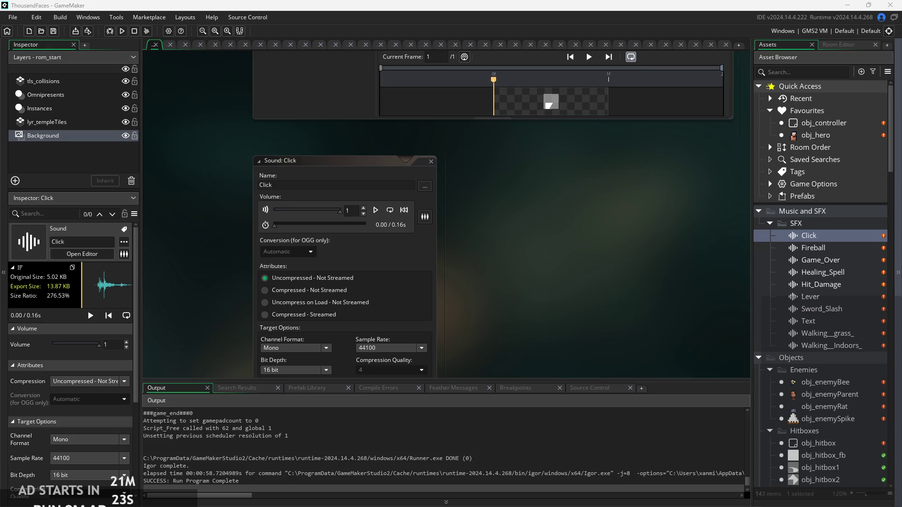
Pan the workspace to the Sound: Click editor and play the Click preview.
{"action": "scroll", "coordinate": [540, 218], "scroll_direction": "down", "scroll_amount": 2}
{"action": "scroll", "coordinate": [470, 206], "scroll_direction": "up", "scroll_amount": 3}
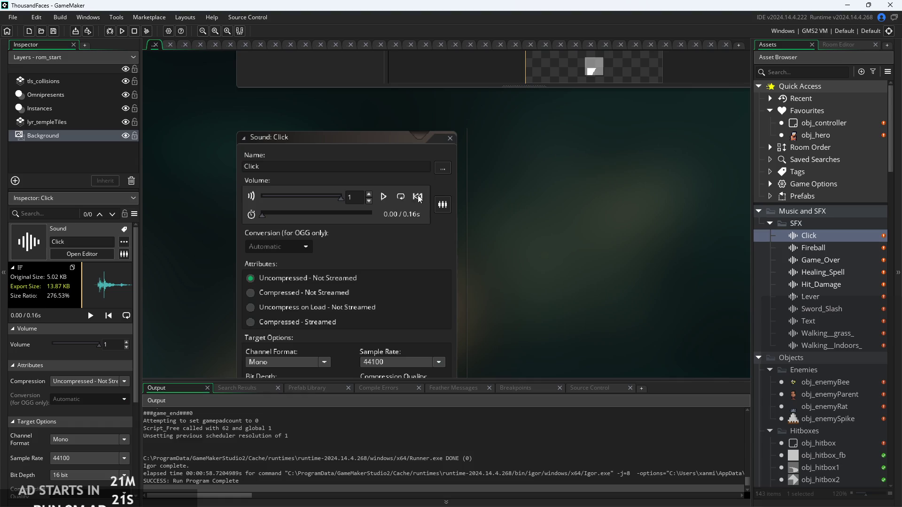
{"action": "left_click", "coordinate": [642, 217]}
{"action": "scroll", "coordinate": [818, 296], "scroll_direction": "down", "scroll_amount": 4}
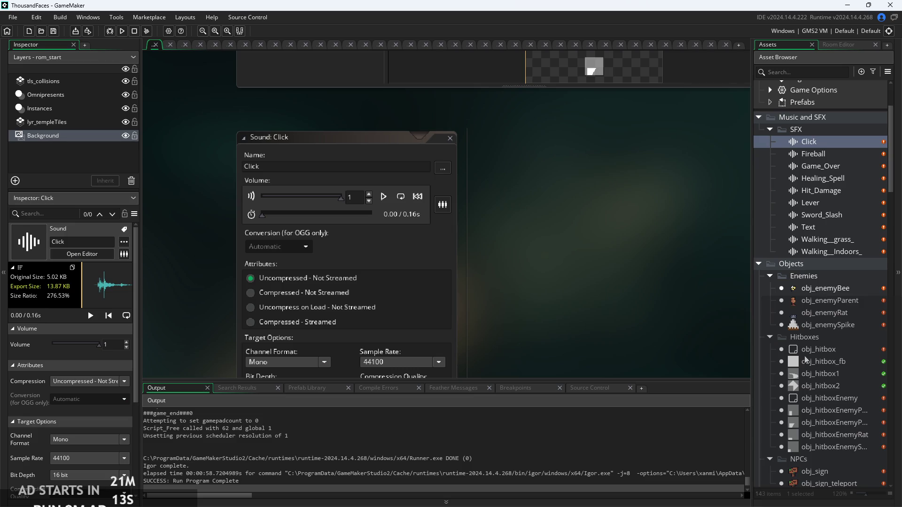
{"action": "left_click_drag", "start_coordinate": [717, 327], "coordinate": [703, 337]}
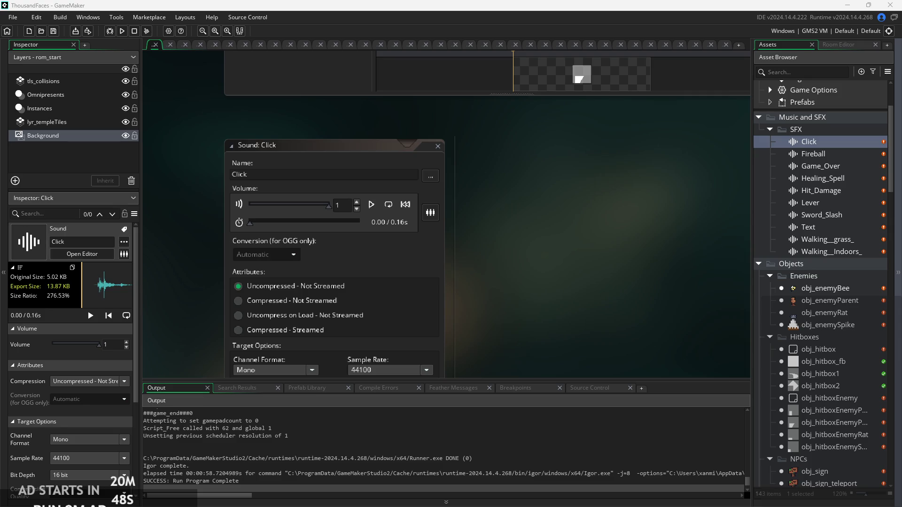
{"action": "mouse_move", "coordinate": [629, 245]}
{"action": "left_mouse_down"}
{"action": "mouse_move", "coordinate": [666, 241]}
{"action": "mouse_move", "coordinate": [608, 234]}
{"action": "left_mouse_up"}
{"action": "left_click_drag", "start_coordinate": [555, 241], "coordinate": [631, 227]}
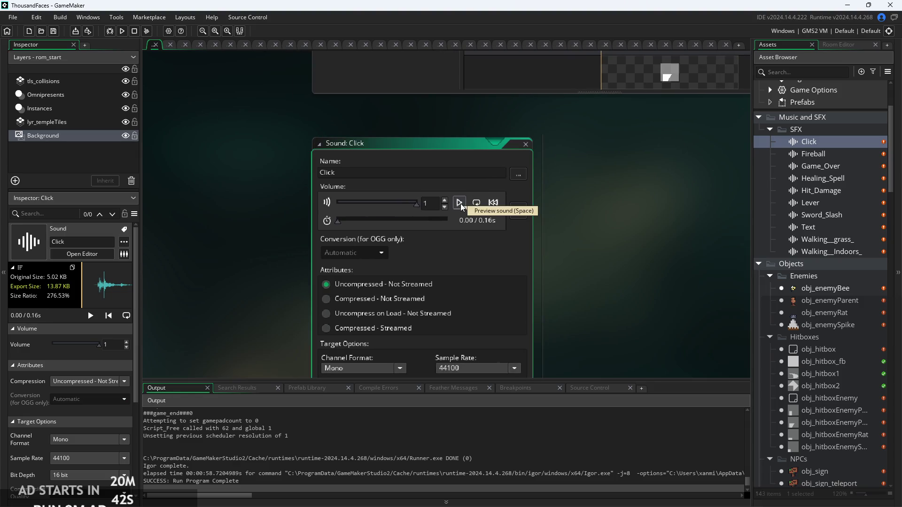
{"action": "left_click_drag", "start_coordinate": [595, 170], "coordinate": [547, 166]}
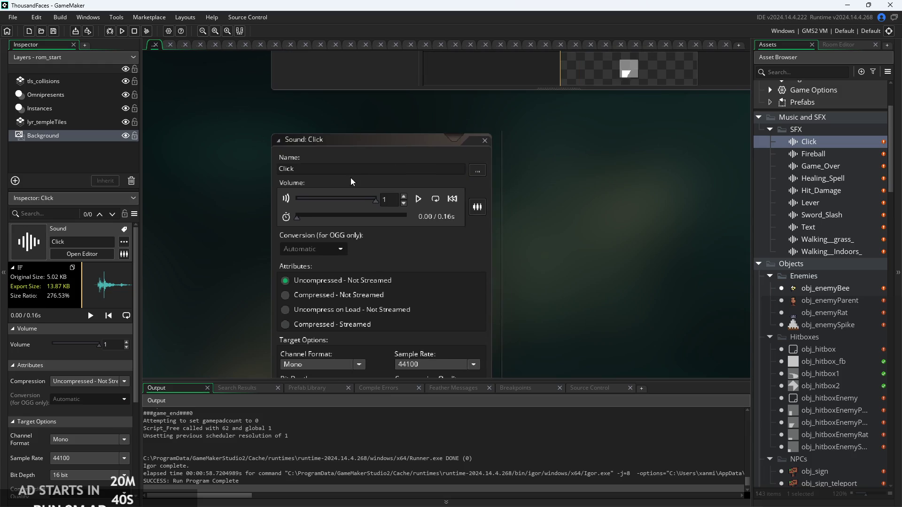
{"action": "scroll", "coordinate": [802, 286], "scroll_direction": "down", "scroll_amount": 8}
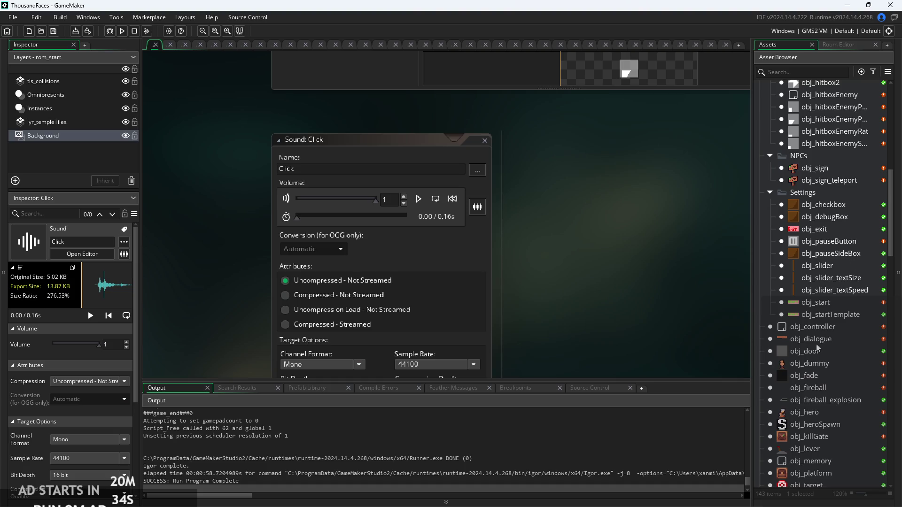
{"action": "left_click", "coordinate": [419, 199]}
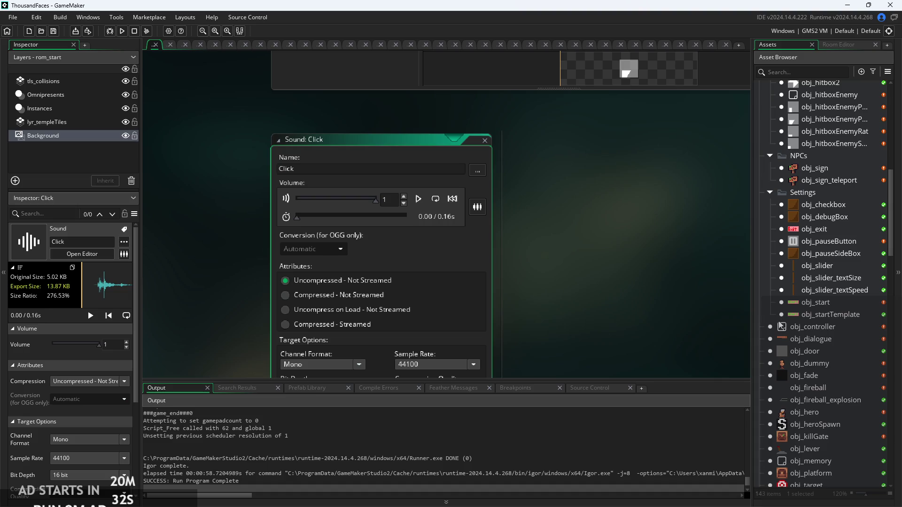
{"action": "scroll", "coordinate": [801, 351], "scroll_direction": "up", "scroll_amount": 1}
{"action": "scroll", "coordinate": [801, 352], "scroll_direction": "up", "scroll_amount": 2}
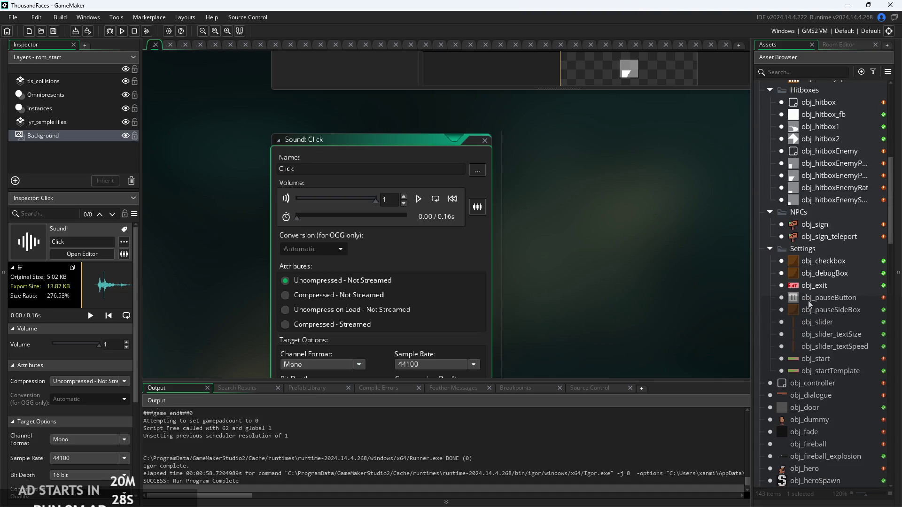
Open the obj_pauseButton object's Step event code.
{"action": "left_click", "coordinate": [810, 300]}
{"action": "double_click", "coordinate": [824, 301]}
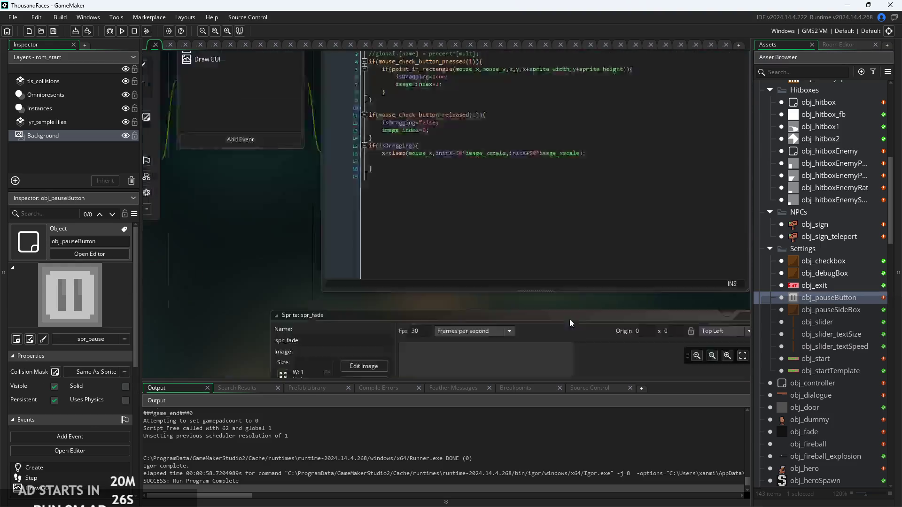
{"action": "scroll", "coordinate": [409, 249], "scroll_direction": "up", "scroll_amount": 2, "text": "ctrl"}
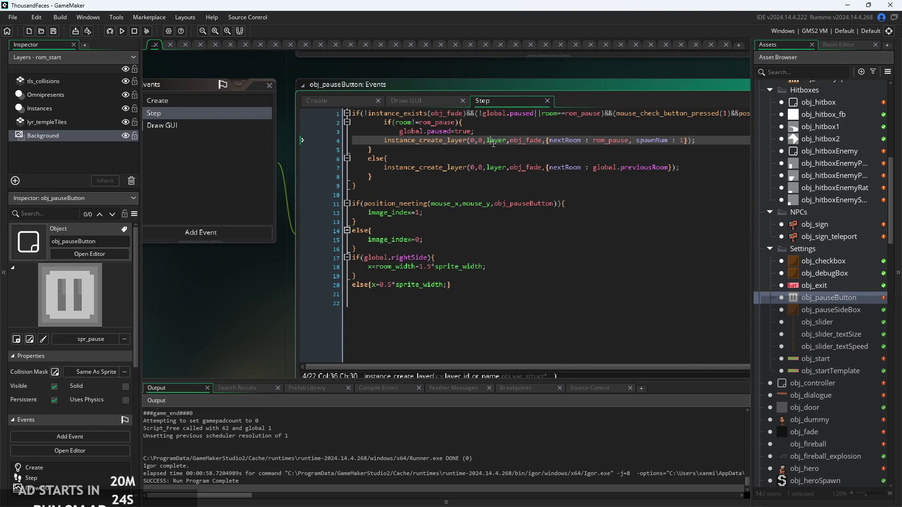
Indent line 4 of the pause block one more level.
{"action": "left_click", "coordinate": [519, 128]}
{"action": "key", "text": "Down"}
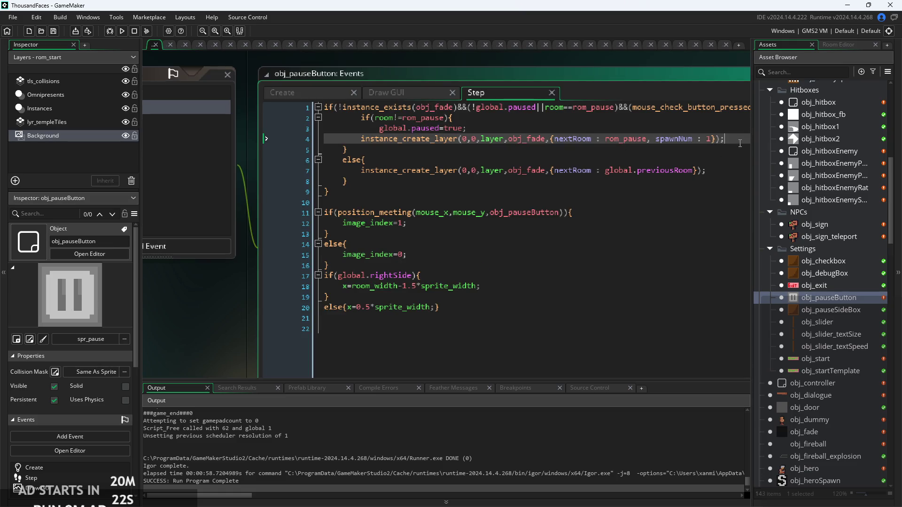
{"action": "scroll", "coordinate": [861, 256], "scroll_direction": "up", "scroll_amount": 3}
{"action": "key", "text": "Down"}
{"action": "key", "text": "Down"}
{"action": "key", "text": "Down"}
{"action": "scroll", "coordinate": [649, 155], "scroll_direction": "up", "scroll_amount": 1}
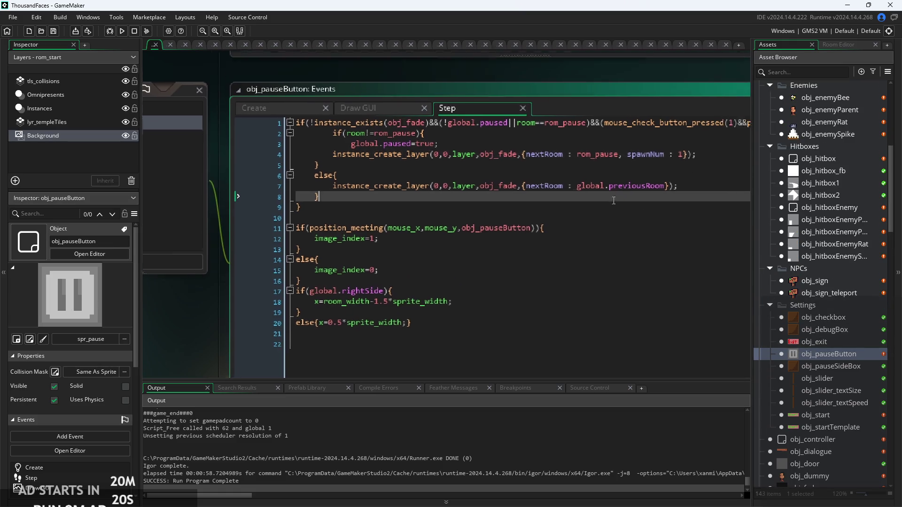
{"action": "left_click", "coordinate": [691, 175]}
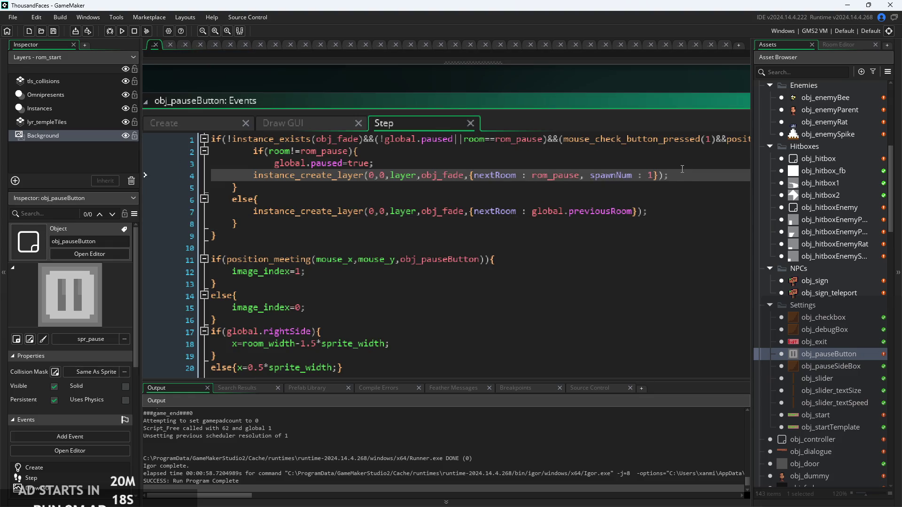
{"action": "left_click", "coordinate": [682, 169]}
{"action": "left_click", "coordinate": [254, 176]}
{"action": "key", "text": "Tab"}
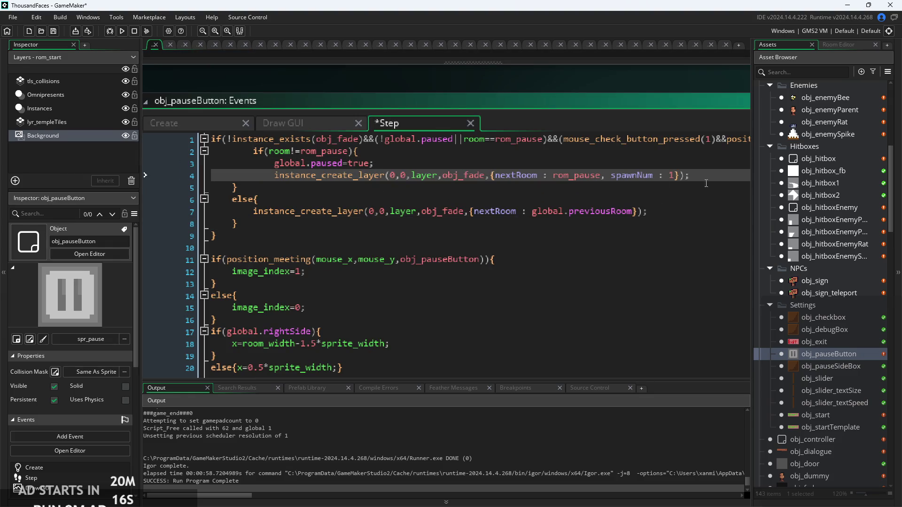
{"action": "scroll", "coordinate": [567, 174], "scroll_direction": "up", "scroll_amount": 2}
Reduce the indentation of lines 2–4 in the pause block.
{"action": "left_click", "coordinate": [567, 173]}
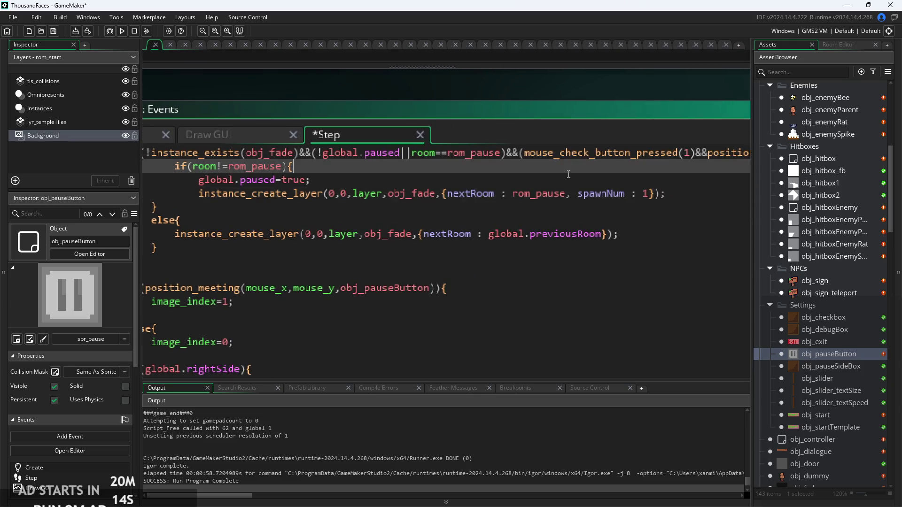
{"action": "scroll", "coordinate": [567, 173], "scroll_direction": "down", "scroll_amount": 1}
{"action": "left_click", "coordinate": [560, 177]}
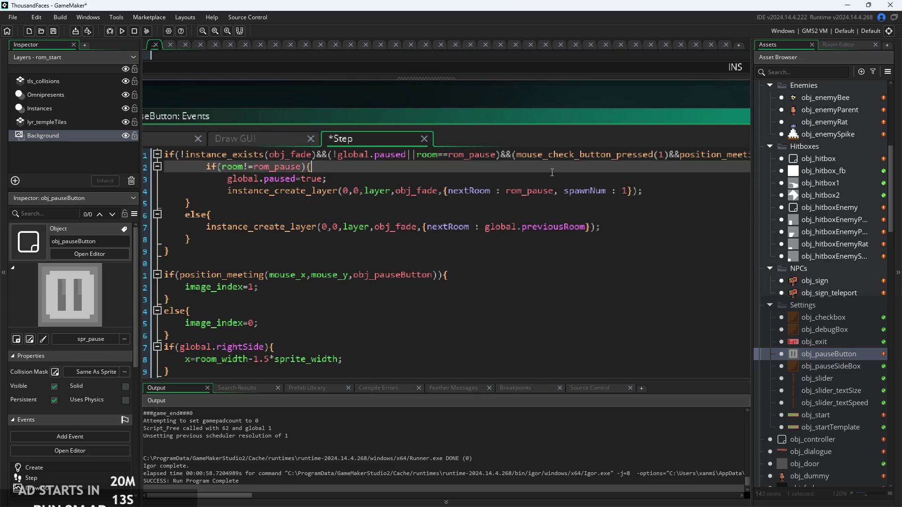
{"action": "left_click", "coordinate": [619, 169]}
{"action": "scroll", "coordinate": [236, 198], "scroll_direction": "down", "scroll_amount": 2}
{"action": "left_click", "coordinate": [198, 172]}
{"action": "key", "text": "BackSpace"}
{"action": "left_click", "coordinate": [216, 183]}
{"action": "key", "text": "BackSpace"}
{"action": "left_click", "coordinate": [217, 194]}
{"action": "key", "text": "BackSpace"}
Check the pause block's brace pairing and add a blank line after line 8.
{"action": "left_click", "coordinate": [184, 204]}
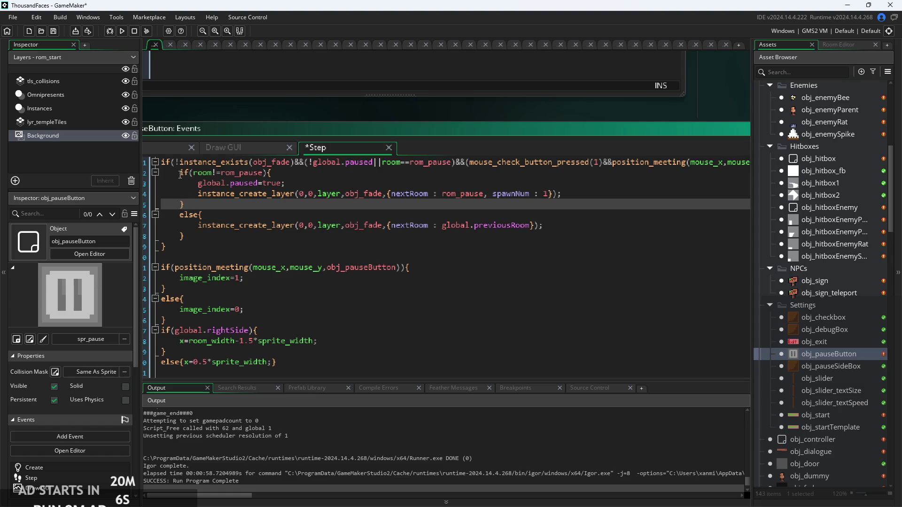
{"action": "left_click", "coordinate": [180, 173]}
{"action": "key", "text": "Down"}
{"action": "key", "text": "Down"}
{"action": "key", "text": "Down"}
{"action": "key", "text": "Down"}
{"action": "key", "text": "Up"}
{"action": "key", "text": "Up"}
{"action": "left_click", "coordinate": [216, 238]}
{"action": "key", "text": "Return"}
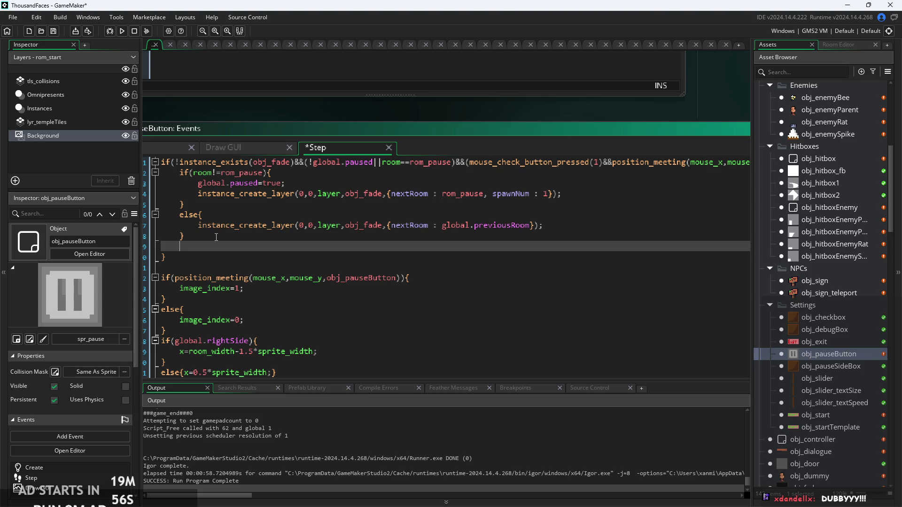
Write audio_play_sound(Click,1,false) on line 9 of the pause button's Step event.
{"action": "type", "text": "play_au"}
{"action": "key", "text": "BackSpace"}
{"action": "key", "text": "BackSpace"}
{"action": "key", "text": "BackSpace"}
{"action": "type", "text": "audio_pl"}
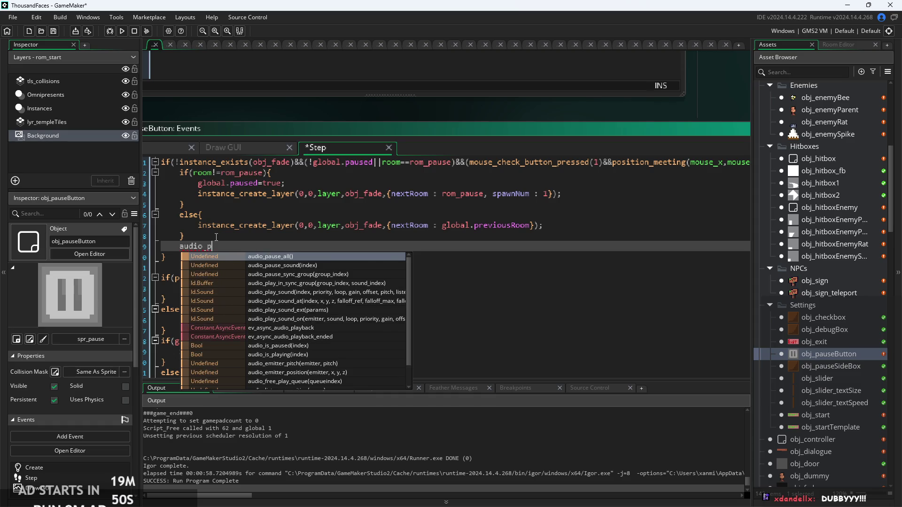
{"action": "type", "text": "a"}
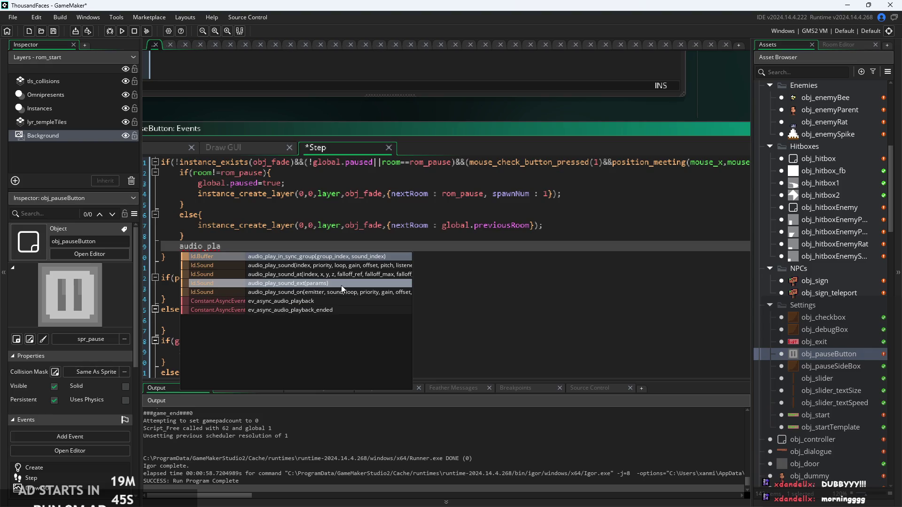
{"action": "left_click", "coordinate": [343, 269]}
{"action": "scroll", "coordinate": [279, 249], "scroll_direction": "up", "scroll_amount": 1}
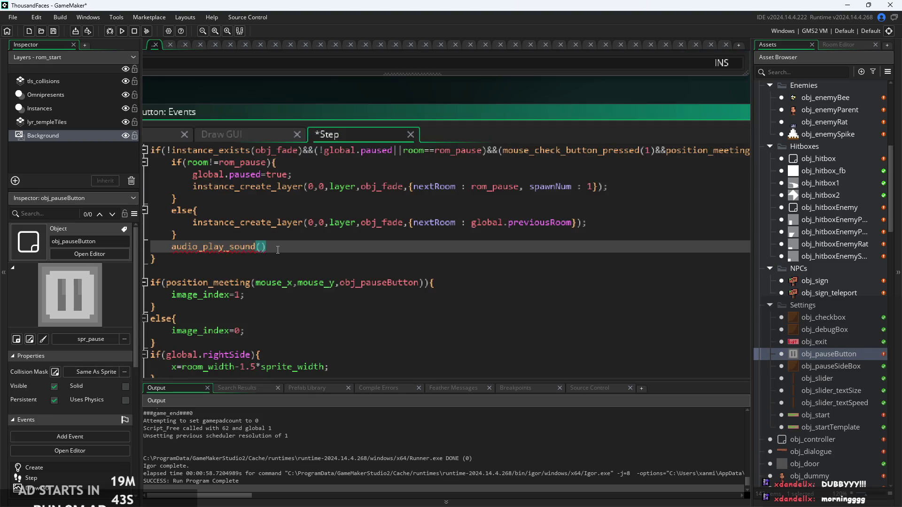
{"action": "scroll", "coordinate": [301, 249], "scroll_direction": "up", "scroll_amount": 1}
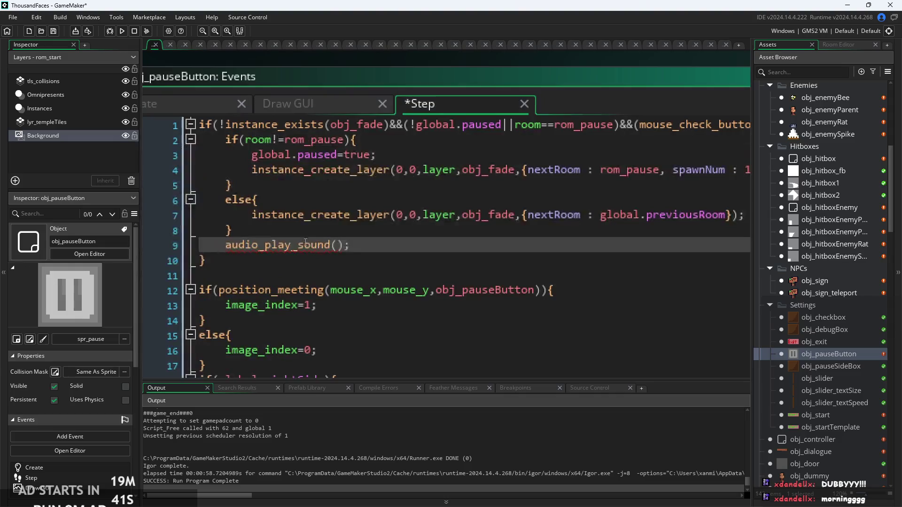
{"action": "left_click", "coordinate": [338, 244]}
{"action": "scroll", "coordinate": [830, 300], "scroll_direction": "up", "scroll_amount": 8}
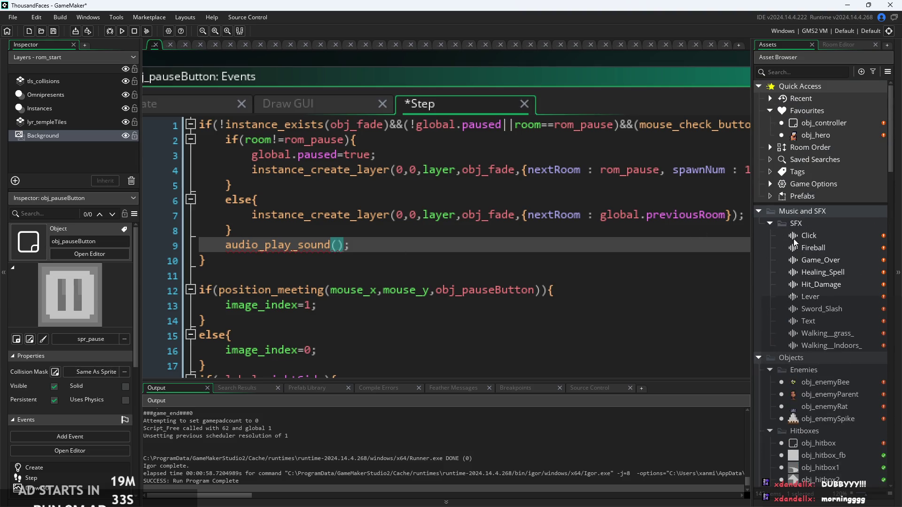
{"action": "type", "text": "clic"}
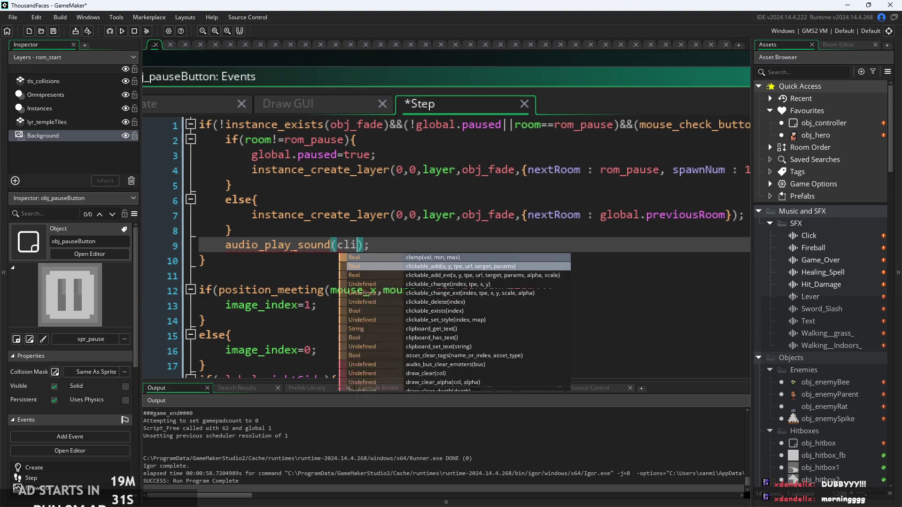
{"action": "key", "text": "Down"}
{"action": "key", "text": "Down"}
{"action": "key", "text": "Down"}
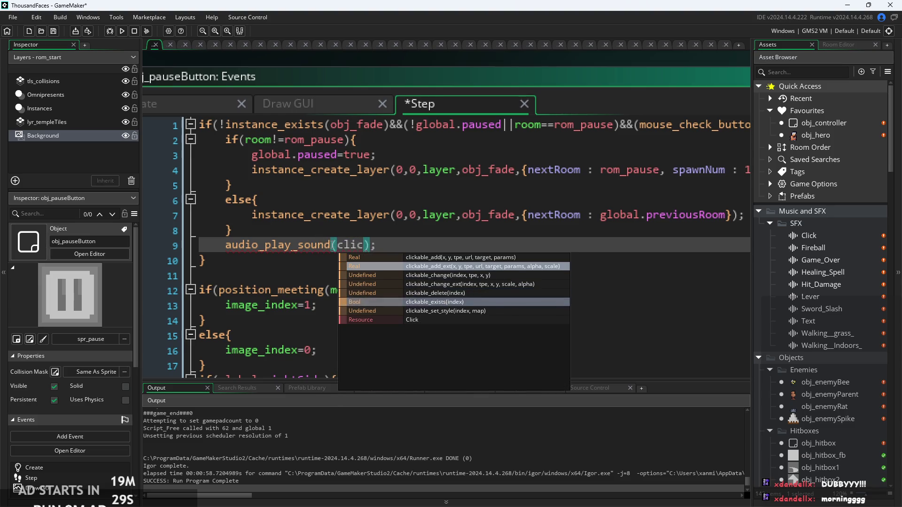
{"action": "key", "text": "Return"}
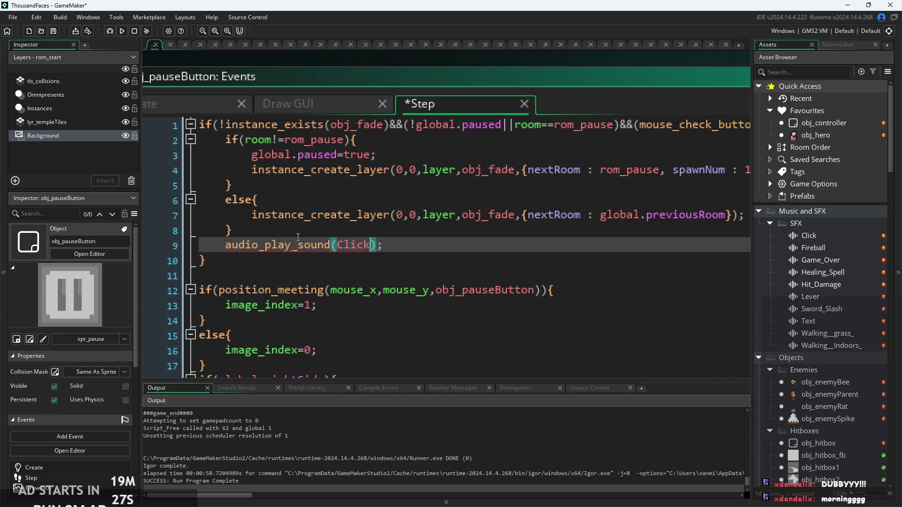
{"action": "mouse_move", "coordinate": [298, 245]}
{"action": "type", "text": ",1,"}
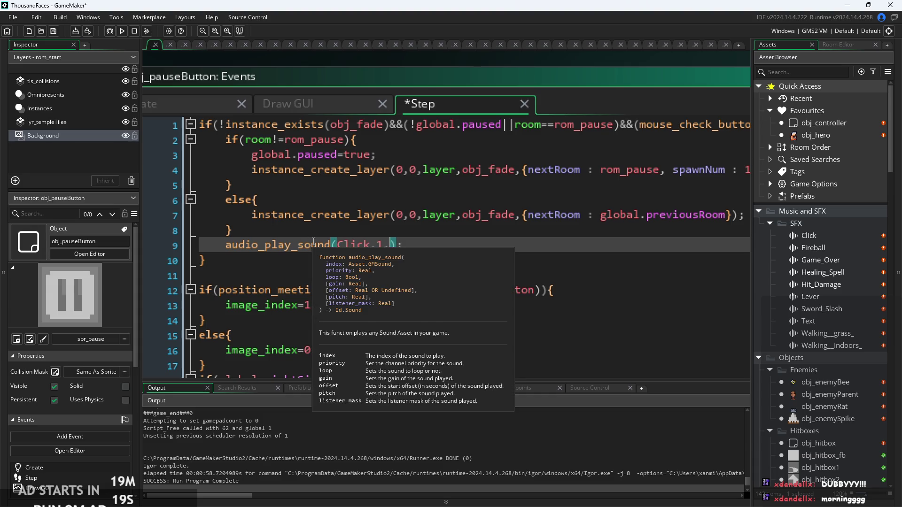
{"action": "type", "text": "false"}
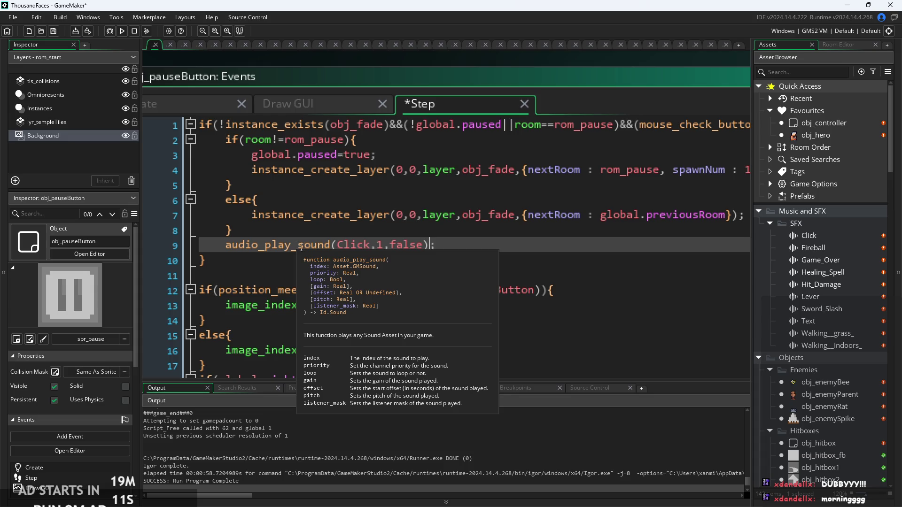
Save the Step event code and build and run the game.
{"action": "key", "text": "ctrl+s"}
{"action": "scroll", "coordinate": [480, 260], "scroll_direction": "down", "scroll_amount": 2}
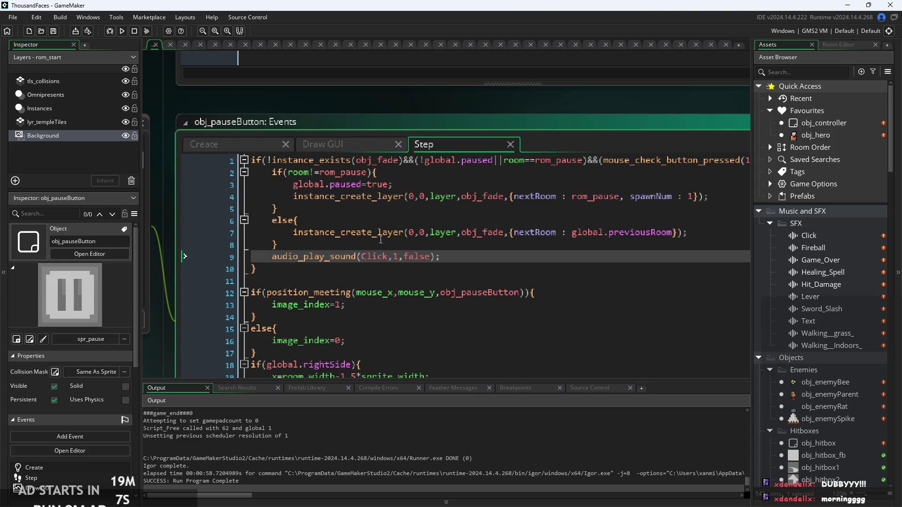
{"action": "left_click_drag", "start_coordinate": [440, 256], "coordinate": [272, 256]}
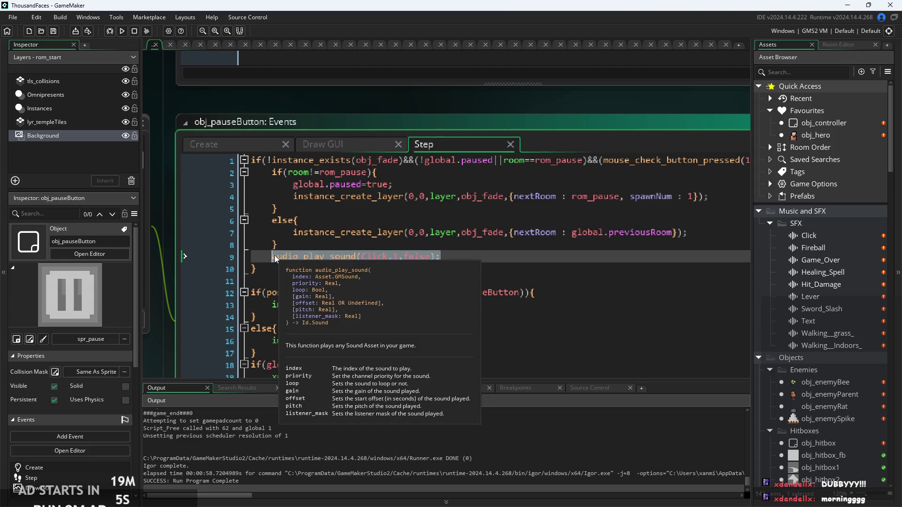
{"action": "key", "text": "End"}
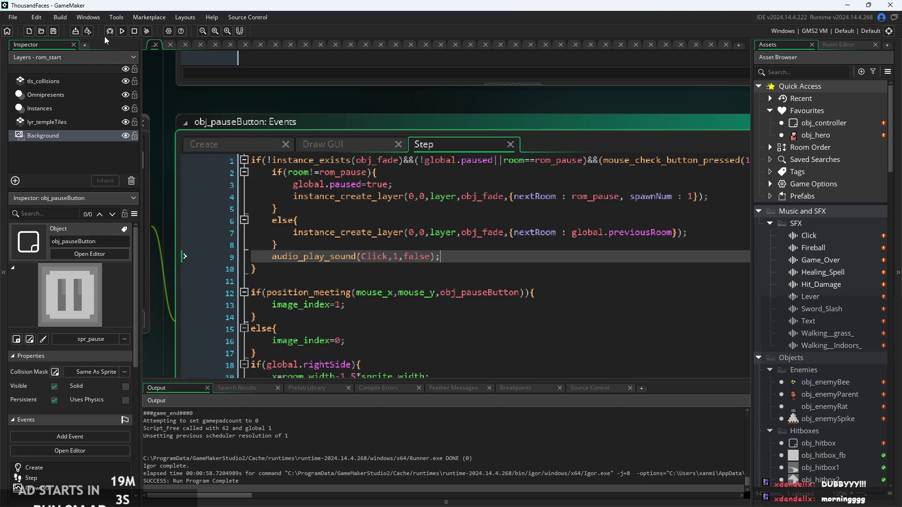
{"action": "left_click", "coordinate": [122, 31]}
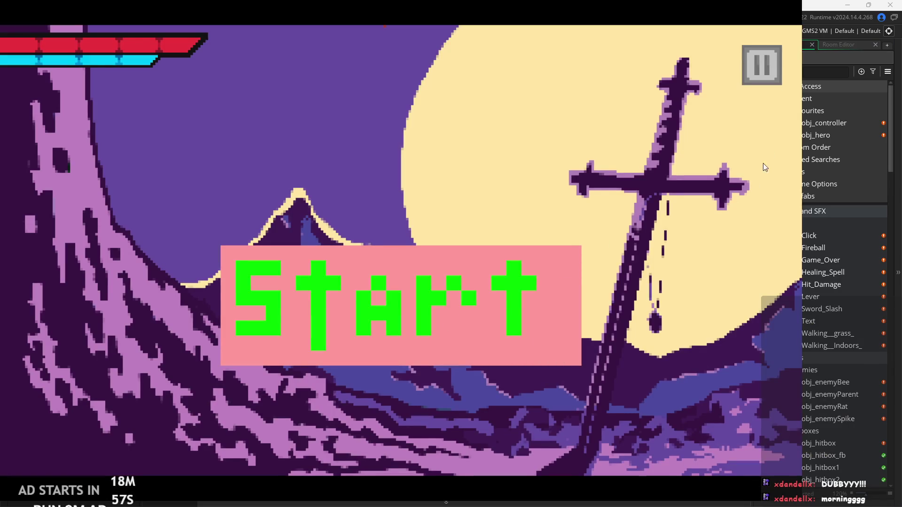
{"action": "left_click", "coordinate": [765, 69]}
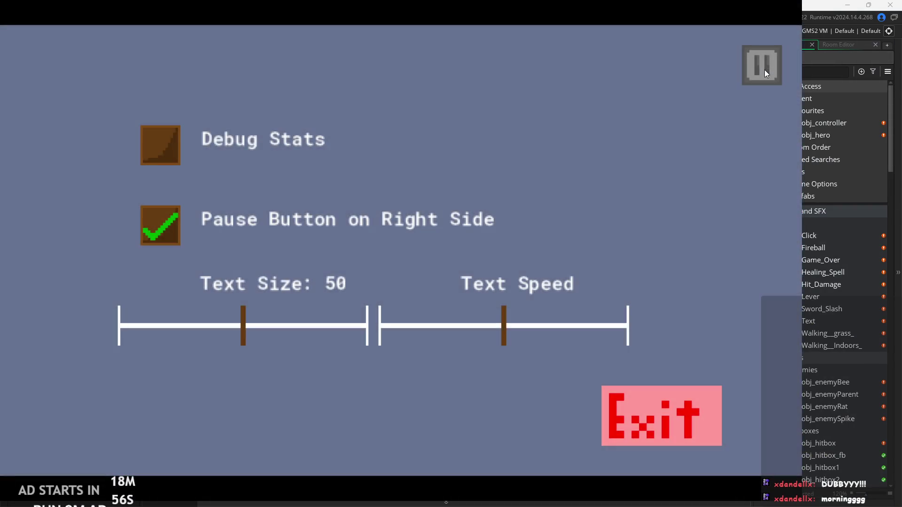
{"action": "left_click", "coordinate": [765, 70]}
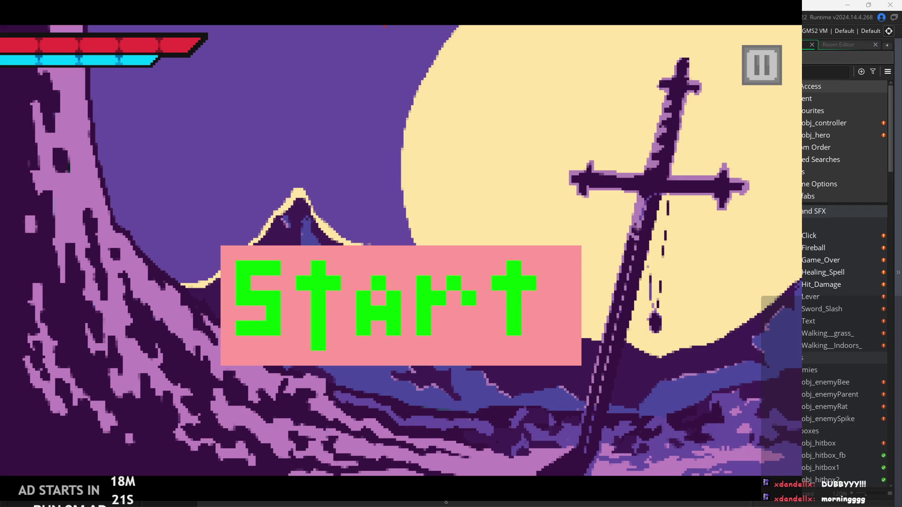
{"action": "left_click", "coordinate": [760, 60]}
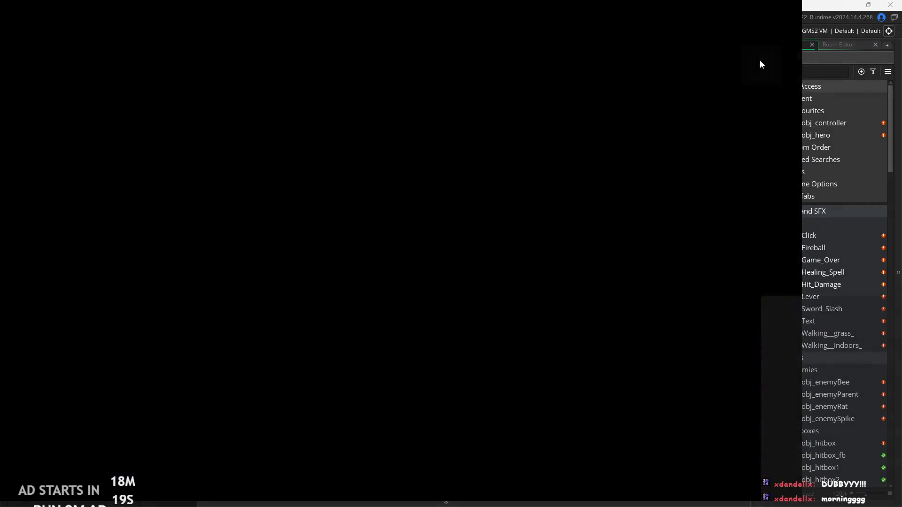
{"action": "left_click", "coordinate": [760, 60]}
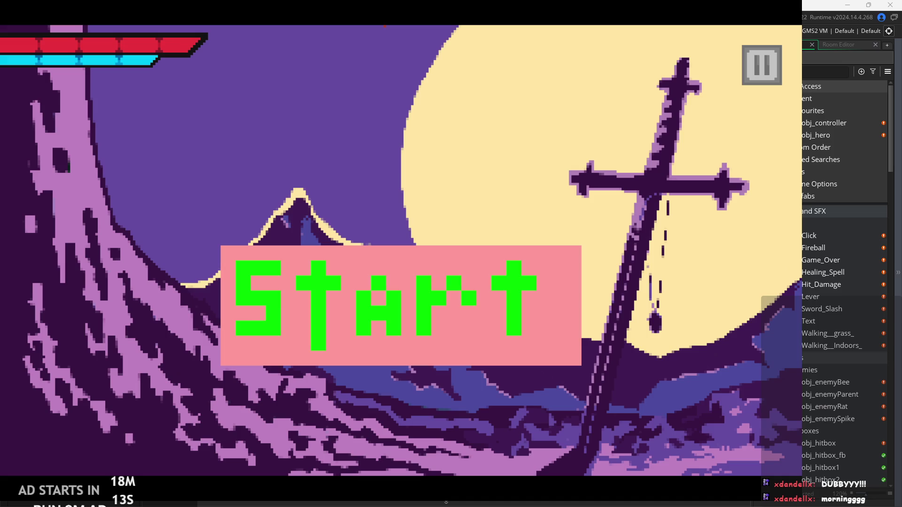
{"action": "left_click", "coordinate": [751, 62]}
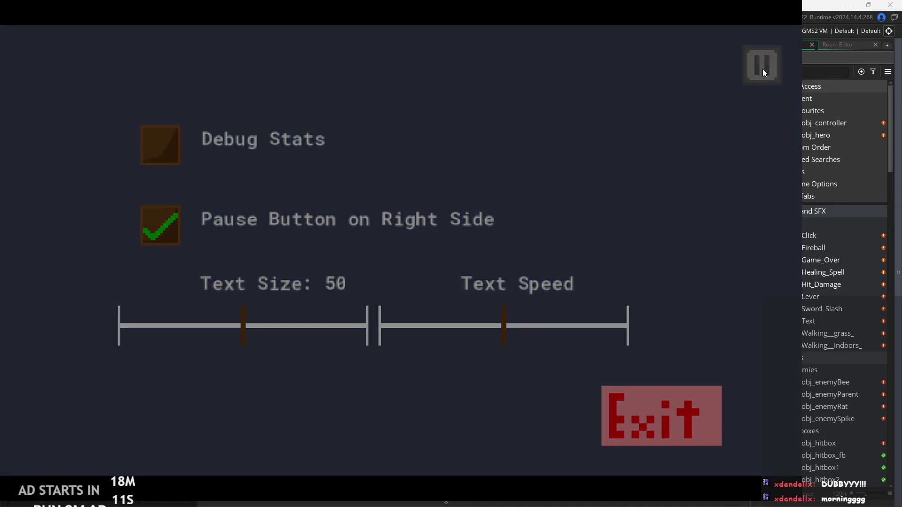
{"action": "left_click", "coordinate": [762, 69]}
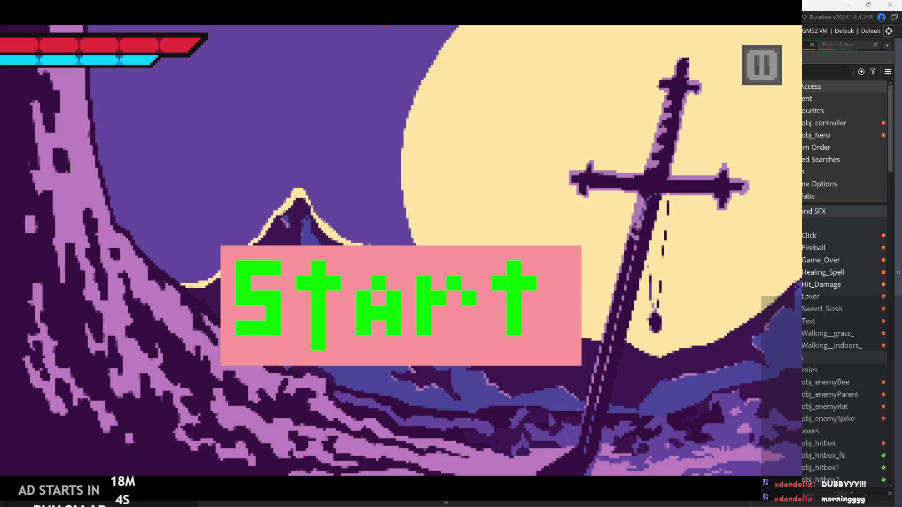
{"action": "left_click", "coordinate": [777, 76]}
{"action": "left_click", "coordinate": [763, 74]}
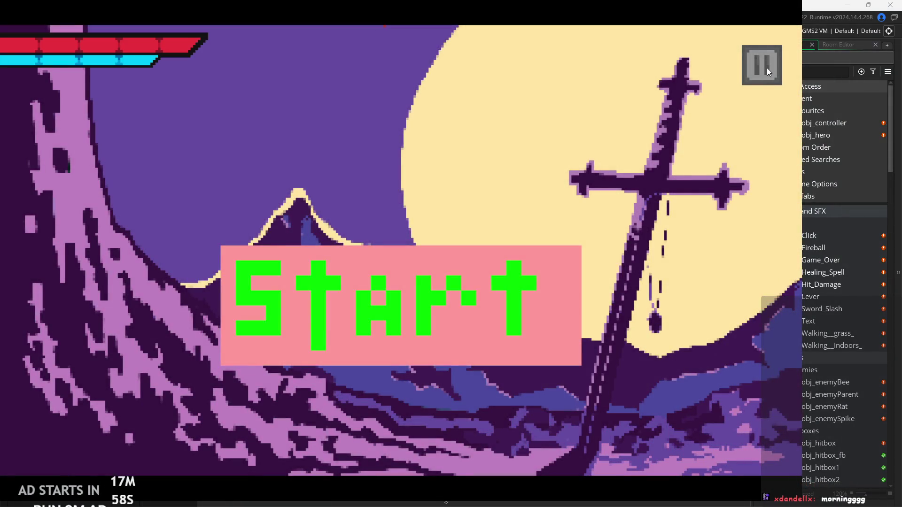
{"action": "left_click", "coordinate": [767, 68]}
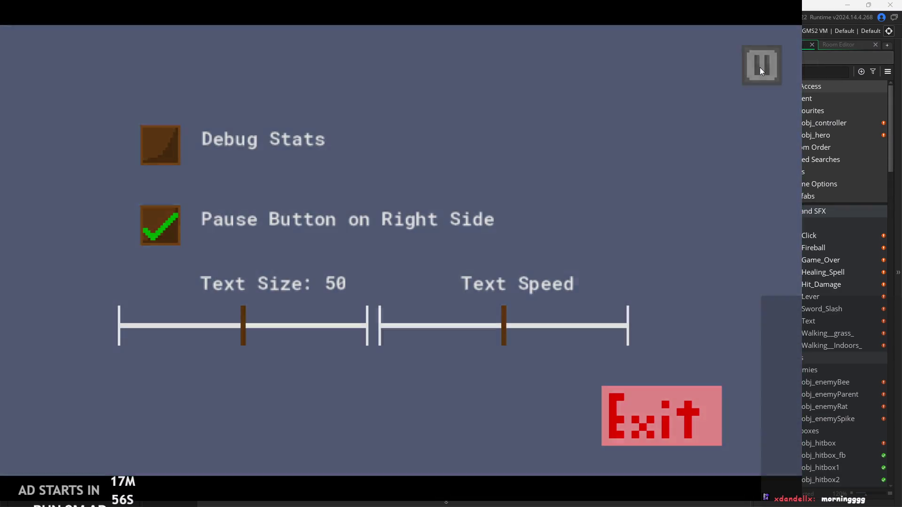
{"action": "left_click", "coordinate": [760, 69]}
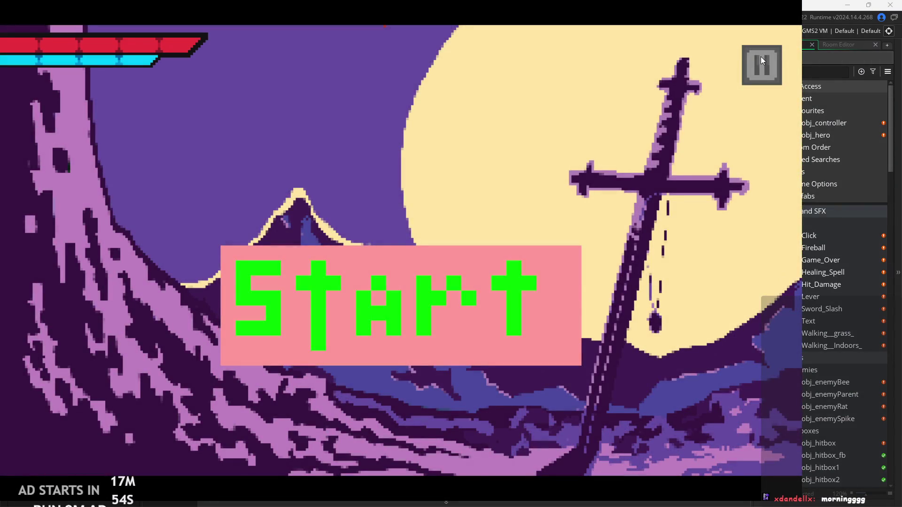
{"action": "left_click", "coordinate": [760, 53]}
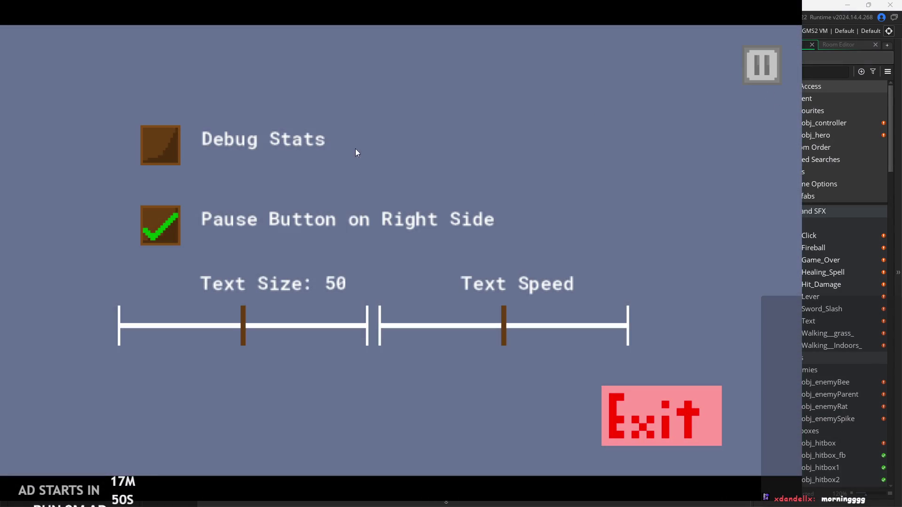
{"action": "left_click", "coordinate": [780, 76]}
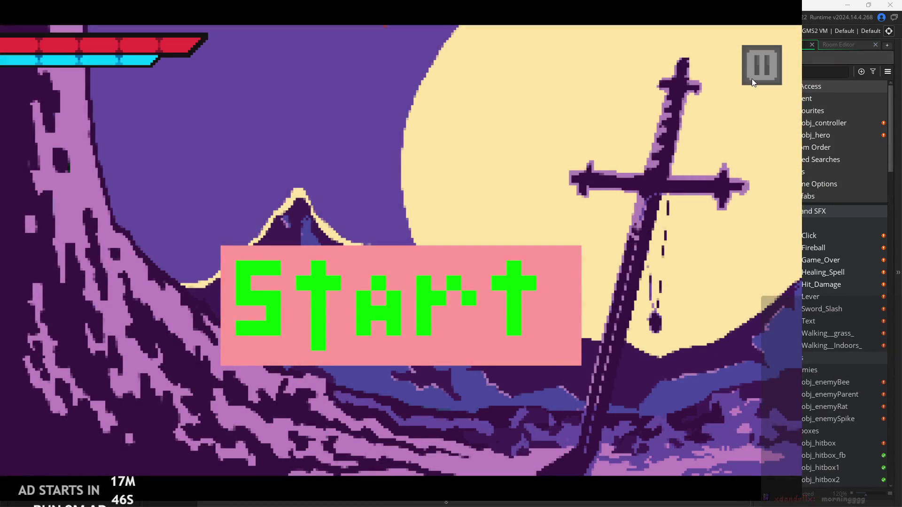
{"action": "left_click", "coordinate": [752, 80]}
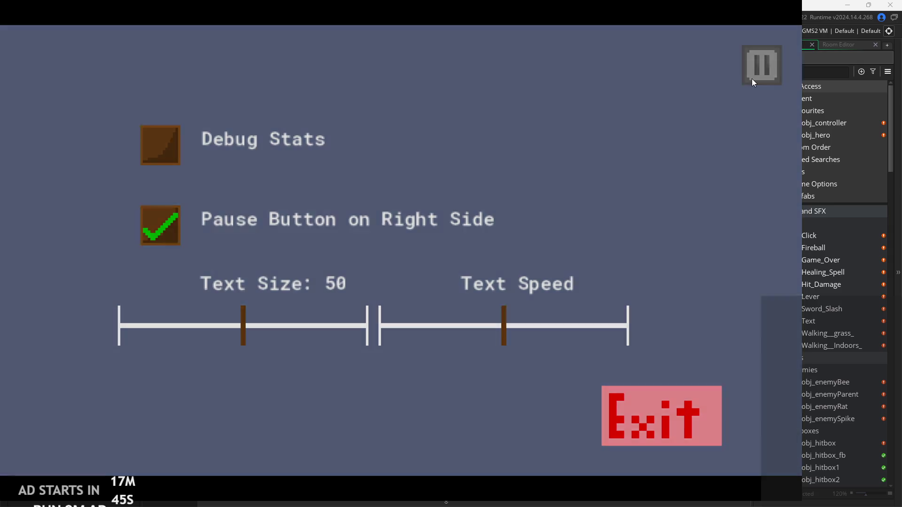
{"action": "left_click", "coordinate": [752, 78]}
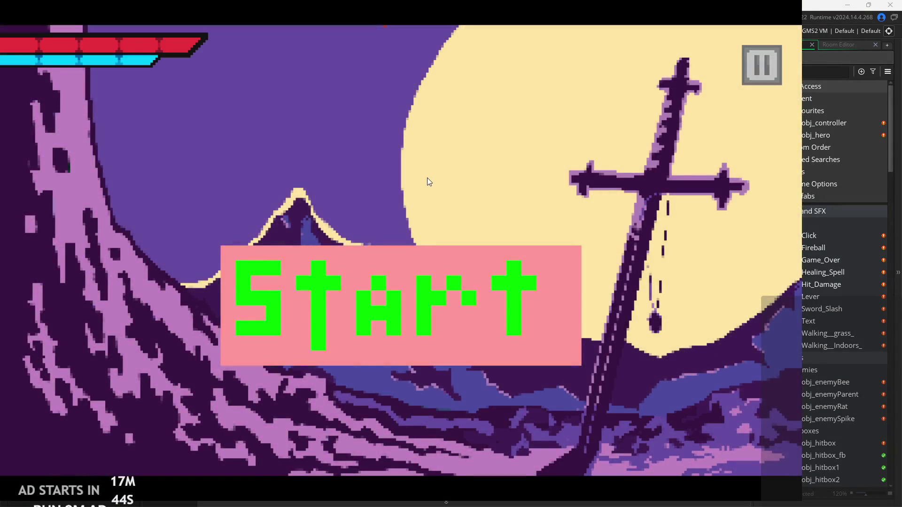
{"action": "left_click", "coordinate": [753, 55]}
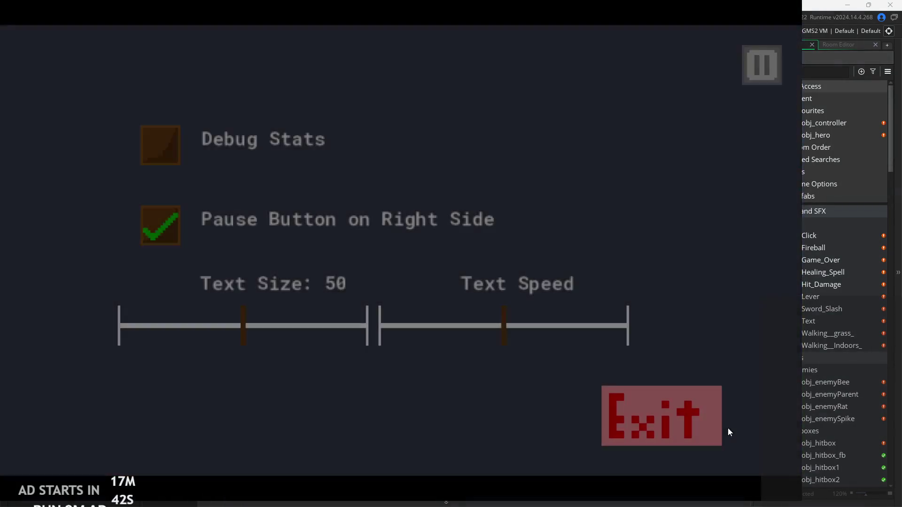
{"action": "left_click", "coordinate": [709, 421]}
{"action": "left_click", "coordinate": [629, 283]}
{"action": "scroll", "coordinate": [610, 281], "scroll_direction": "down", "scroll_amount": 3}
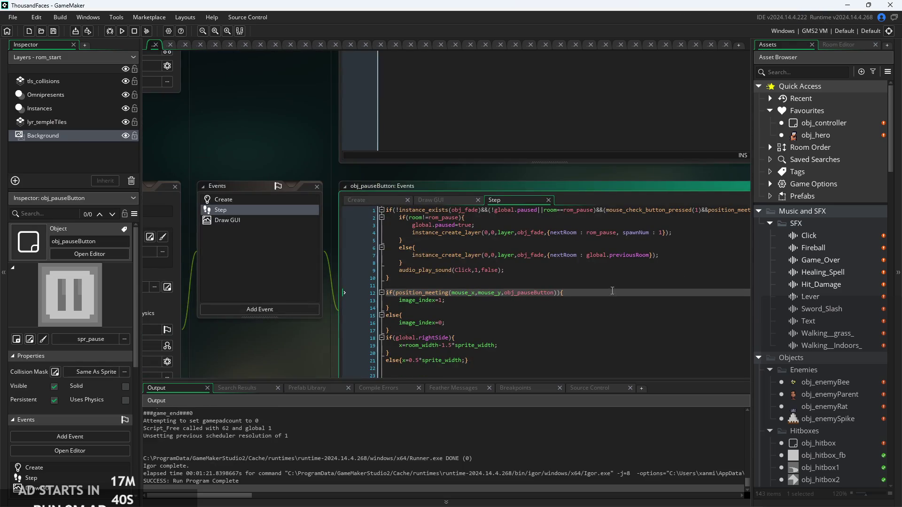
Look over the Healing_Spell and Sword_Slash sound assets.
{"action": "left_click", "coordinate": [585, 269]}
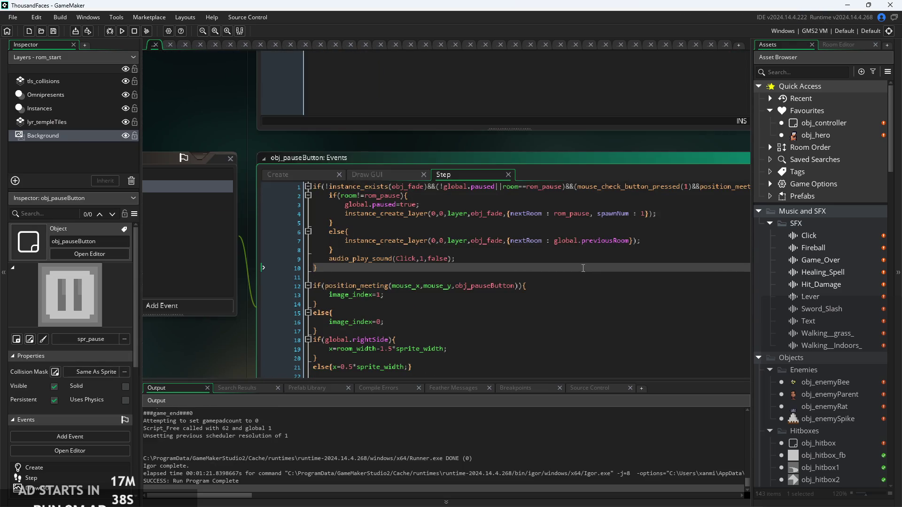
{"action": "left_click", "coordinate": [827, 272]}
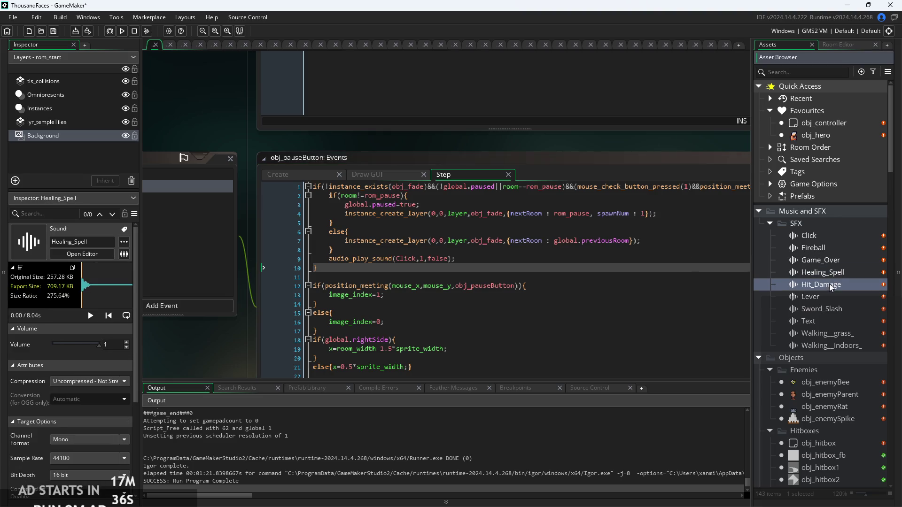
{"action": "left_click", "coordinate": [830, 309]}
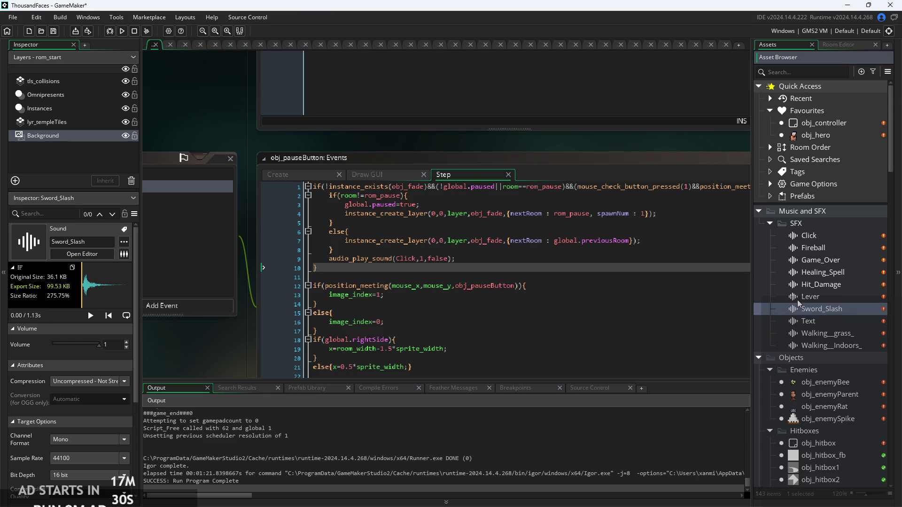
{"action": "scroll", "coordinate": [819, 348], "scroll_direction": "down", "scroll_amount": 3}
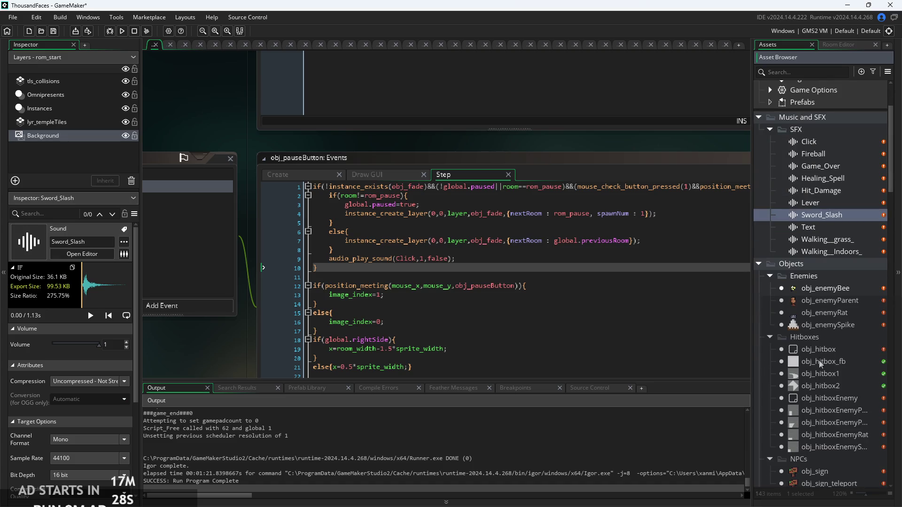
{"action": "scroll", "coordinate": [830, 338], "scroll_direction": "down", "scroll_amount": 5}
{"action": "scroll", "coordinate": [833, 335], "scroll_direction": "down", "scroll_amount": 3}
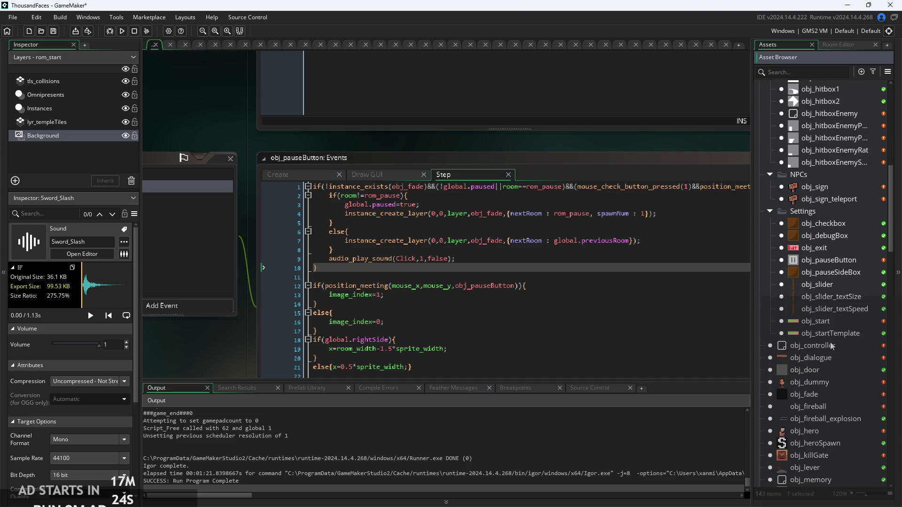
Open obj_start and delete its empty Left Pressed event.
{"action": "left_click", "coordinate": [833, 323]}
{"action": "double_click", "coordinate": [833, 322]}
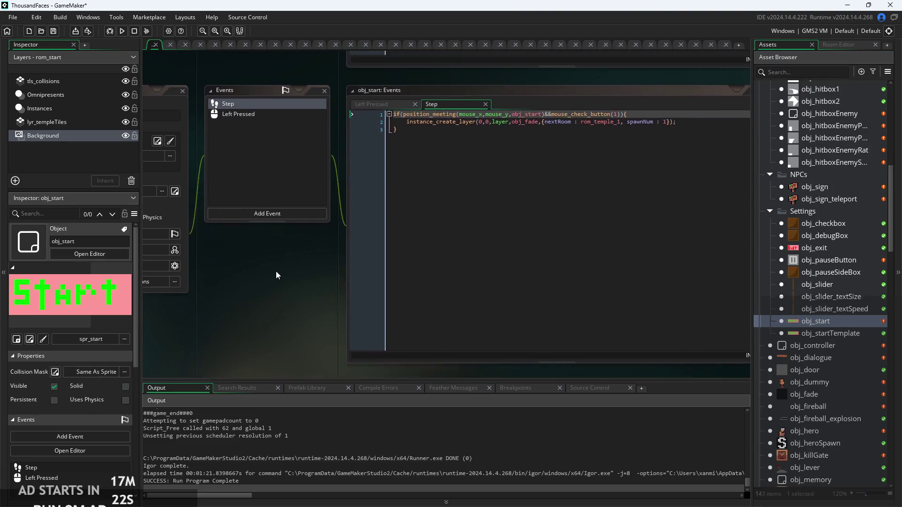
{"action": "left_click", "coordinate": [227, 136]}
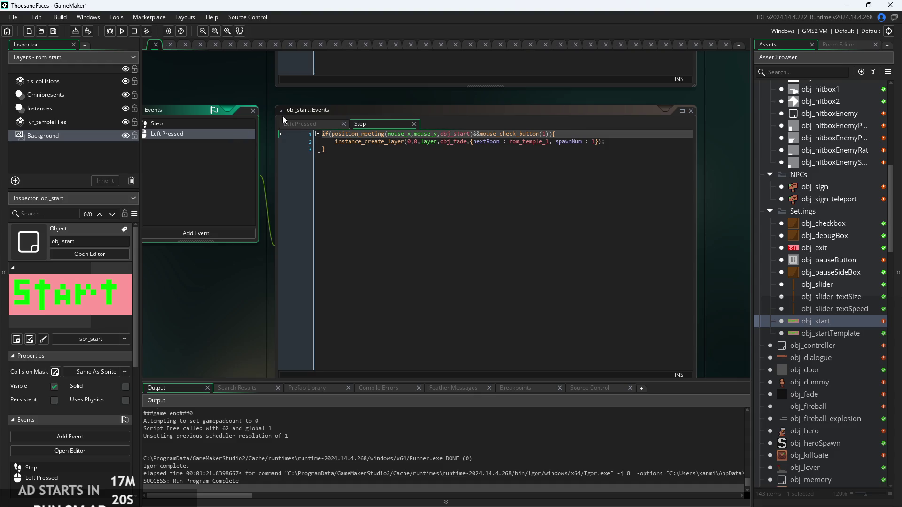
{"action": "scroll", "coordinate": [392, 157], "scroll_direction": "up", "scroll_amount": 2}
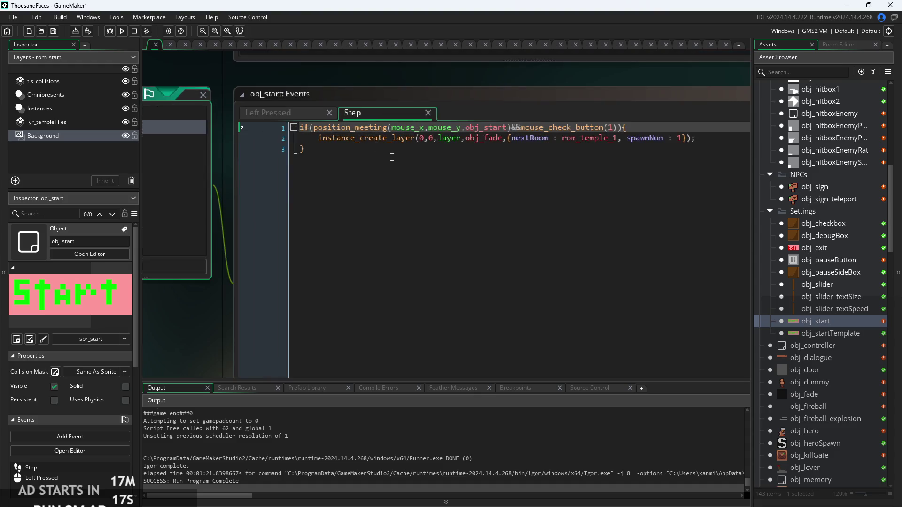
{"action": "left_click", "coordinate": [282, 113]}
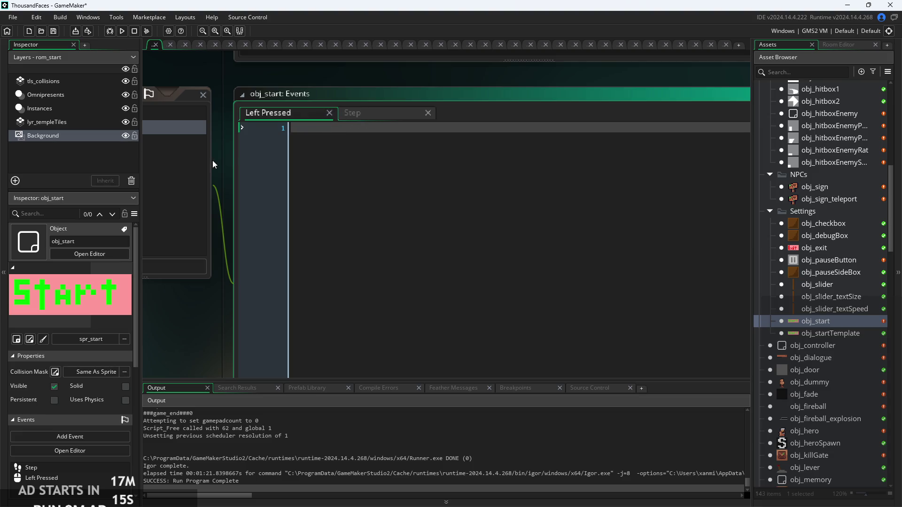
{"action": "right_click", "coordinate": [271, 138]}
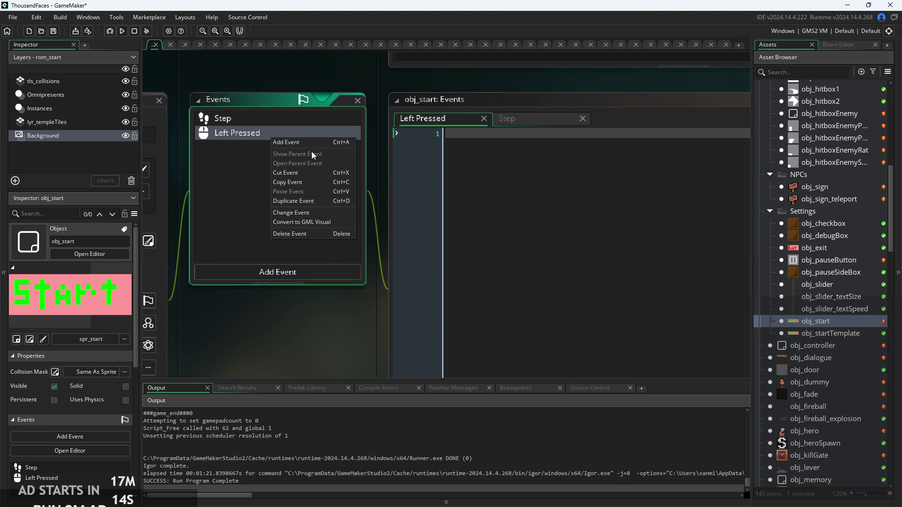
{"action": "left_click", "coordinate": [305, 235]}
{"action": "left_click", "coordinate": [475, 275]}
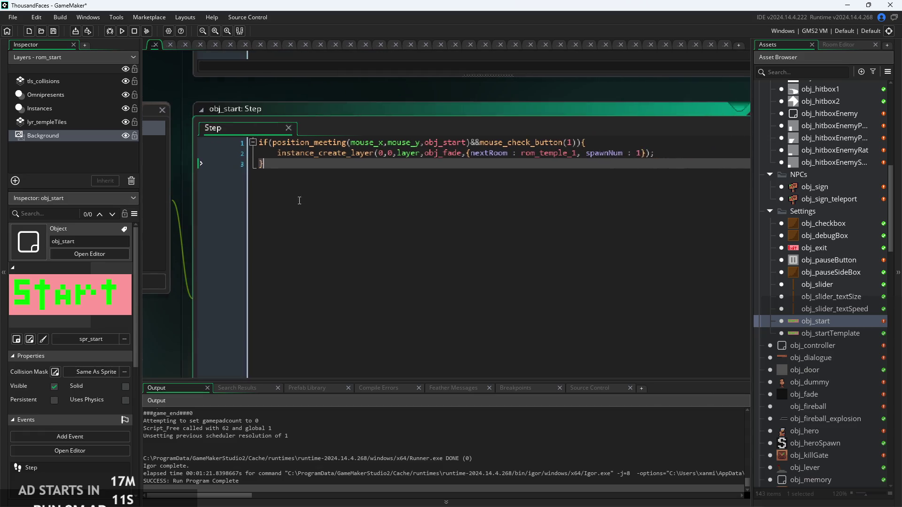
Insert a new line after the fade-layer line in obj_start's Step code.
{"action": "left_click", "coordinate": [691, 154]}
{"action": "type", "text": "\\"}
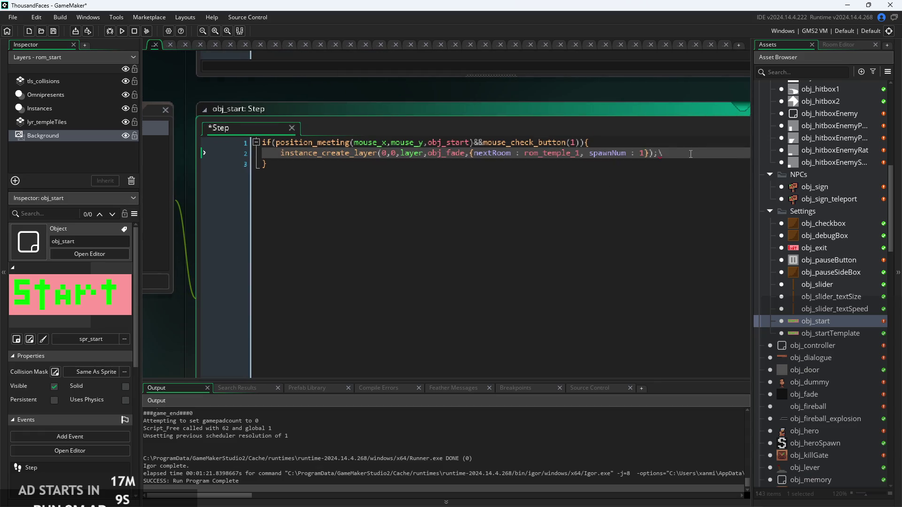
{"action": "key", "text": "BackSpace"}
{"action": "key", "text": "Return"}
Select the Click sound in the SFX folder.
{"action": "scroll", "coordinate": [827, 206], "scroll_direction": "up", "scroll_amount": 5}
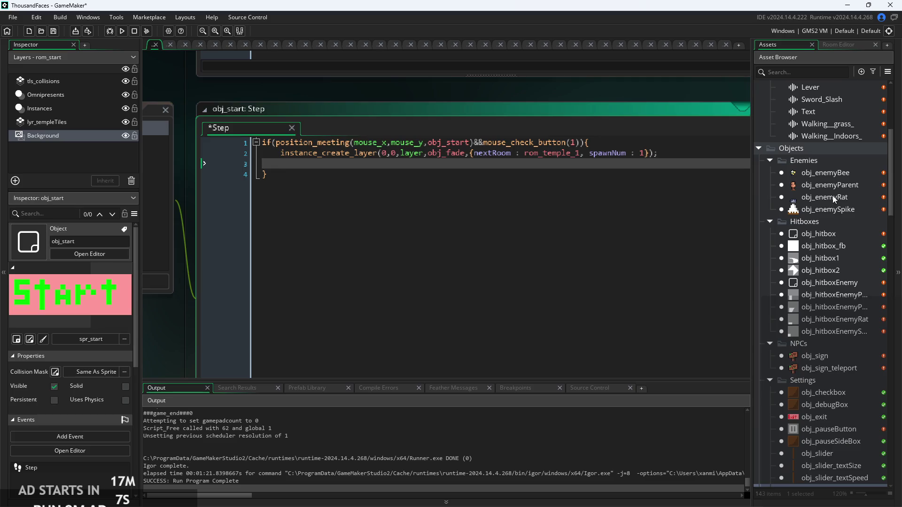
{"action": "scroll", "coordinate": [825, 247], "scroll_direction": "up", "scroll_amount": 1}
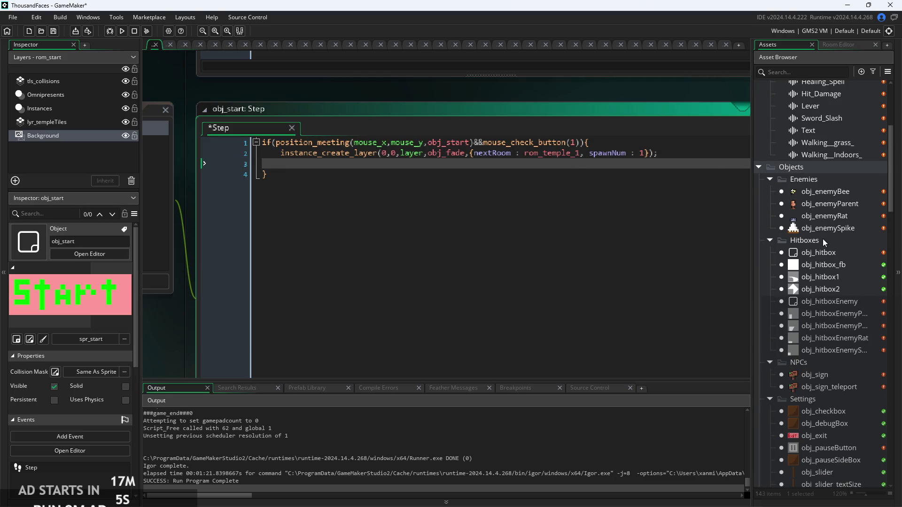
{"action": "scroll", "coordinate": [823, 240], "scroll_direction": "up", "scroll_amount": 5}
{"action": "left_click", "coordinate": [821, 217]}
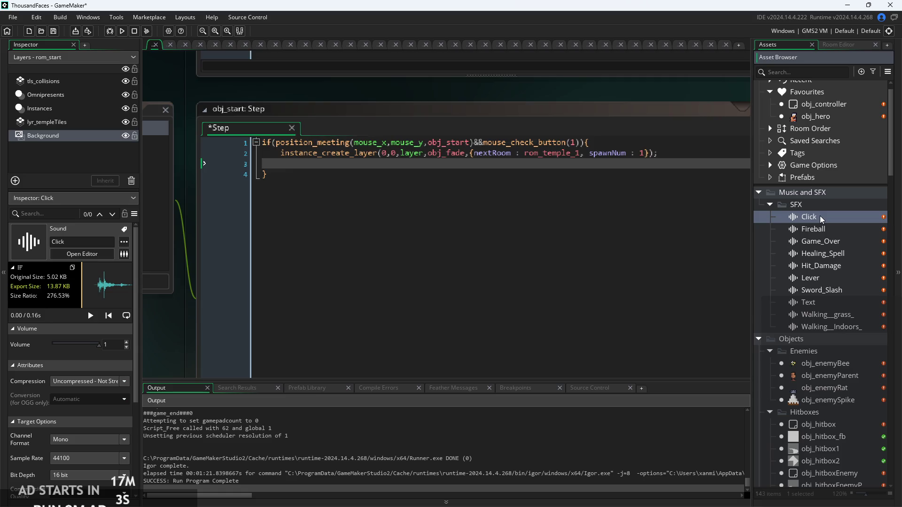
Open the Click sound's editor.
{"action": "double_click", "coordinate": [821, 217]}
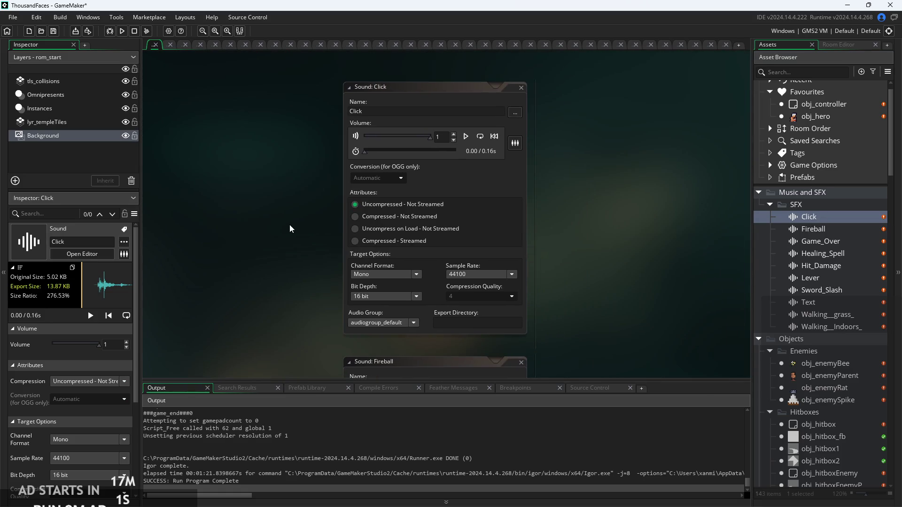
{"action": "scroll", "coordinate": [791, 283], "scroll_direction": "down", "scroll_amount": 5}
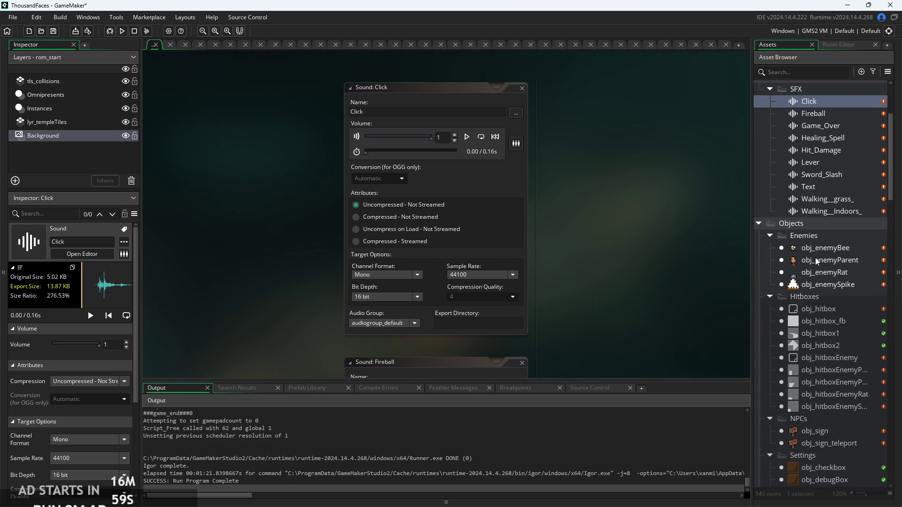
{"action": "scroll", "coordinate": [811, 268], "scroll_direction": "down", "scroll_amount": 4}
{"action": "scroll", "coordinate": [820, 329], "scroll_direction": "down", "scroll_amount": 8}
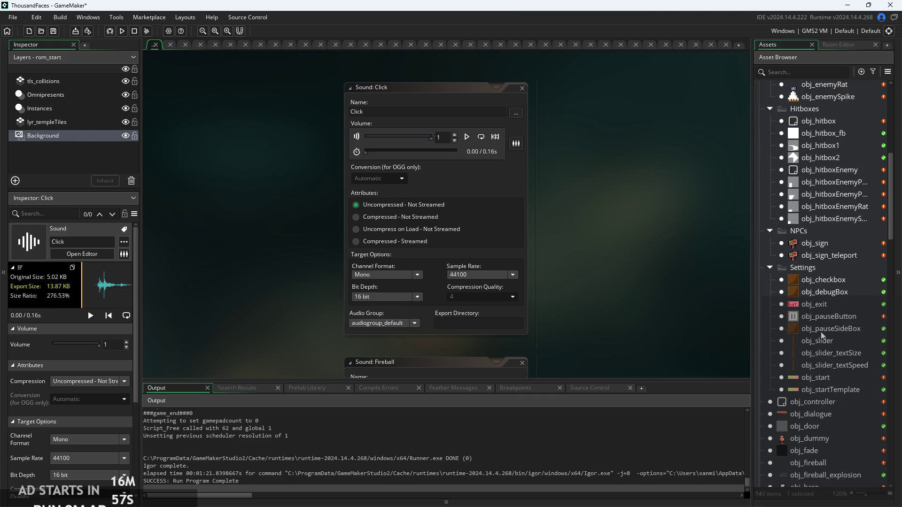
{"action": "scroll", "coordinate": [819, 347], "scroll_direction": "down", "scroll_amount": 1}
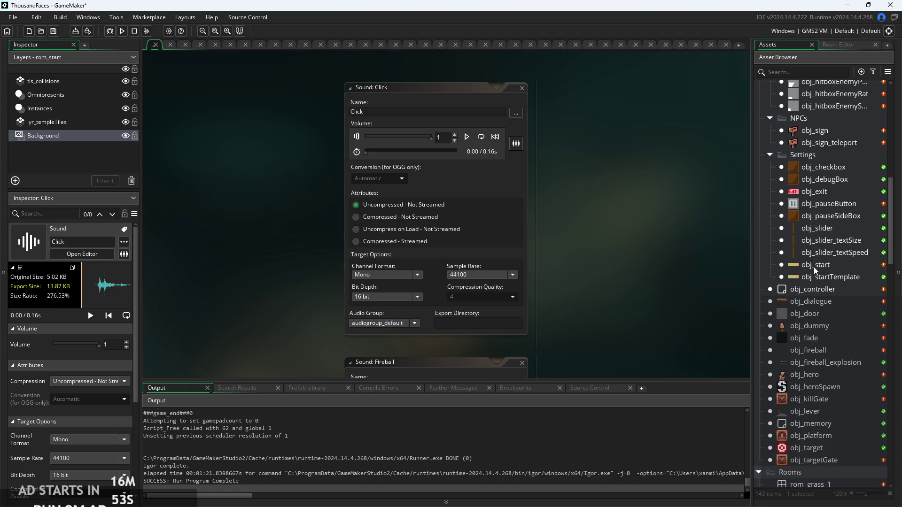
Open obj_pauseButton and highlight the line that plays the Click sound.
{"action": "left_click", "coordinate": [815, 206]}
{"action": "double_click", "coordinate": [815, 205]}
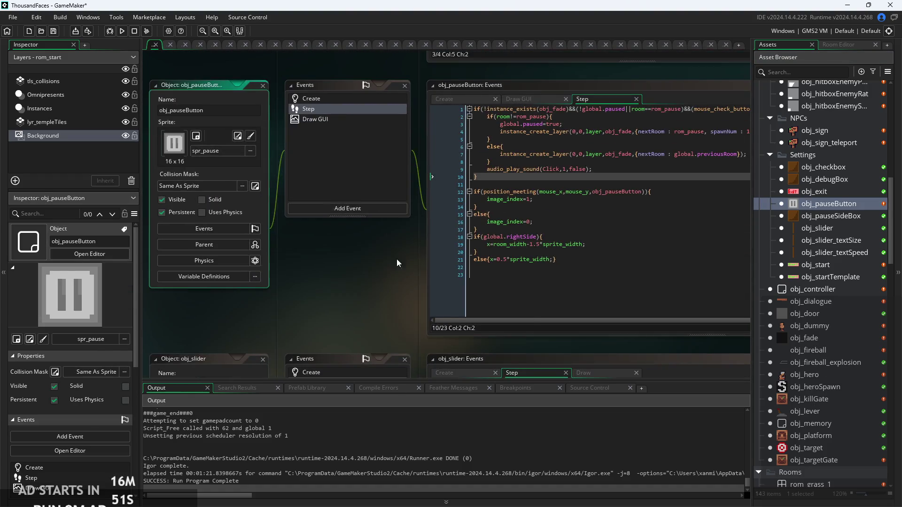
{"action": "left_click_drag", "start_coordinate": [509, 208], "coordinate": [356, 210]}
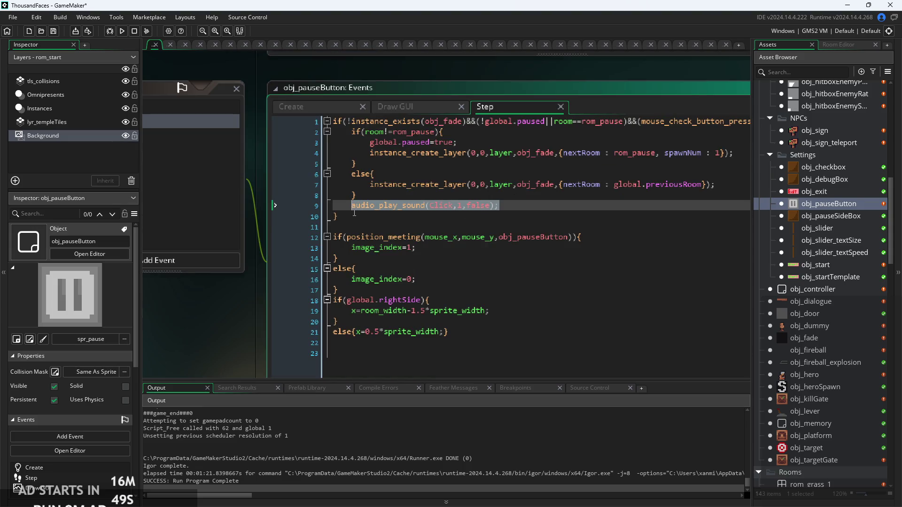
{"action": "left_click", "coordinate": [543, 203]}
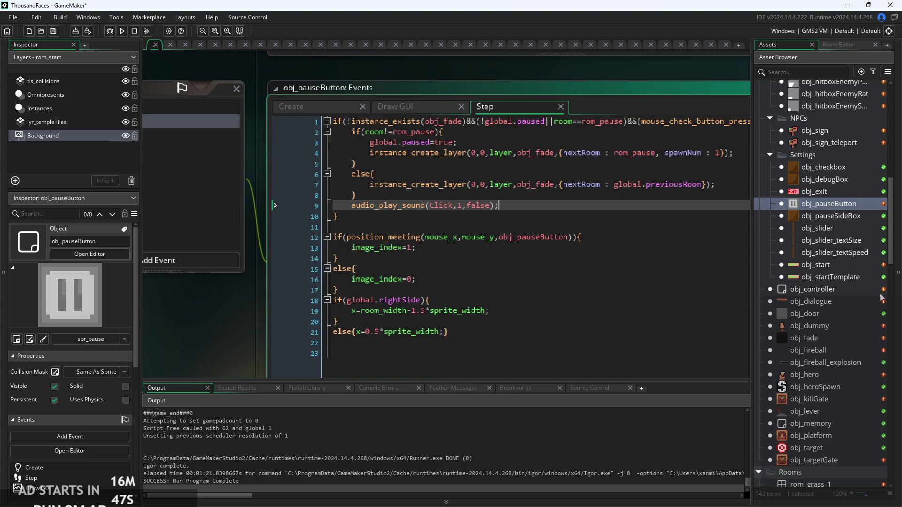
{"action": "scroll", "coordinate": [819, 346], "scroll_direction": "down", "scroll_amount": 3}
{"action": "scroll", "coordinate": [813, 305], "scroll_direction": "up", "scroll_amount": 3}
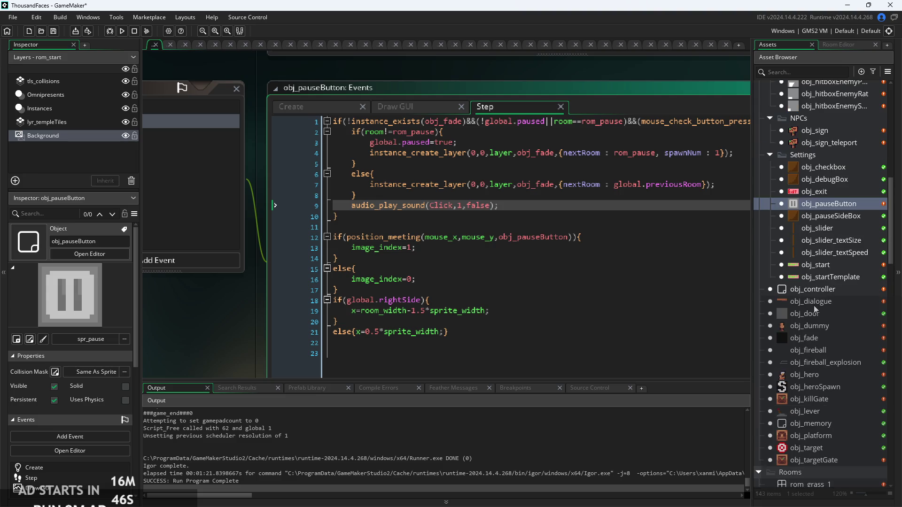
Look at obj_pauseSideBox, then open obj_controller's event editors.
{"action": "left_click", "coordinate": [818, 216]}
{"action": "left_click", "coordinate": [815, 229]}
{"action": "left_click", "coordinate": [826, 218]}
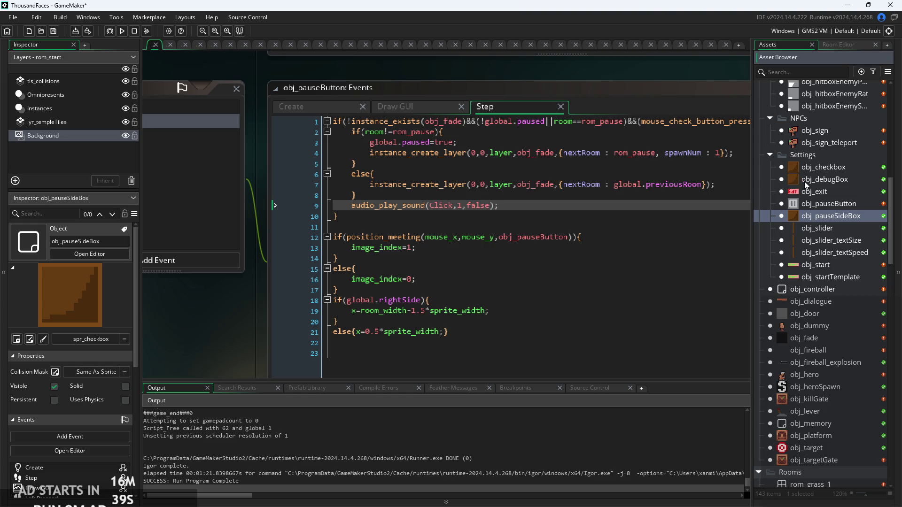
{"action": "scroll", "coordinate": [808, 187], "scroll_direction": "up", "scroll_amount": 1}
{"action": "scroll", "coordinate": [808, 187], "scroll_direction": "up", "scroll_amount": 2}
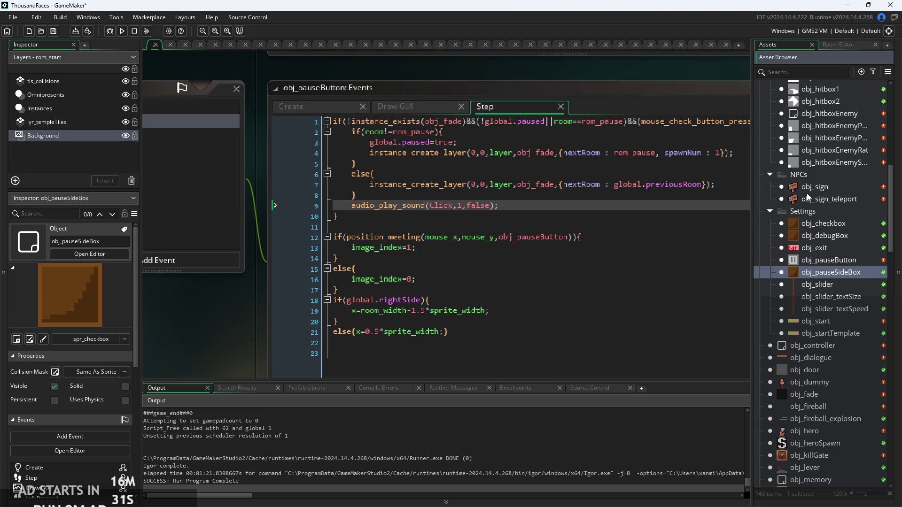
{"action": "left_click", "coordinate": [503, 207]}
{"action": "scroll", "coordinate": [431, 238], "scroll_direction": "up", "scroll_amount": 2}
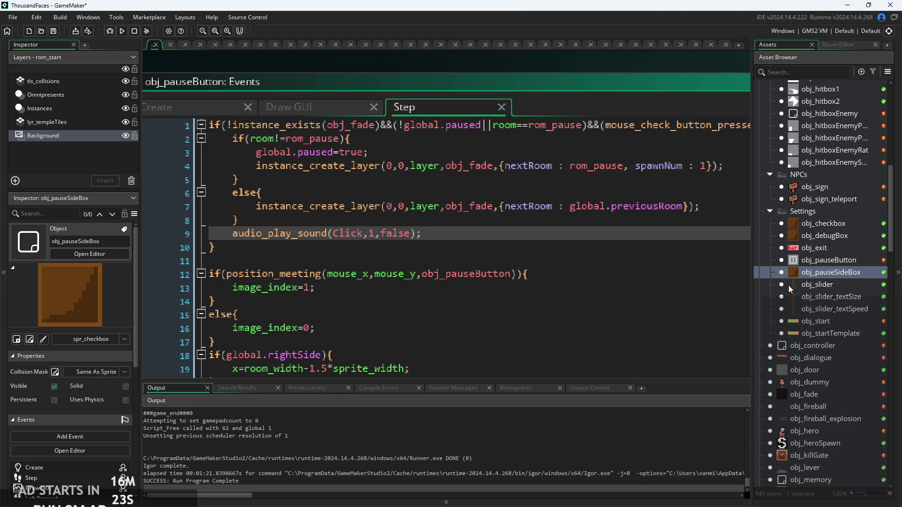
{"action": "scroll", "coordinate": [829, 260], "scroll_direction": "up", "scroll_amount": 5}
{"action": "scroll", "coordinate": [824, 267], "scroll_direction": "down", "scroll_amount": 4}
{"action": "scroll", "coordinate": [815, 312], "scroll_direction": "down", "scroll_amount": 3}
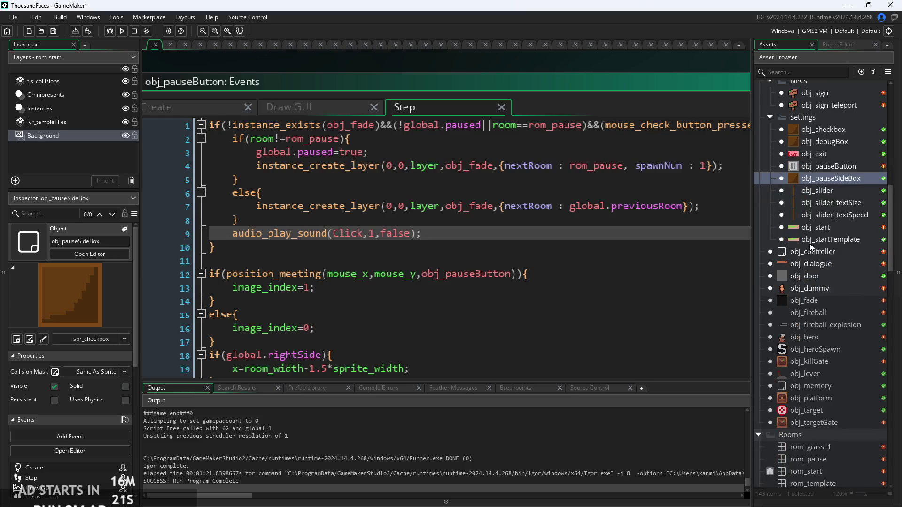
{"action": "left_click", "coordinate": [810, 243]}
{"action": "double_click", "coordinate": [816, 252]}
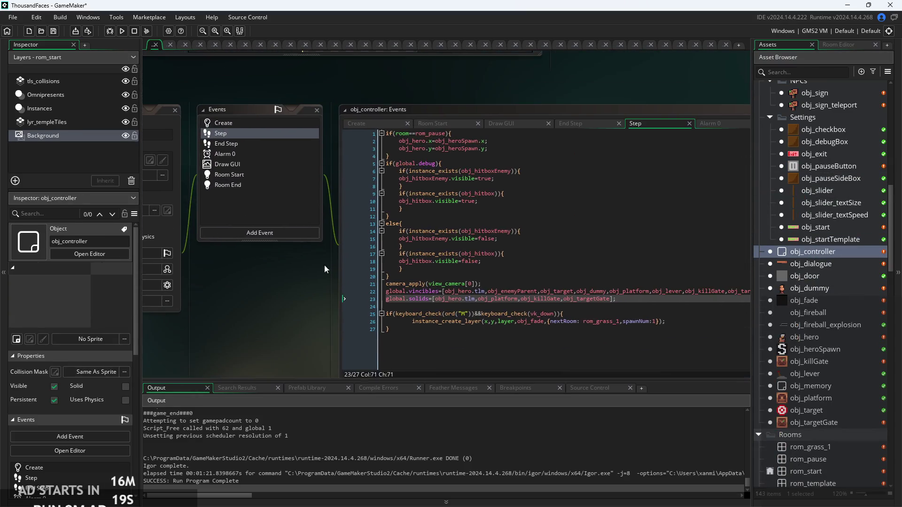
Add global.audioArray=[]; below the alarm_set line in obj_controller's Create event.
{"action": "left_click", "coordinate": [360, 123]}
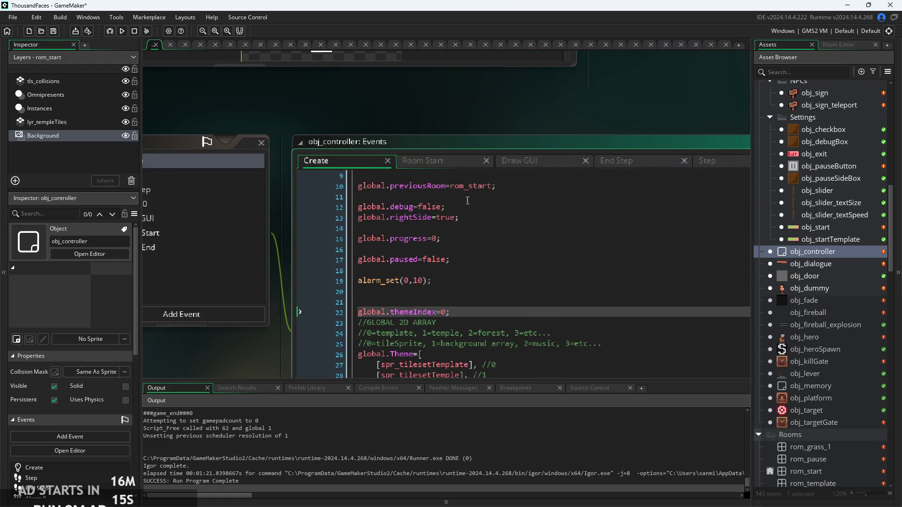
{"action": "left_click", "coordinate": [477, 284]}
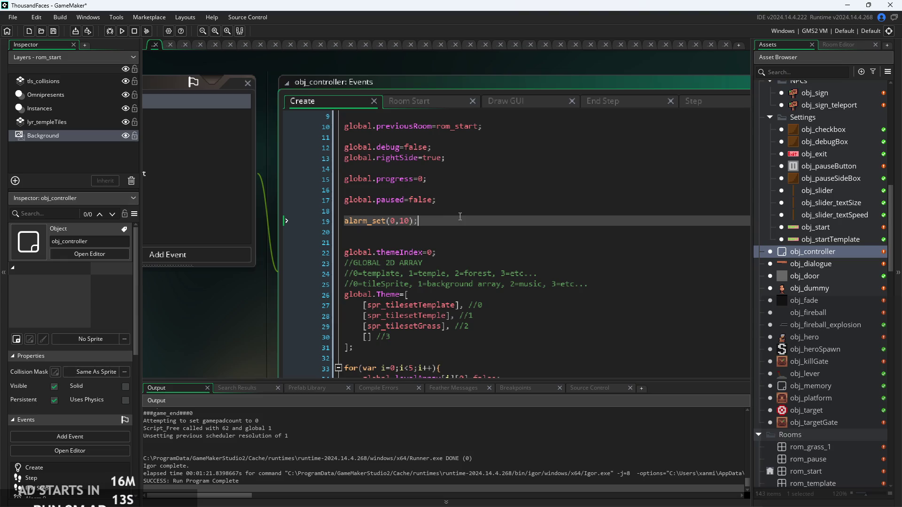
{"action": "key", "text": "Down"}
{"action": "key", "text": "Return"}
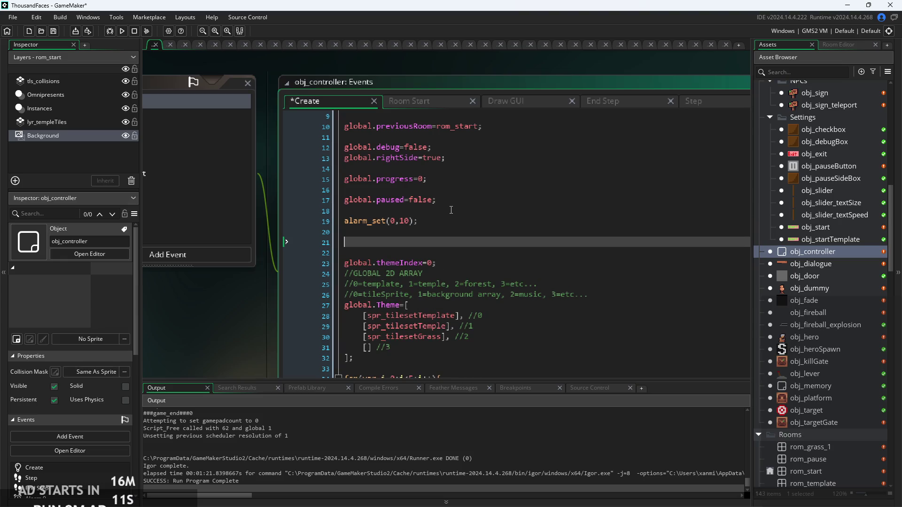
{"action": "type", "text": "di"}
{"action": "key", "text": "BackSpace"}
{"action": "key", "text": "BackSpace"}
{"action": "key", "text": "BackSpace"}
{"action": "type", "text": "global."}
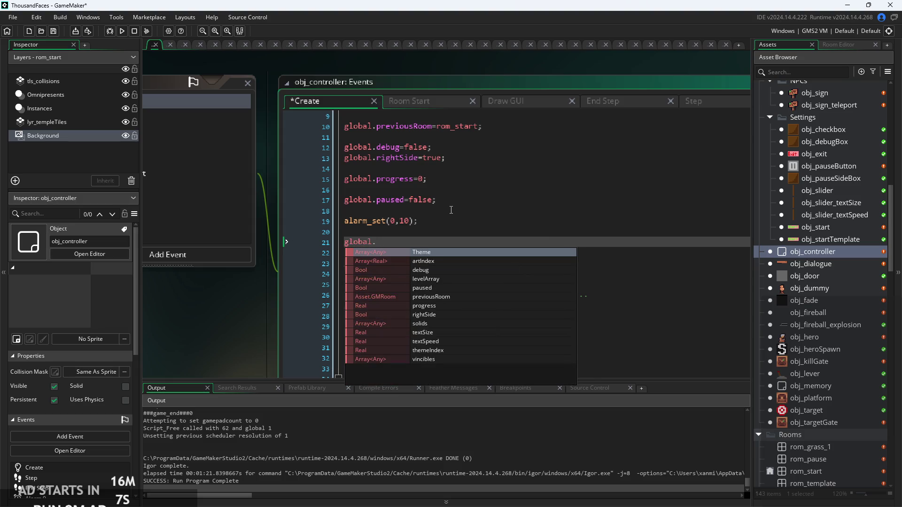
{"action": "type", "text": "audioArray"}
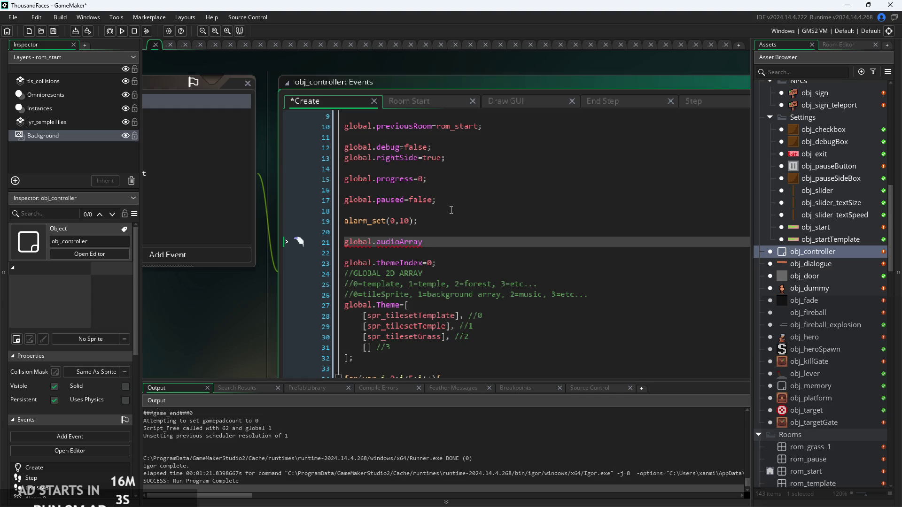
{"action": "type", "text": "=[]"}
{"action": "type", "text": ";"}
{"action": "scroll", "coordinate": [414, 259], "scroll_direction": "up", "scroll_amount": 2}
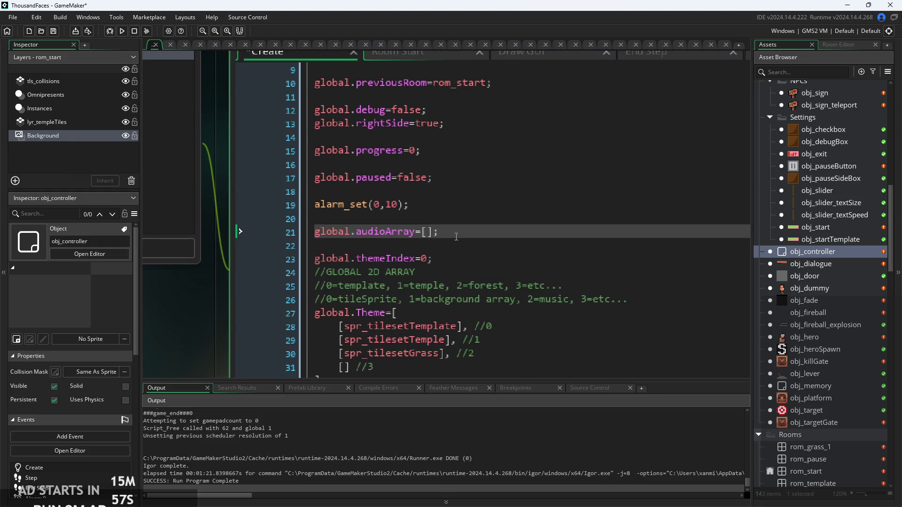
{"action": "scroll", "coordinate": [414, 242], "scroll_direction": "down", "scroll_amount": 2}
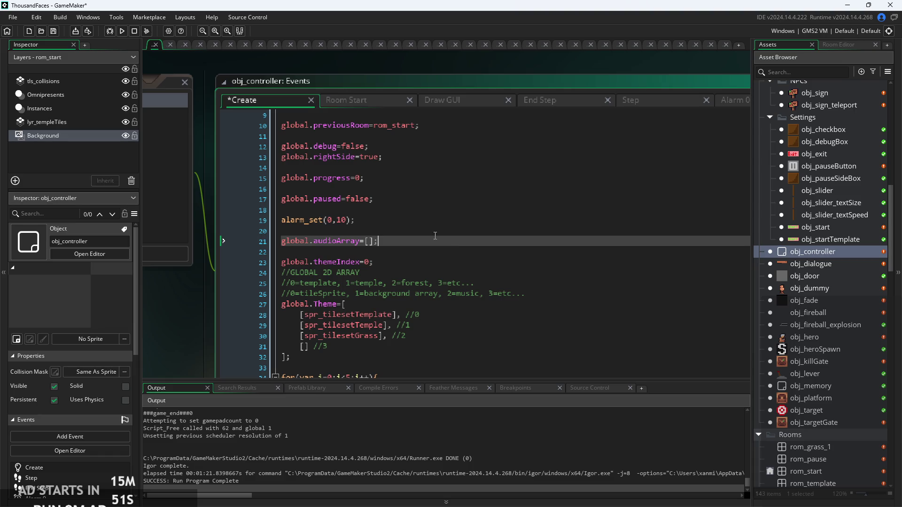
Start a second line reading global.audioArray using autocompletion.
{"action": "key", "text": "Return"}
{"action": "type", "text": "global,au"}
{"action": "key", "text": "BackSpace"}
{"action": "key", "text": "BackSpace"}
{"action": "key", "text": "BackSpace"}
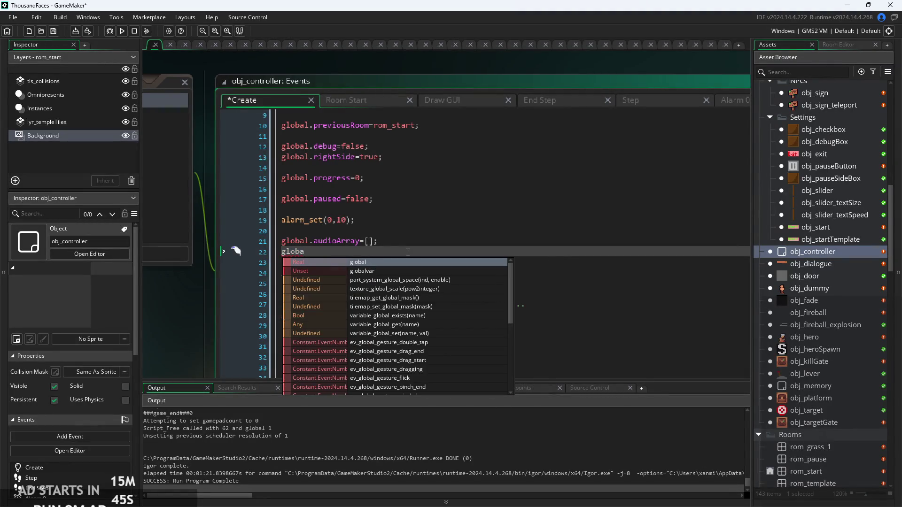
{"action": "type", "text": "l;"}
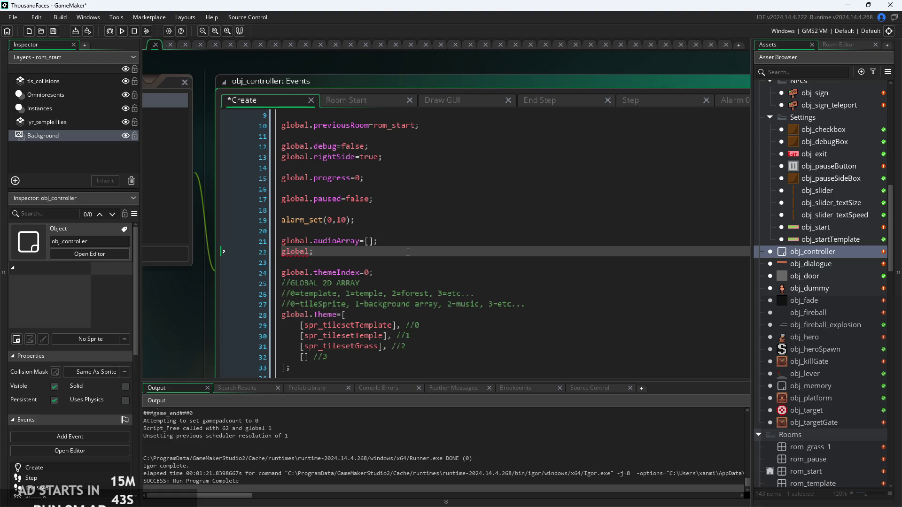
{"action": "key", "text": "BackSpace"}
{"action": "type", "text": ".au"}
{"action": "key", "text": "Return"}
{"action": "type", "text": ".k"}
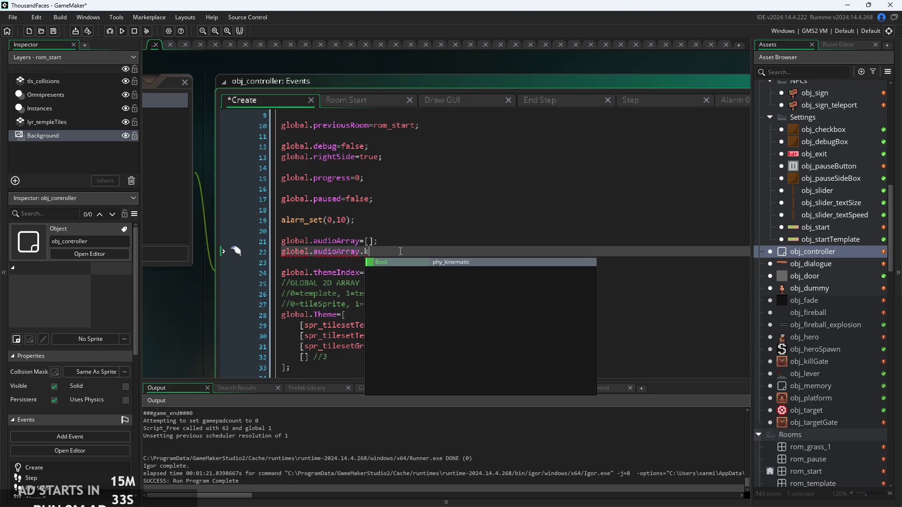
{"action": "key", "text": "BackSpace"}
{"action": "type", "text": "len"}
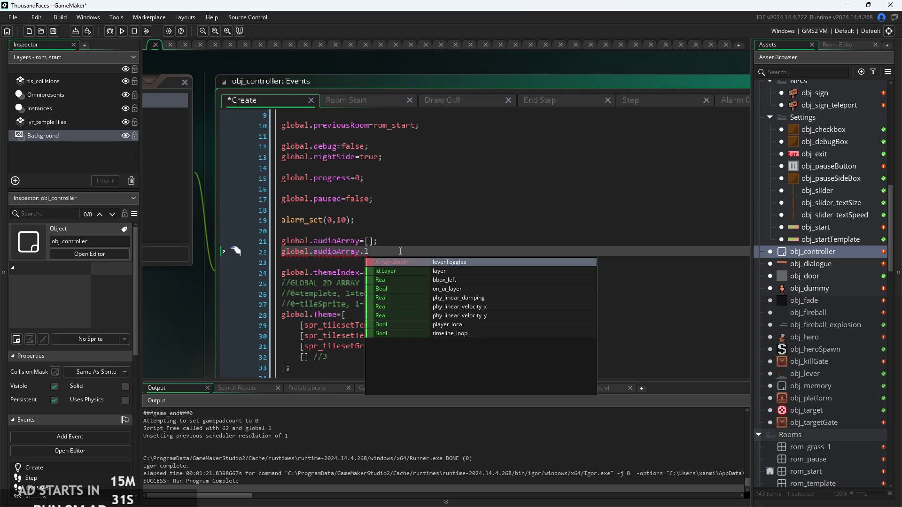
{"action": "key", "text": "BackSpace"}
{"action": "key", "text": "BackSpace"}
{"action": "key", "text": "BackSpace"}
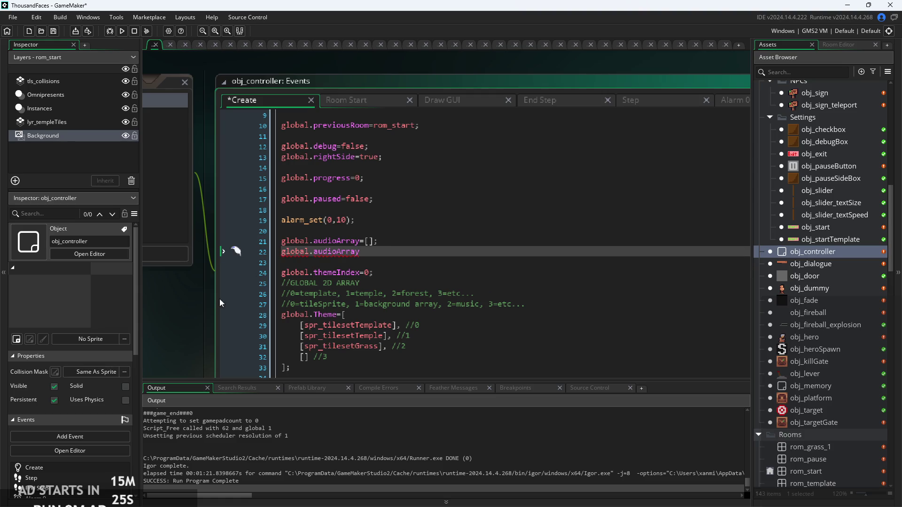
{"action": "scroll", "coordinate": [225, 316], "scroll_direction": "down", "scroll_amount": 1}
{"action": "scroll", "coordinate": [819, 309], "scroll_direction": "up", "scroll_amount": 3}
{"action": "scroll", "coordinate": [811, 317], "scroll_direction": "up", "scroll_amount": 5}
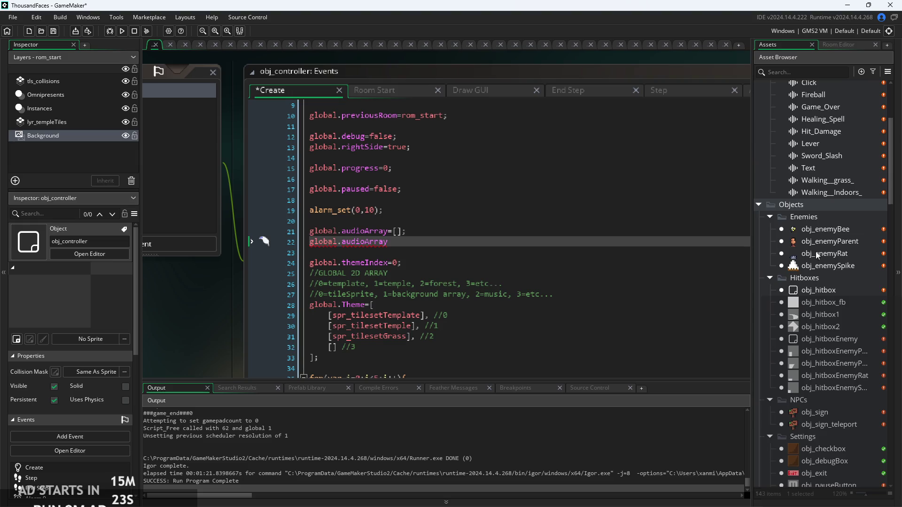
{"action": "scroll", "coordinate": [815, 271], "scroll_direction": "up", "scroll_amount": 3}
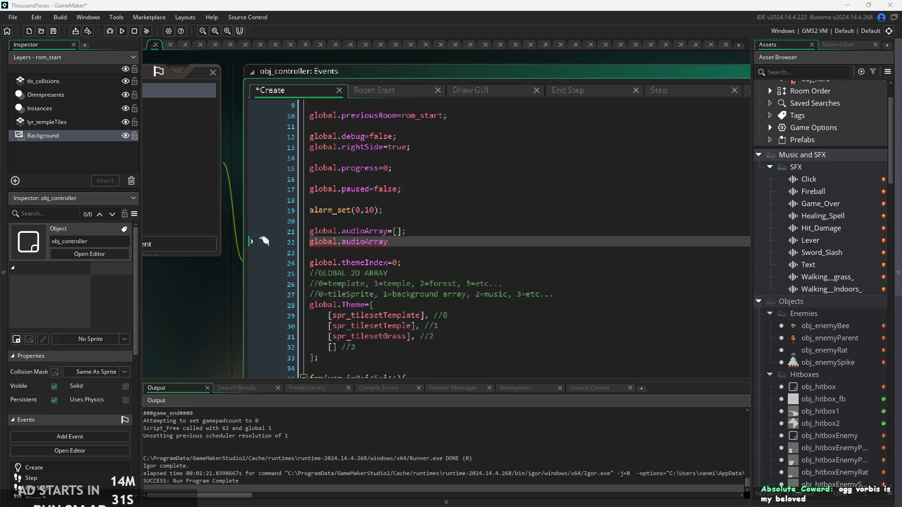
Bring up the SFX folder's options menu and dismiss it unused.
{"action": "right_click", "coordinate": [796, 167]}
{"action": "left_click", "coordinate": [311, 253]}
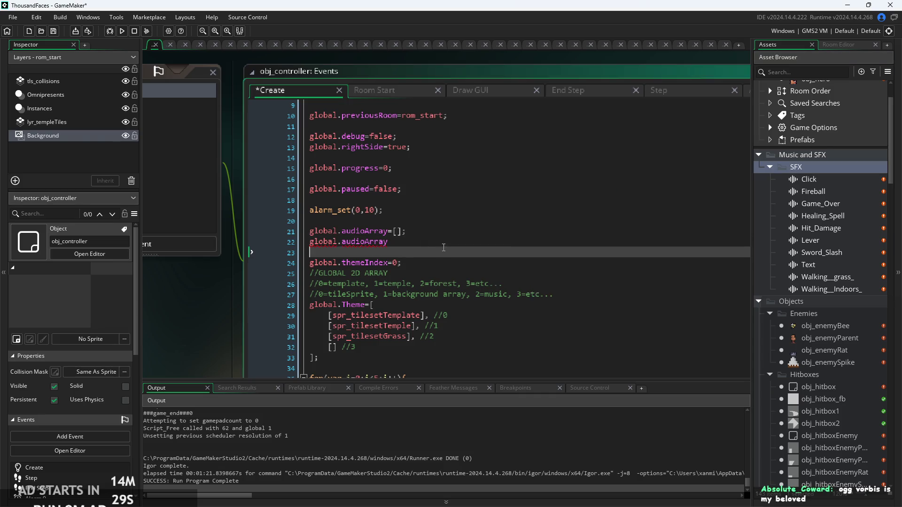
{"action": "scroll", "coordinate": [834, 188], "scroll_direction": "up", "scroll_amount": 2}
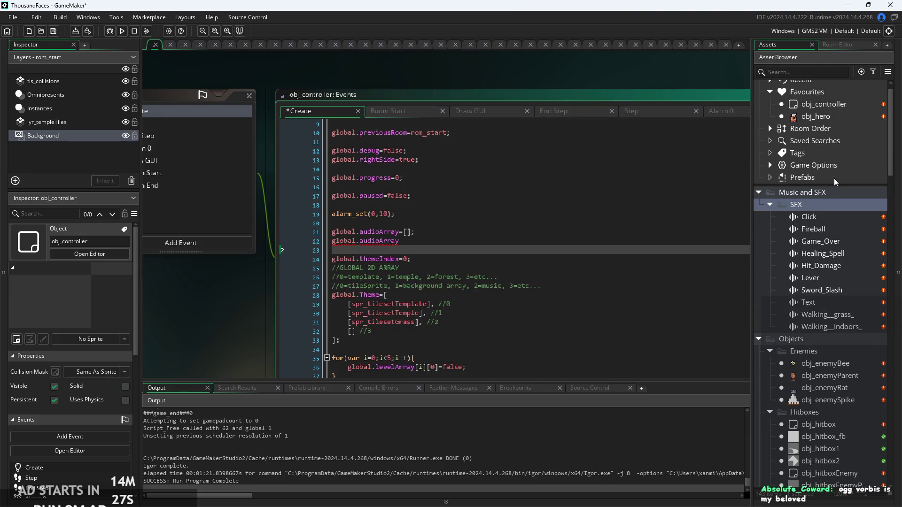
Open the Click sound's Sound editor from the SFX folder and review its settings.
{"action": "double_click", "coordinate": [828, 216]}
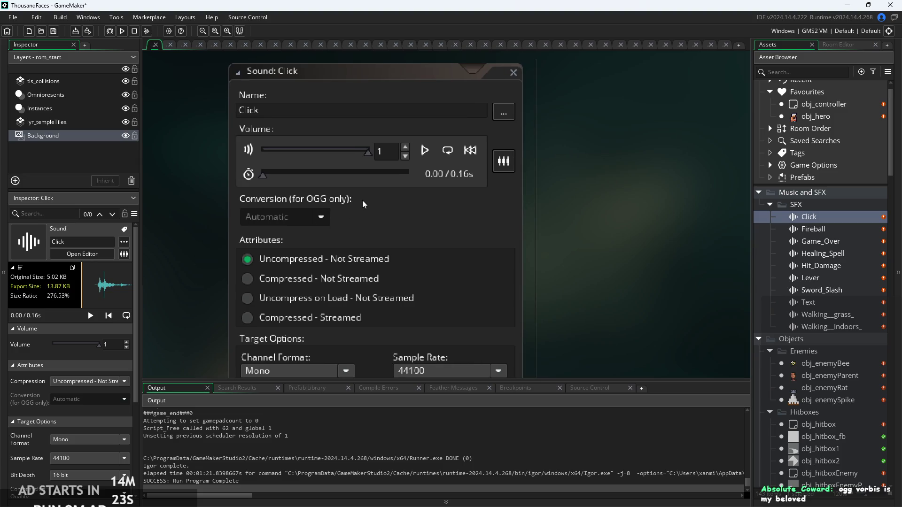
{"action": "scroll", "coordinate": [399, 207], "scroll_direction": "down", "scroll_amount": 1}
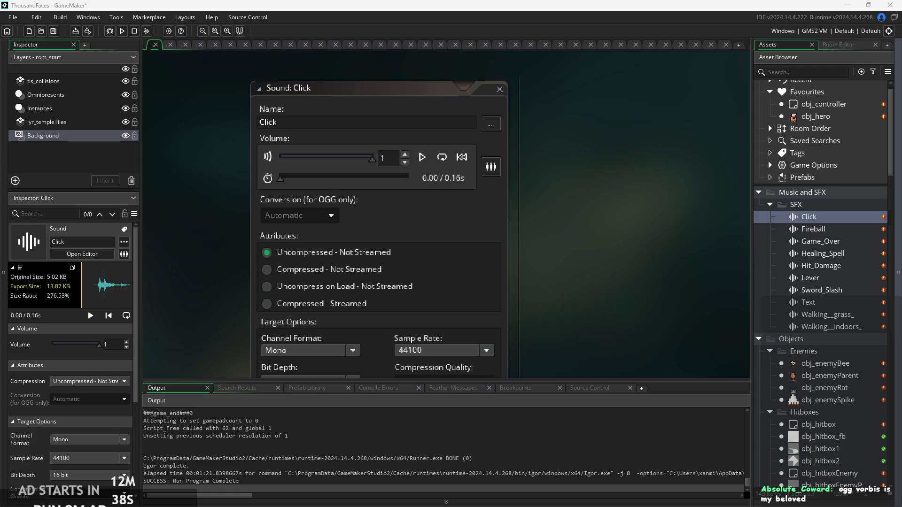
{"action": "scroll", "coordinate": [611, 291], "scroll_direction": "down", "scroll_amount": 3}
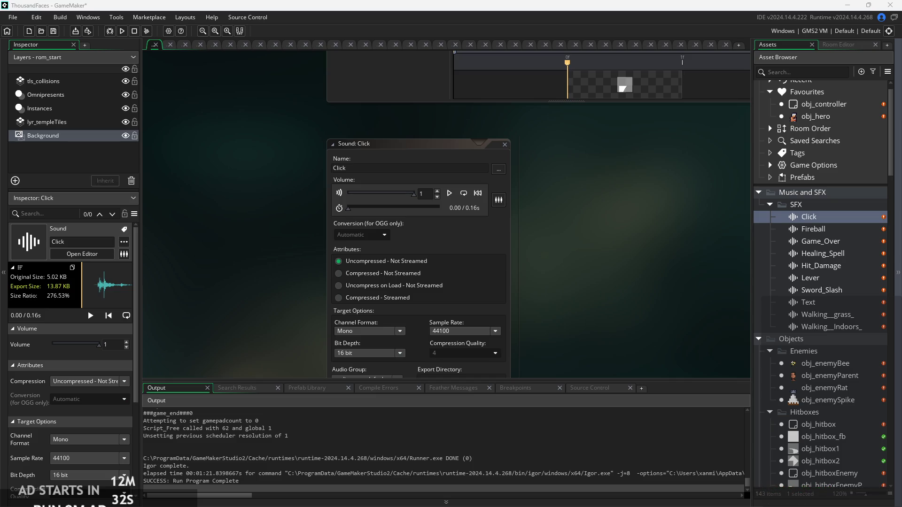
{"action": "left_click", "coordinate": [820, 218]}
Import Talisman_Title and move it into a new Music group under Music and SFX.
{"action": "mouse_move", "coordinate": [820, 219]}
{"action": "left_mouse_down"}
{"action": "mouse_move", "coordinate": [817, 299]}
{"action": "mouse_move", "coordinate": [807, 199]}
{"action": "left_mouse_up"}
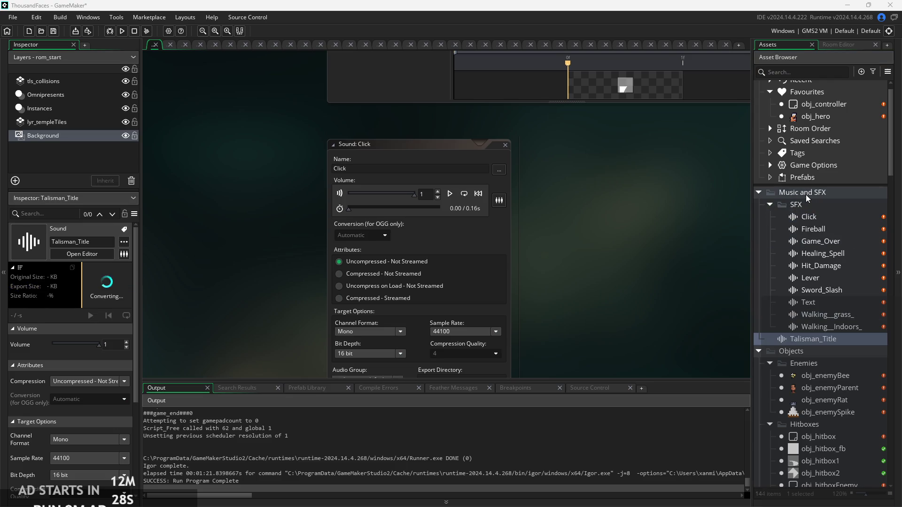
{"action": "right_click", "coordinate": [789, 199]}
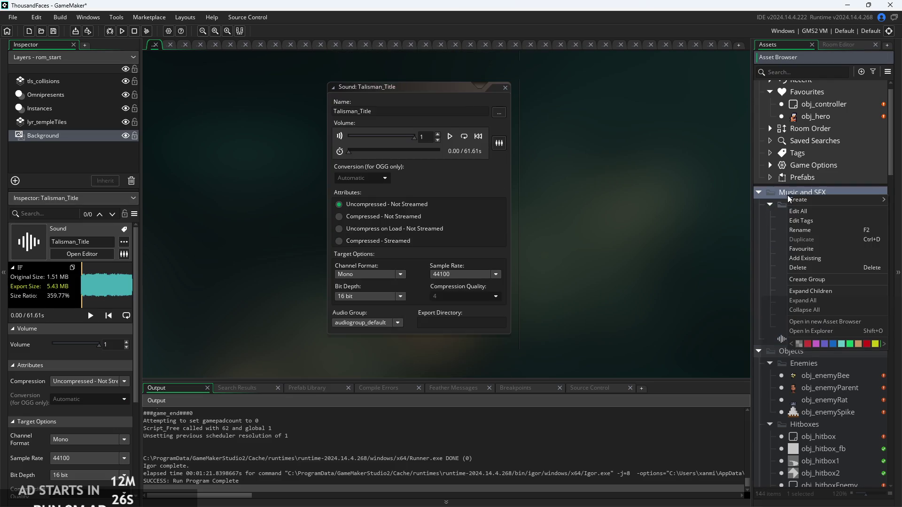
{"action": "left_click", "coordinate": [813, 279]}
{"action": "type", "text": "Music"}
{"action": "left_click_drag", "start_coordinate": [834, 357], "coordinate": [817, 206]}
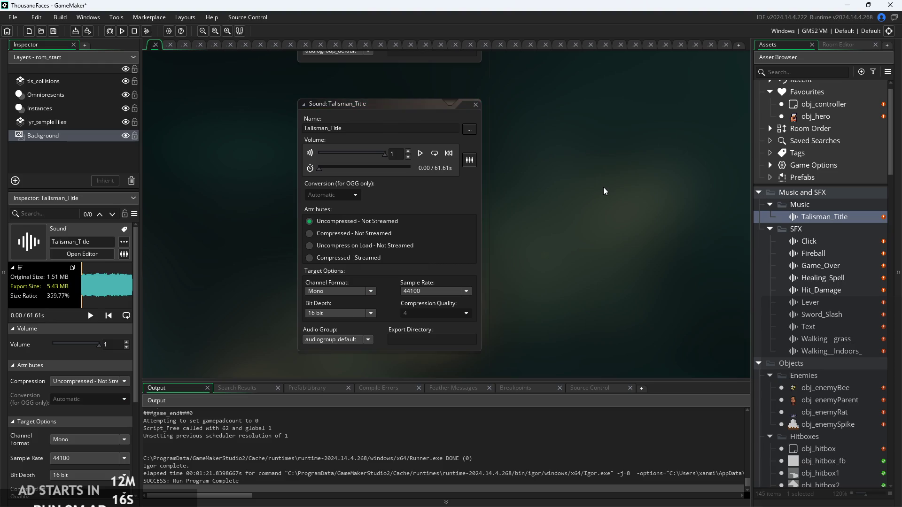
{"action": "scroll", "coordinate": [554, 188], "scroll_direction": "up", "scroll_amount": 2}
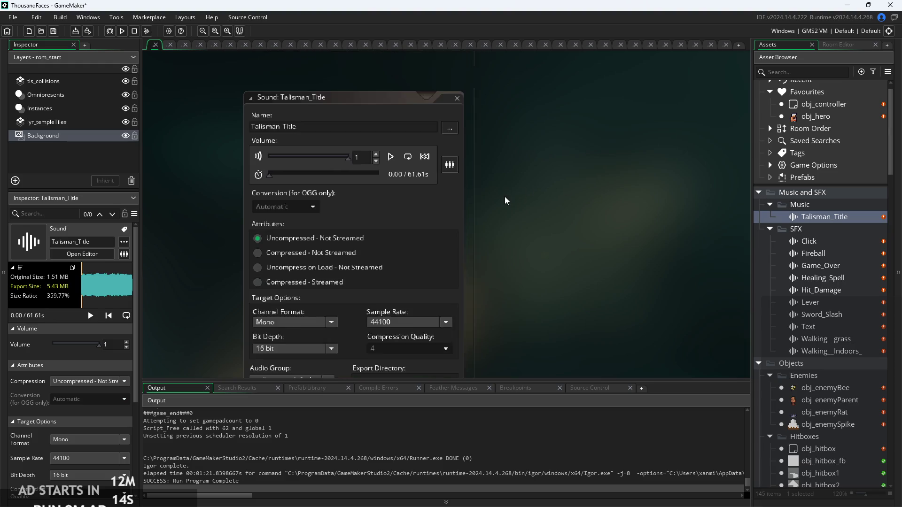
{"action": "scroll", "coordinate": [505, 200], "scroll_direction": "up", "scroll_amount": 2}
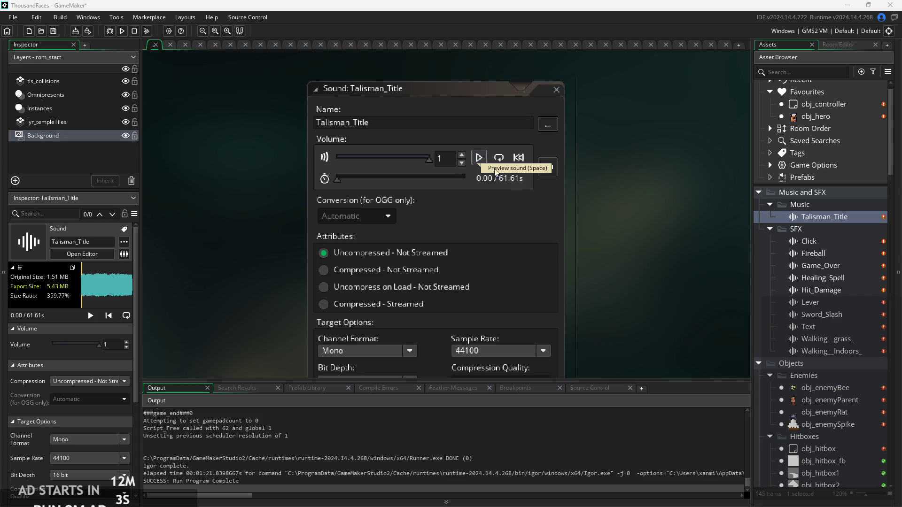
{"action": "left_click", "coordinate": [479, 158]}
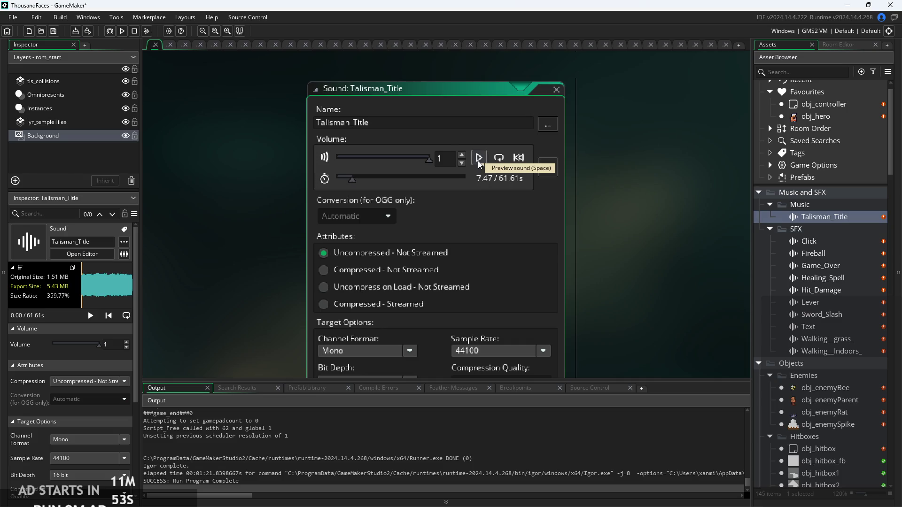
{"action": "left_click", "coordinate": [478, 161]}
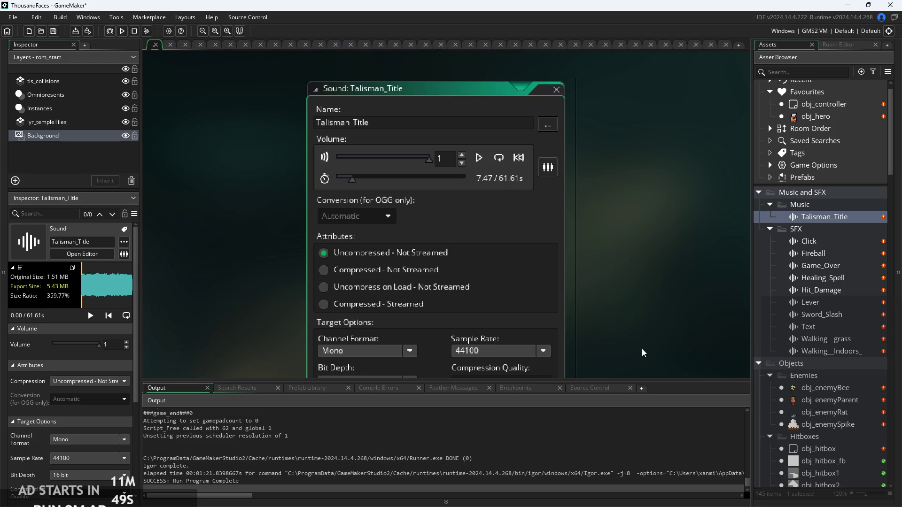
{"action": "left_click", "coordinate": [478, 159]}
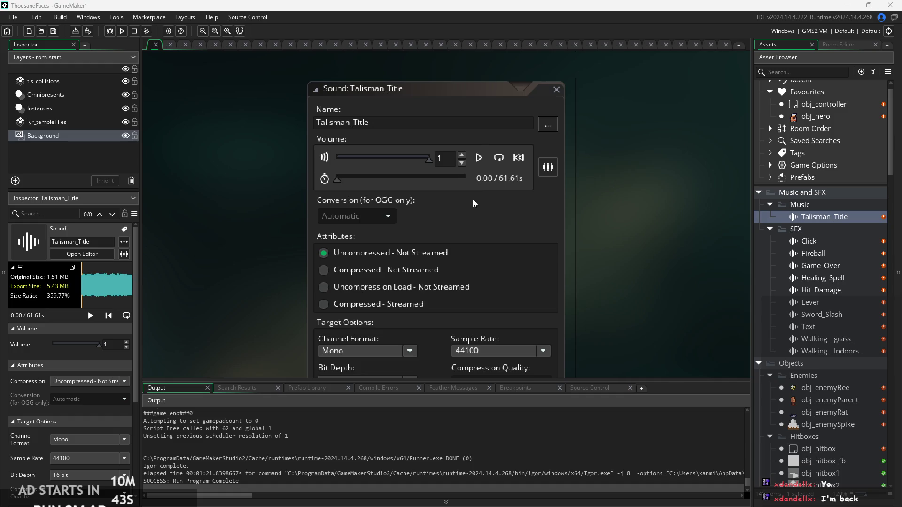
{"action": "left_click", "coordinate": [481, 160]}
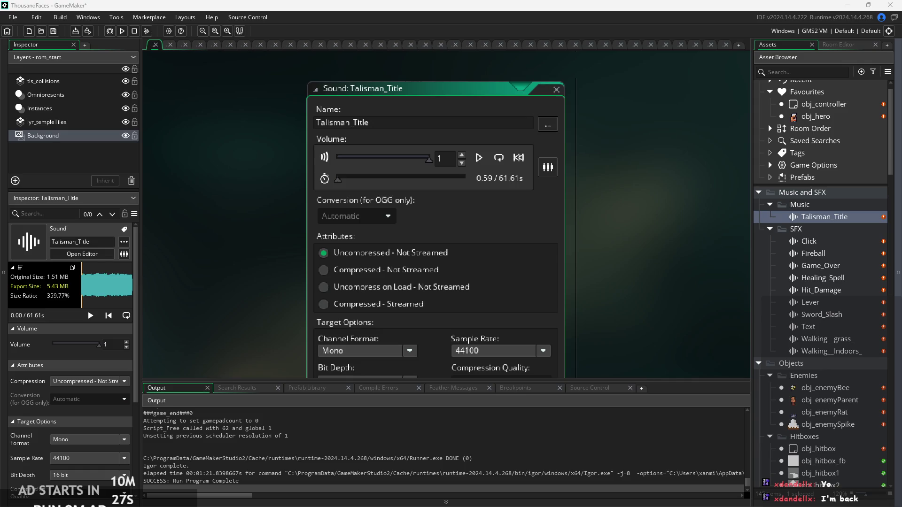
{"action": "scroll", "coordinate": [693, 284], "scroll_direction": "down", "scroll_amount": 2}
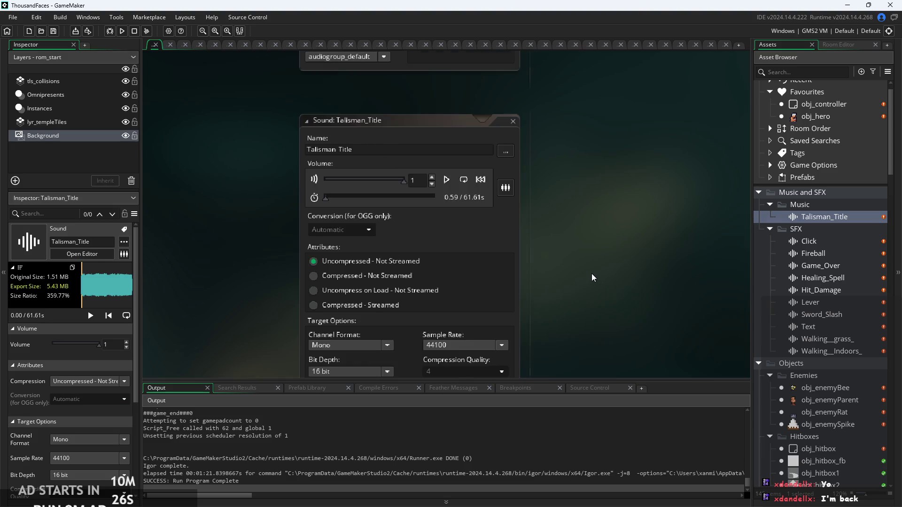
Find obj_controller under Objects and reopen its Create event code.
{"action": "scroll", "coordinate": [591, 273], "scroll_direction": "up", "scroll_amount": 2}
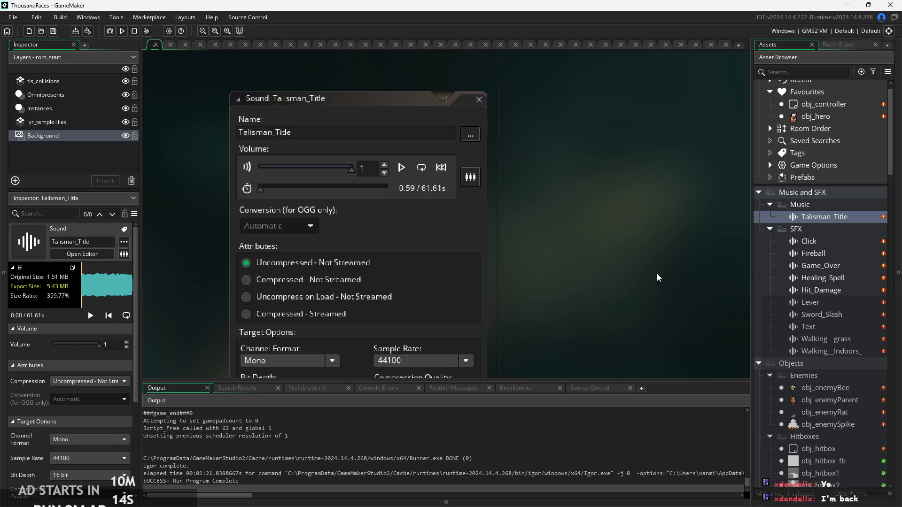
{"action": "scroll", "coordinate": [657, 270], "scroll_direction": "down", "scroll_amount": 3}
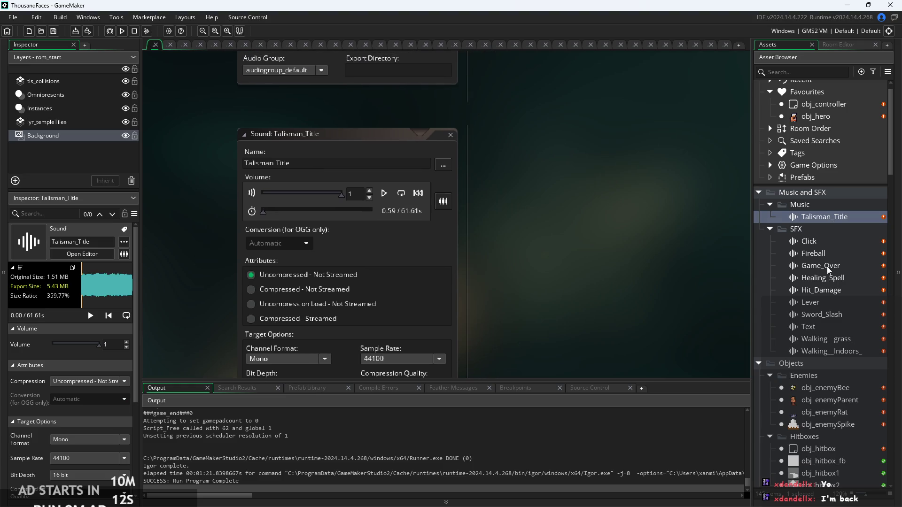
{"action": "scroll", "coordinate": [830, 329], "scroll_direction": "up", "scroll_amount": 1}
{"action": "scroll", "coordinate": [824, 338], "scroll_direction": "down", "scroll_amount": 10}
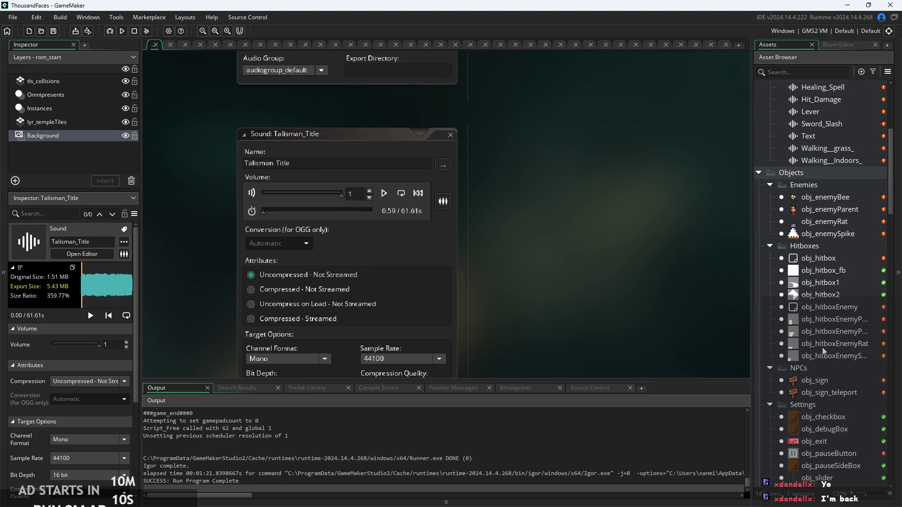
{"action": "scroll", "coordinate": [827, 292], "scroll_direction": "down", "scroll_amount": 3}
{"action": "scroll", "coordinate": [822, 244], "scroll_direction": "up", "scroll_amount": 1}
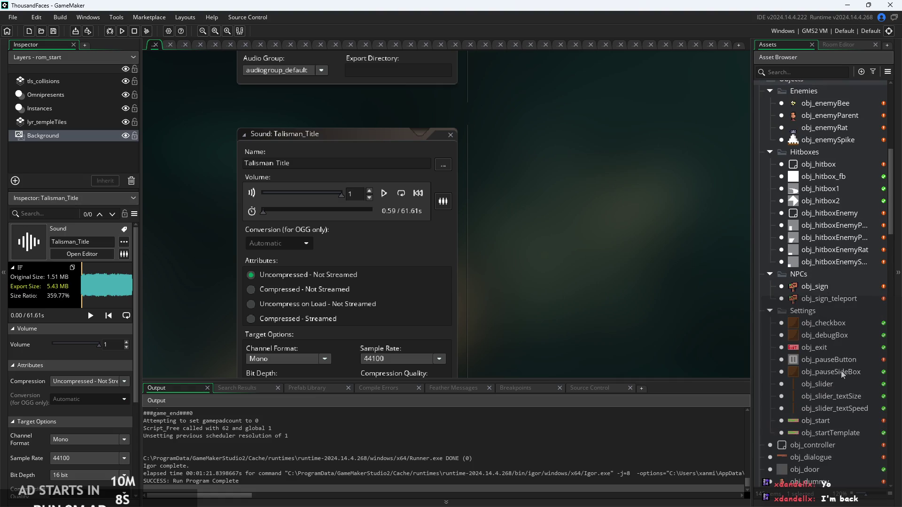
{"action": "scroll", "coordinate": [839, 371], "scroll_direction": "down", "scroll_amount": 6}
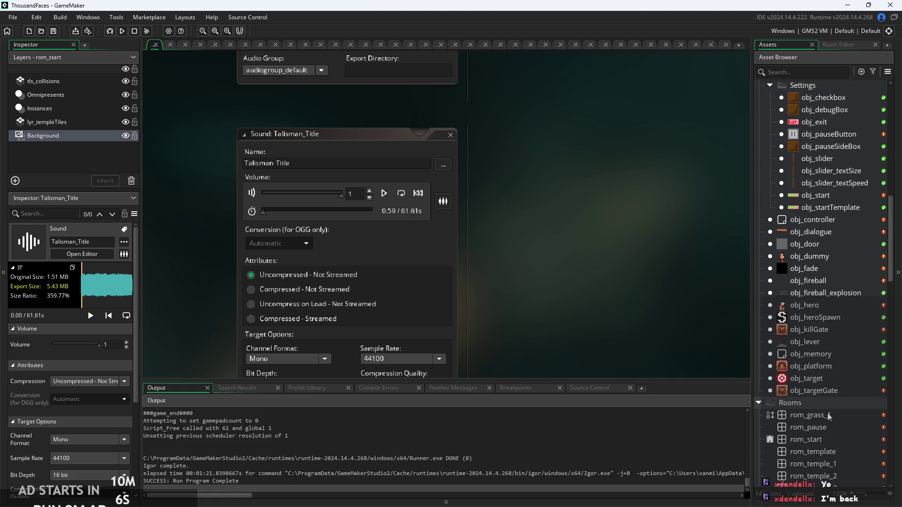
{"action": "scroll", "coordinate": [829, 417], "scroll_direction": "up", "scroll_amount": 18}
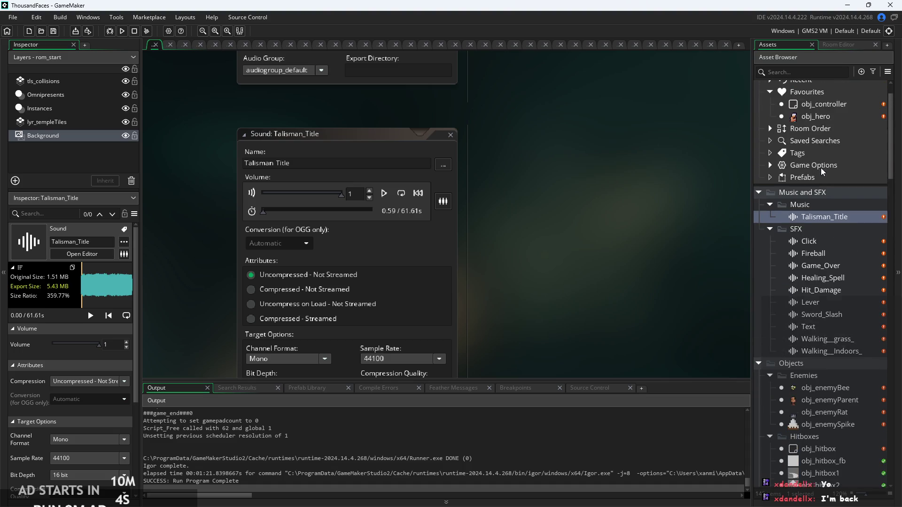
{"action": "scroll", "coordinate": [818, 292], "scroll_direction": "down", "scroll_amount": 10}
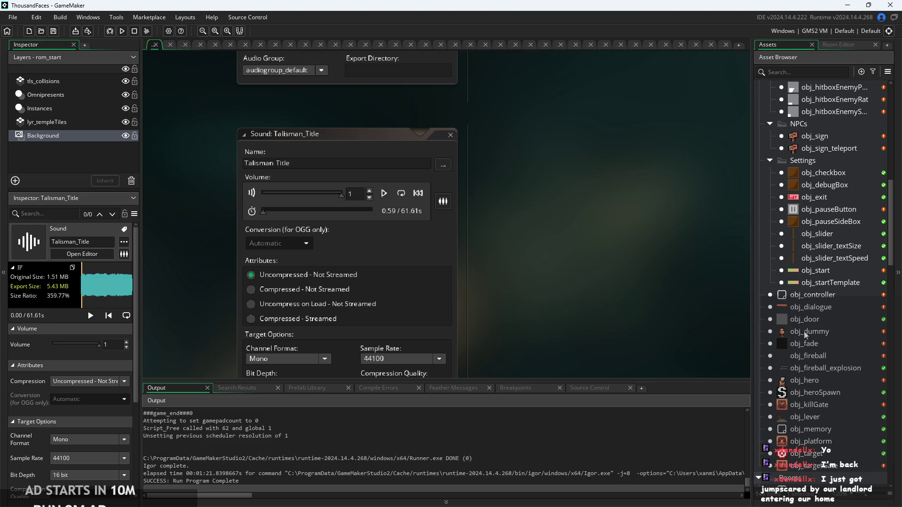
{"action": "double_click", "coordinate": [798, 296]}
{"action": "scroll", "coordinate": [386, 214], "scroll_direction": "up", "scroll_amount": 5}
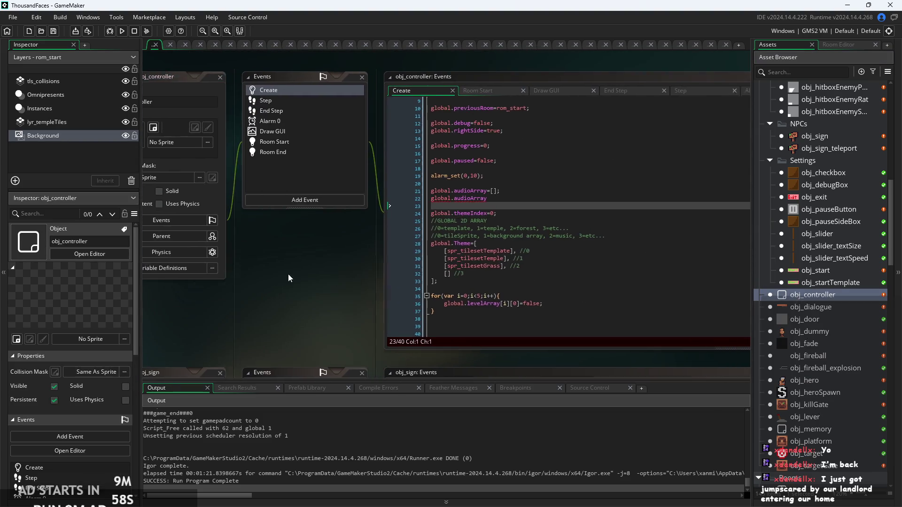
Index line 22's global.audioArray by array_length(global.audioArray) to target the next slot.
{"action": "left_click", "coordinate": [406, 229]}
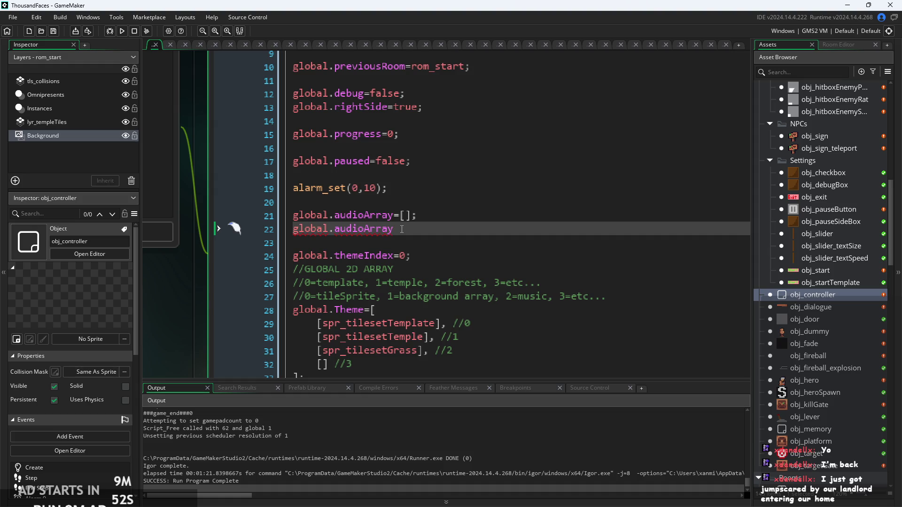
{"action": "type", "text": "["}
{"action": "type", "text": "getL"}
{"action": "key", "text": "BackSpace"}
{"action": "key", "text": "BackSpace"}
{"action": "key", "text": "BackSpace"}
{"action": "type", "text": "leng"}
{"action": "type", "text": "th"}
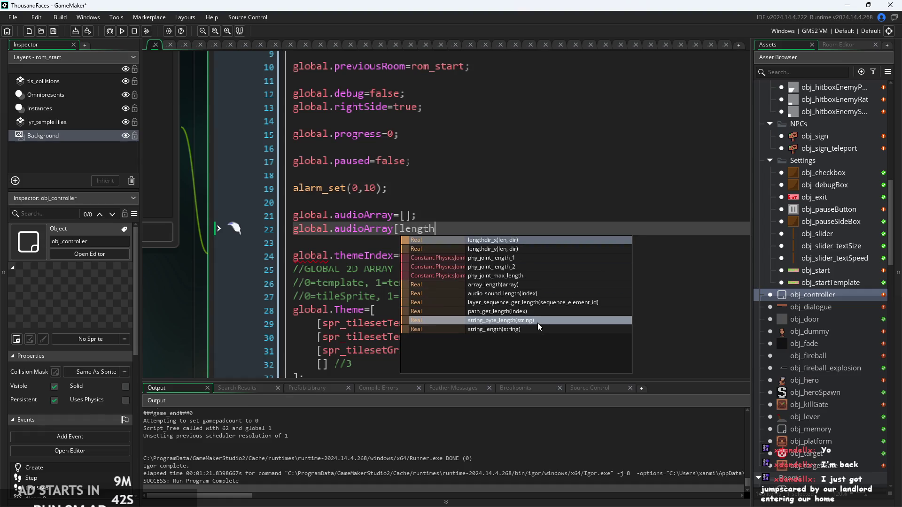
{"action": "double_click", "coordinate": [404, 234]}
{"action": "type", "text": "array"}
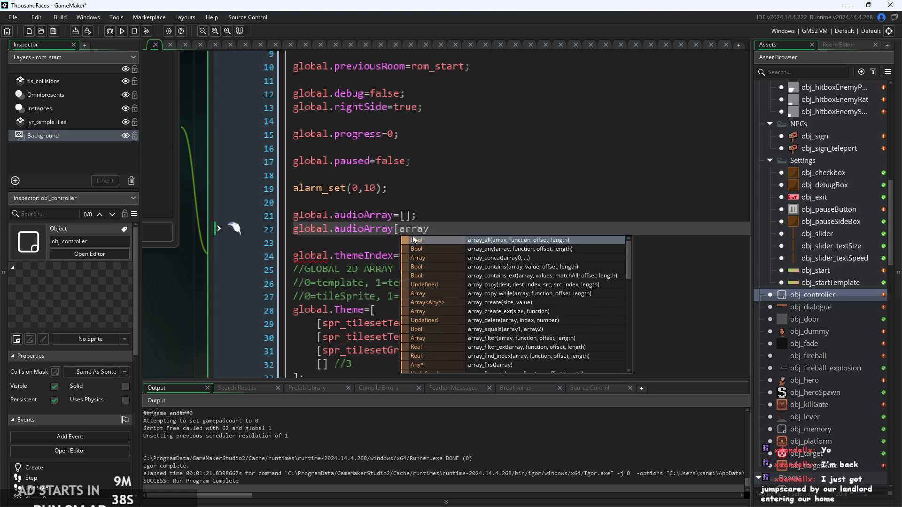
{"action": "type", "text": "_l"}
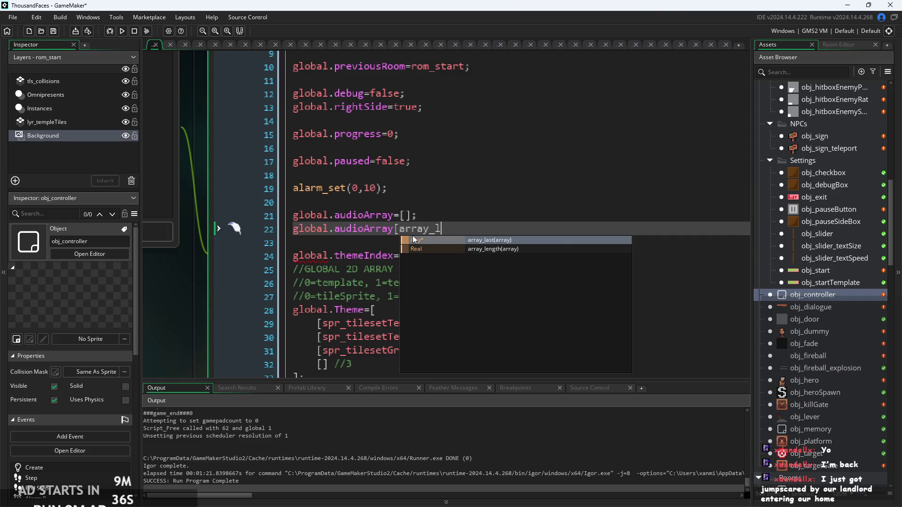
{"action": "key", "text": "Down"}
{"action": "key", "text": "Return"}
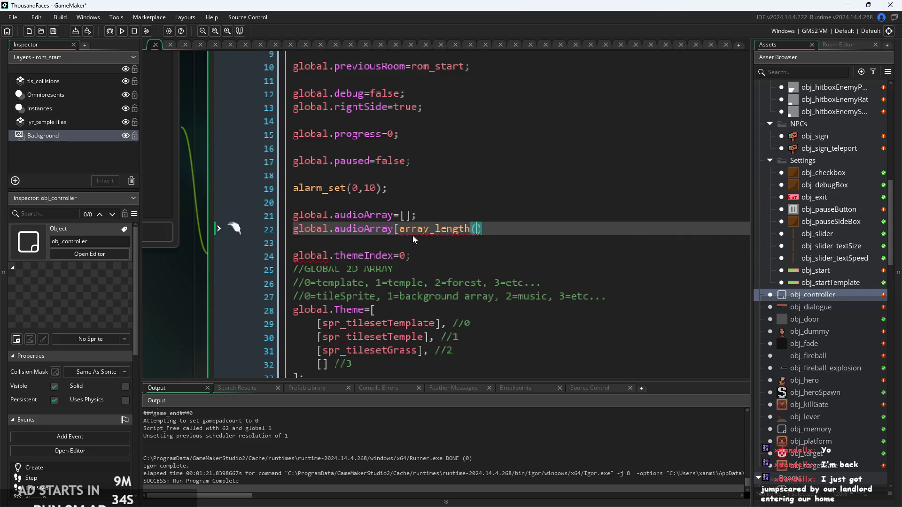
{"action": "type", "text": "global.a"}
{"action": "key", "text": "Return"}
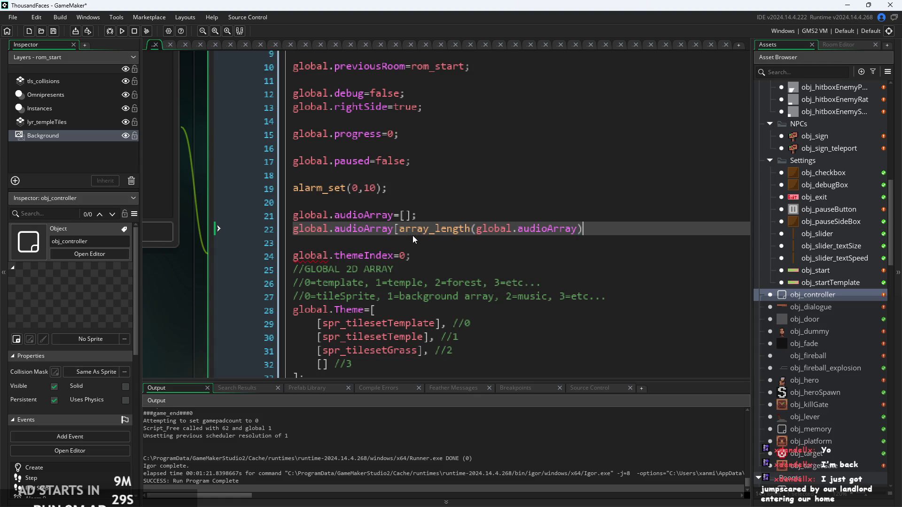
{"action": "type", "text": ";"}
{"action": "key", "text": "BackSpace"}
{"action": "type", "text": "]="}
{"action": "type", "text": ";"}
Assign audio_play_sound(Talisman_Title) to that new audioArray slot.
{"action": "mouse_move", "coordinate": [419, 230]}
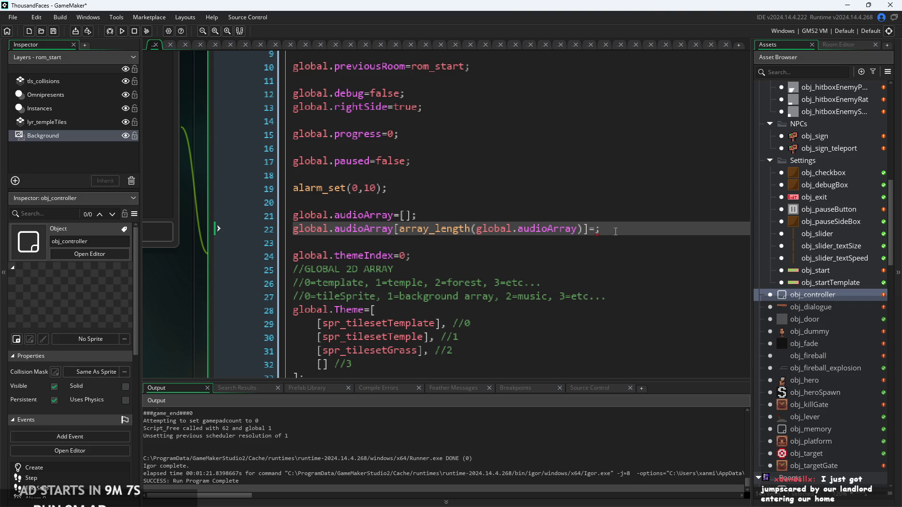
{"action": "type", "text": "plat"}
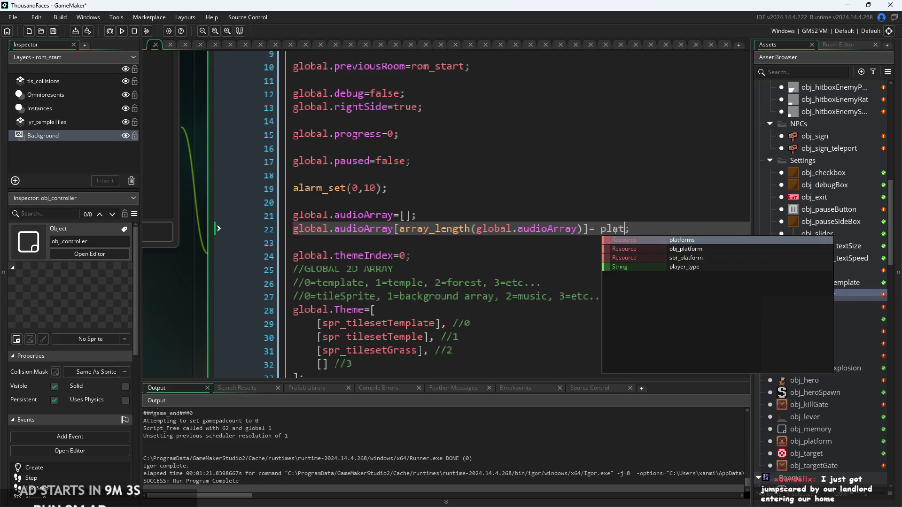
{"action": "key", "text": "BackSpace"}
{"action": "key", "text": "BackSpace"}
{"action": "key", "text": "BackSpace"}
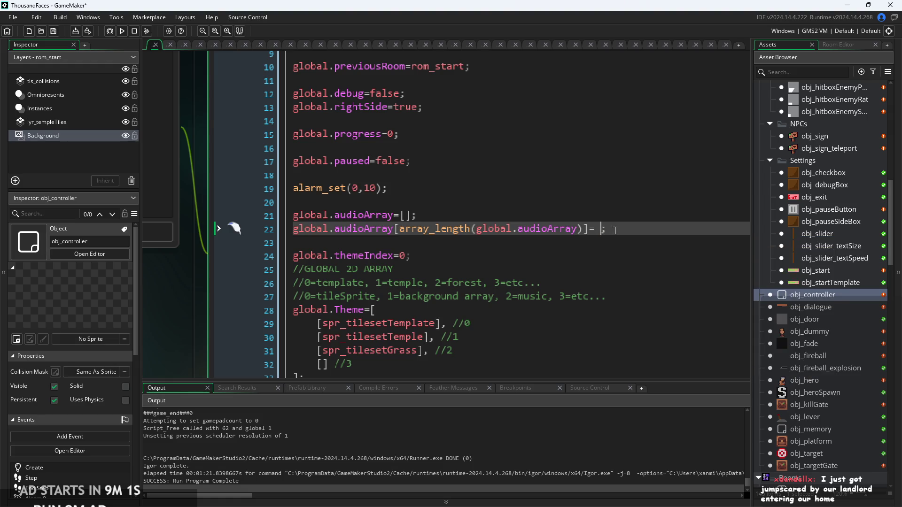
{"action": "type", "text": "audio_pla"}
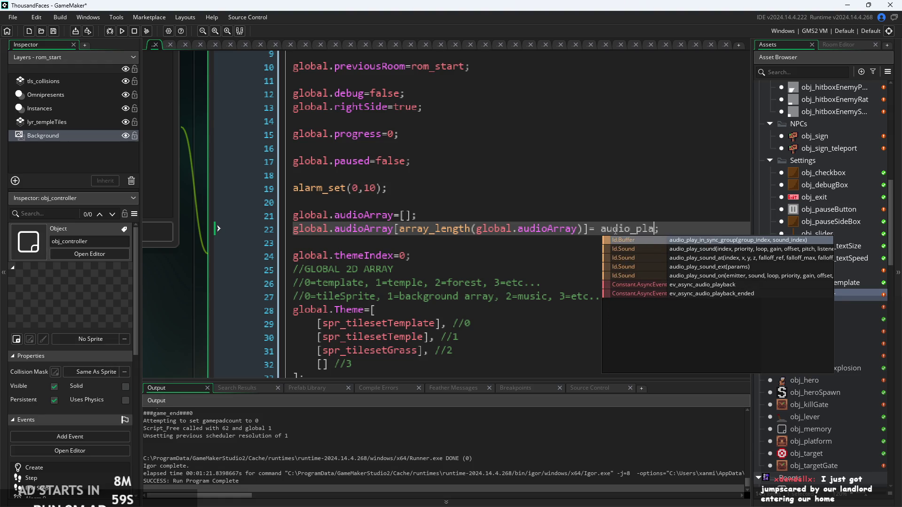
{"action": "key", "text": "Down"}
{"action": "key", "text": "Return"}
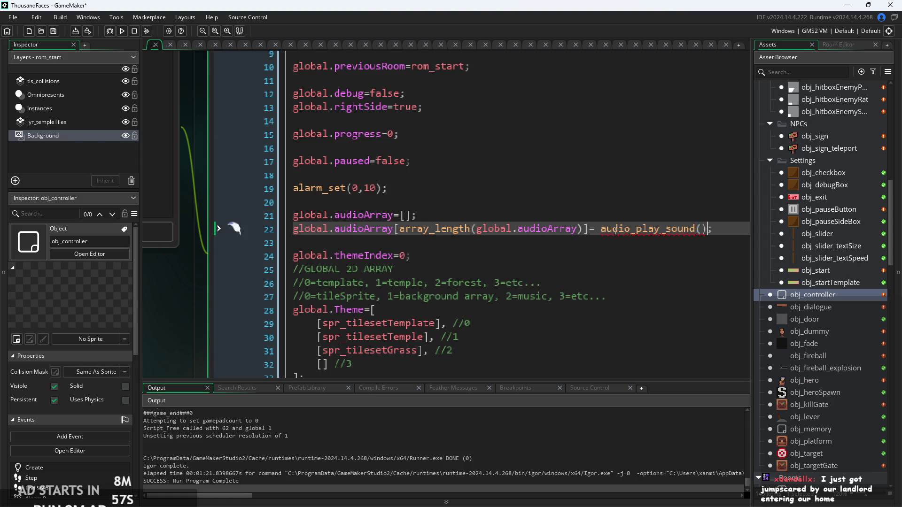
{"action": "left_click", "coordinate": [503, 206]}
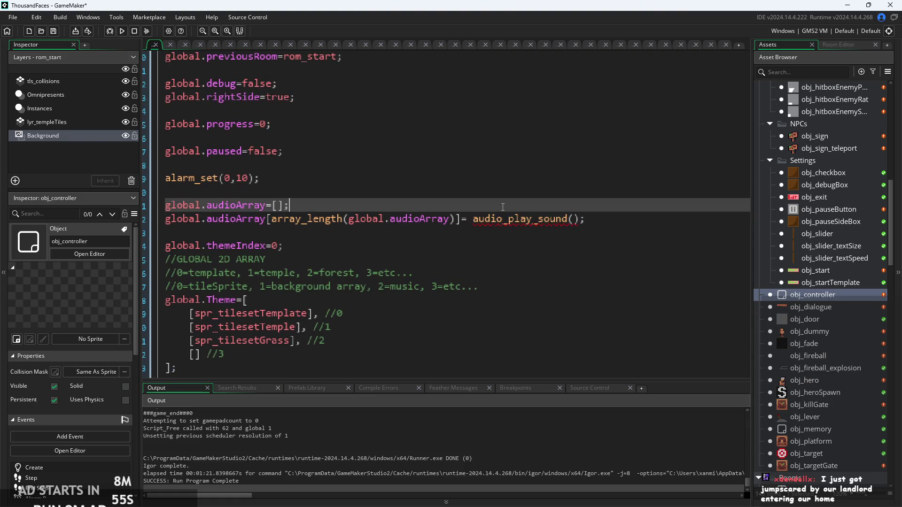
{"action": "mouse_move", "coordinate": [564, 221]}
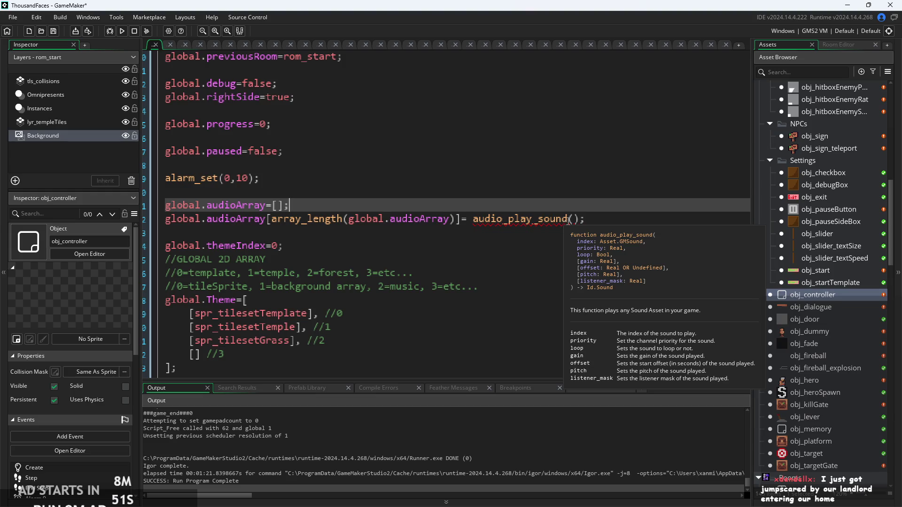
{"action": "left_click", "coordinate": [574, 219]}
{"action": "type", "text": "Tit"}
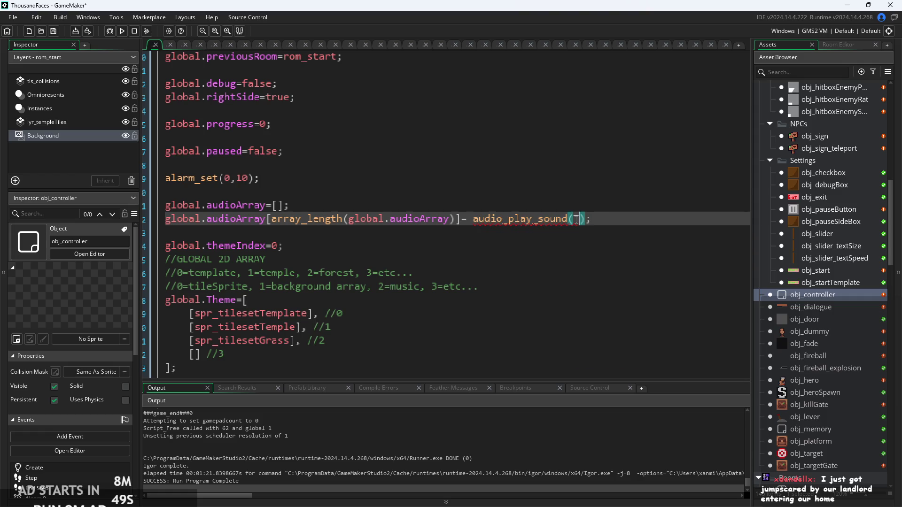
{"action": "key", "text": "Return"}
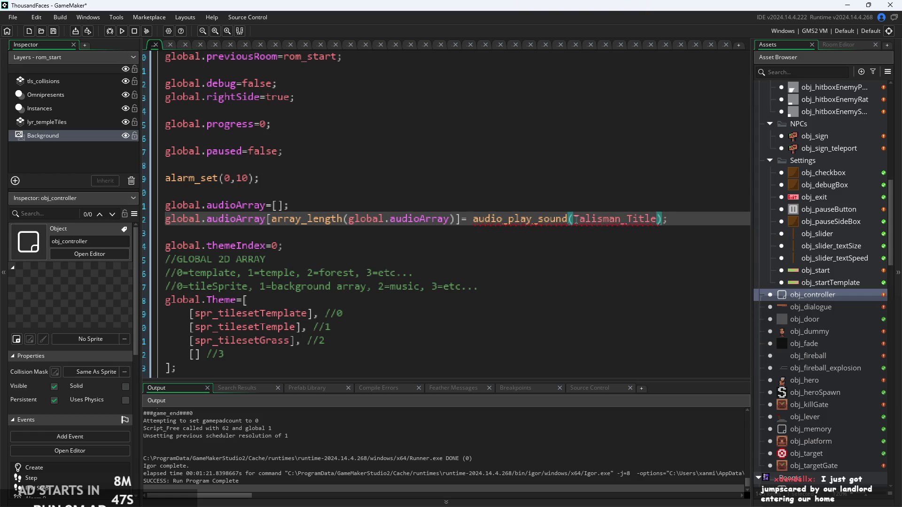
{"action": "scroll", "coordinate": [841, 380], "scroll_direction": "up", "scroll_amount": 15}
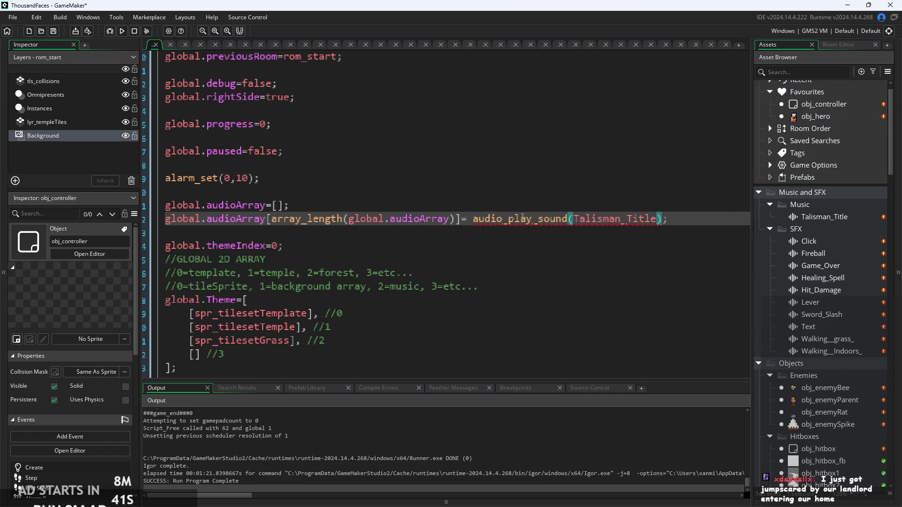
{"action": "mouse_move", "coordinate": [523, 217]}
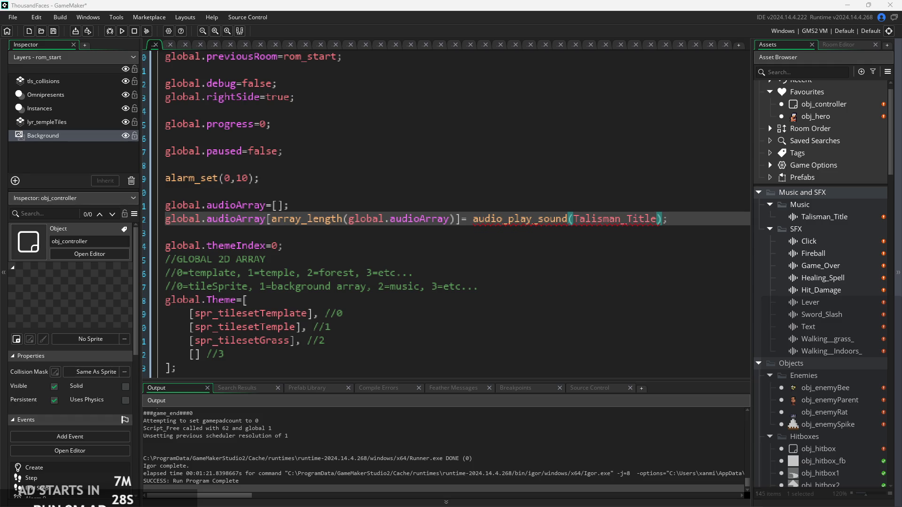
Extend line 22's call to audio_play_sound(Talisman_Title,10,true) for priority 10 with looping.
{"action": "left_click", "coordinate": [678, 224]}
{"action": "left_click", "coordinate": [473, 222]}
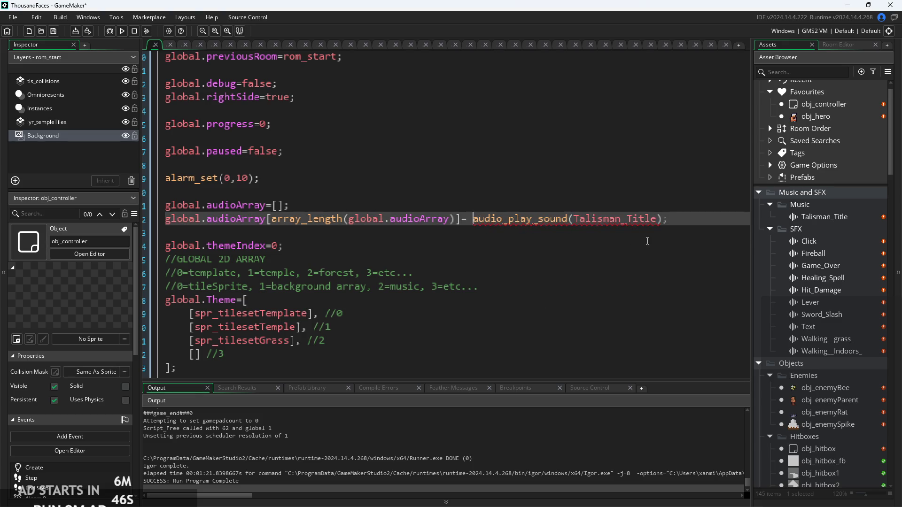
{"action": "scroll", "coordinate": [686, 219], "scroll_direction": "up", "scroll_amount": 1}
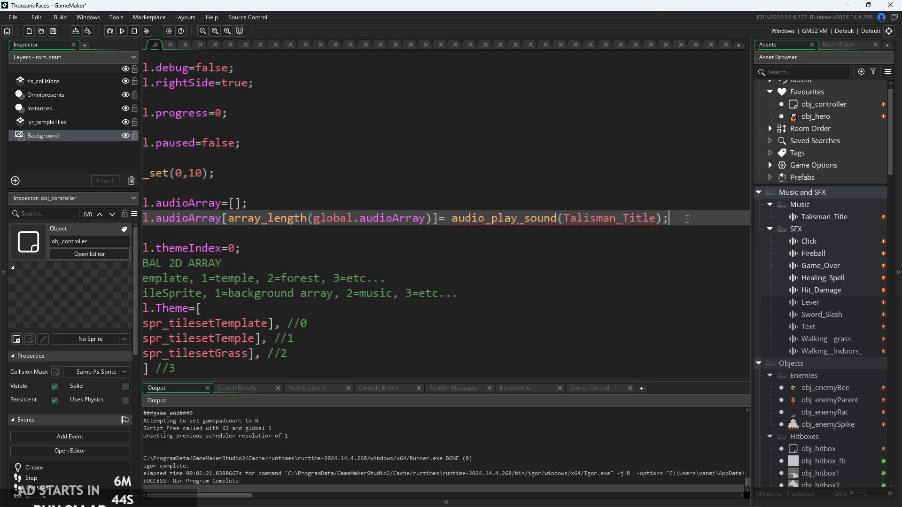
{"action": "left_click", "coordinate": [666, 224]}
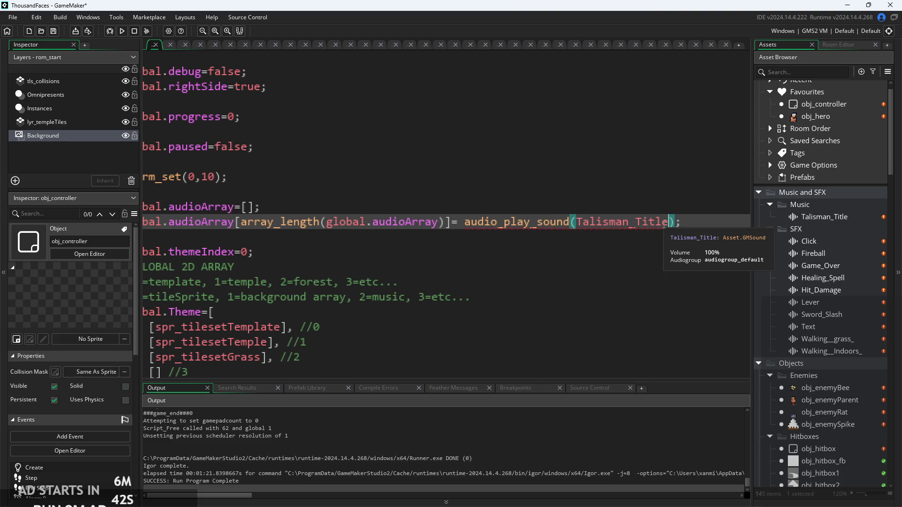
{"action": "type", "text": ",10,"}
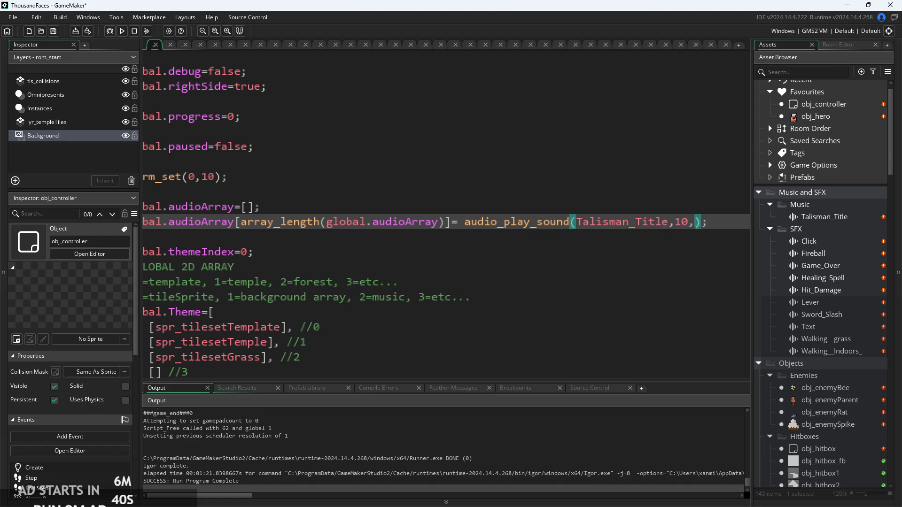
{"action": "mouse_move", "coordinate": [507, 221]}
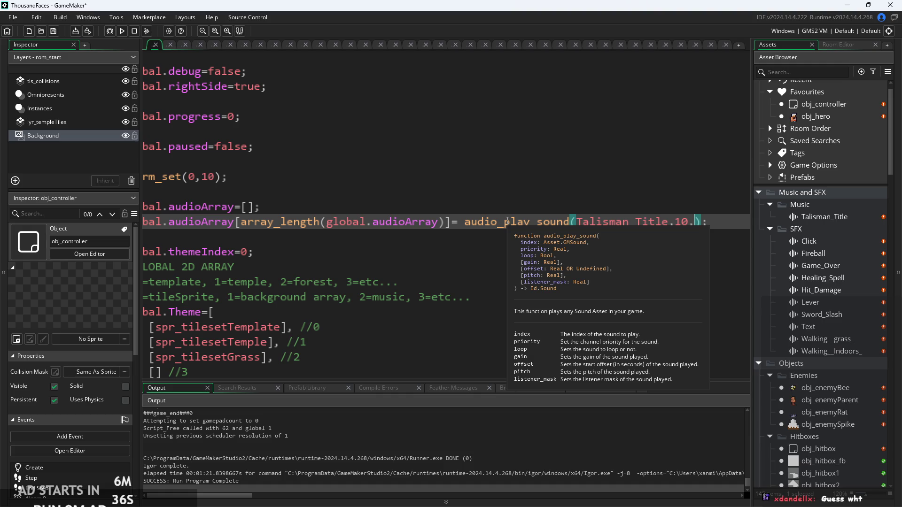
{"action": "type", "text": "true"}
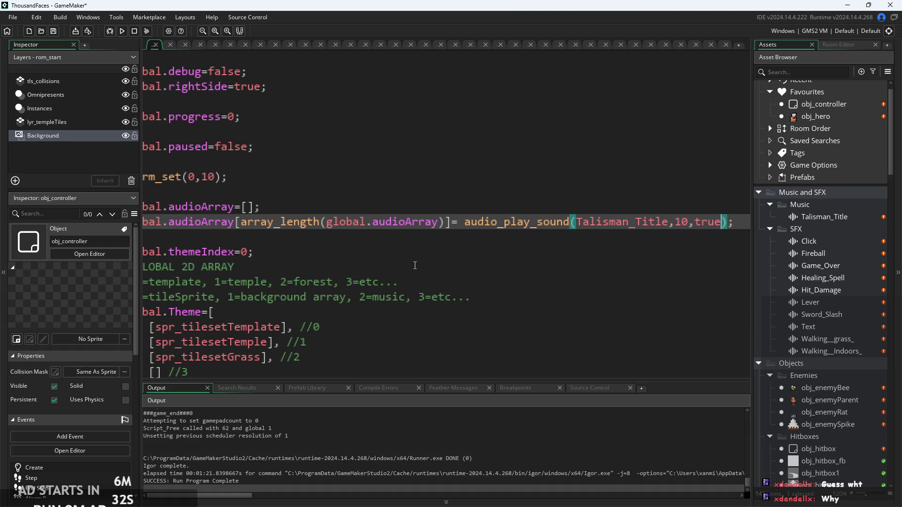
{"action": "left_click", "coordinate": [501, 234]}
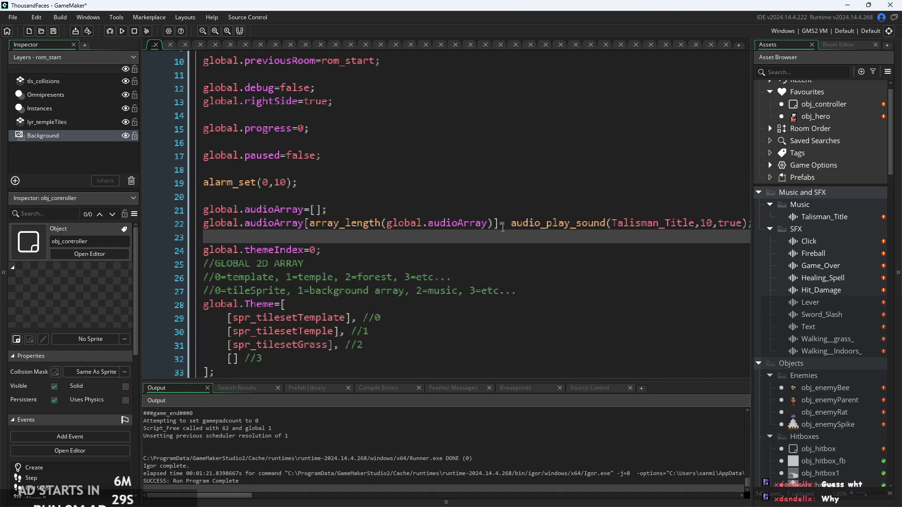
{"action": "scroll", "coordinate": [502, 227], "scroll_direction": "down", "scroll_amount": 3}
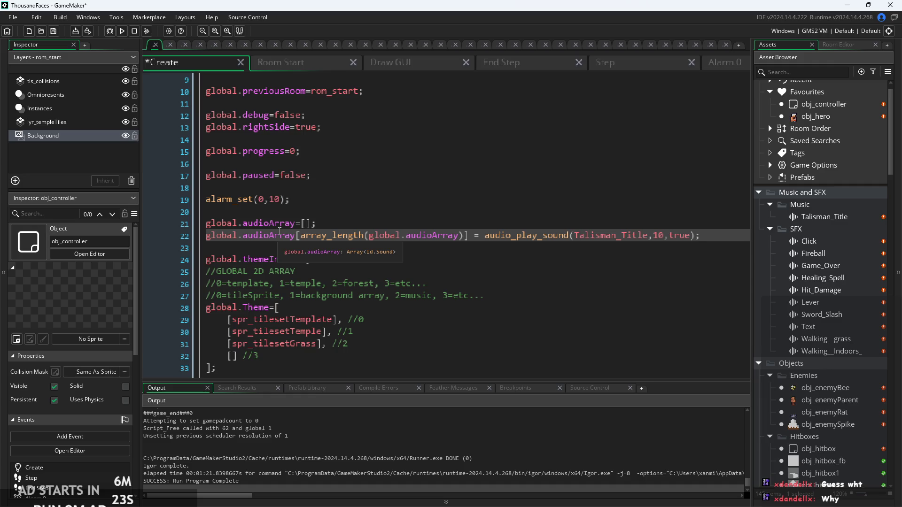
{"action": "scroll", "coordinate": [355, 257], "scroll_direction": "up", "scroll_amount": 1}
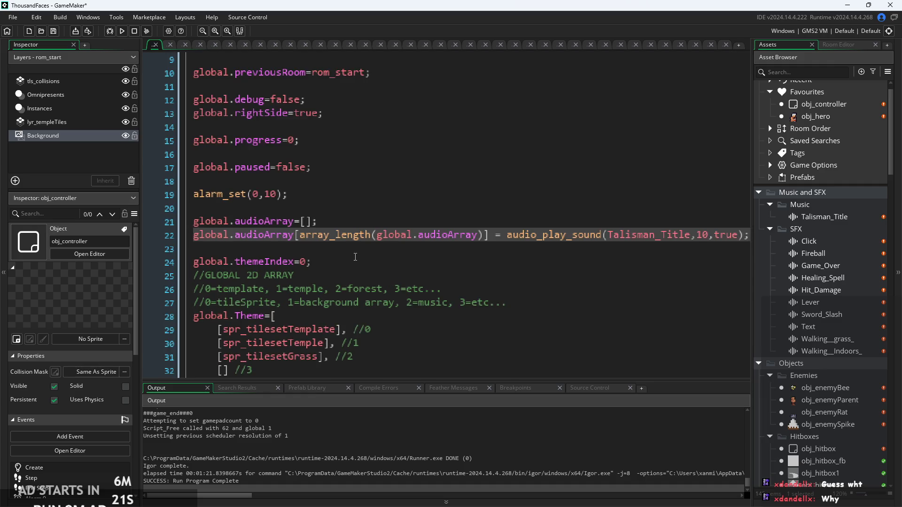
{"action": "left_click", "coordinate": [355, 257]}
{"action": "left_click", "coordinate": [351, 247]}
{"action": "scroll", "coordinate": [616, 238], "scroll_direction": "down", "scroll_amount": 1}
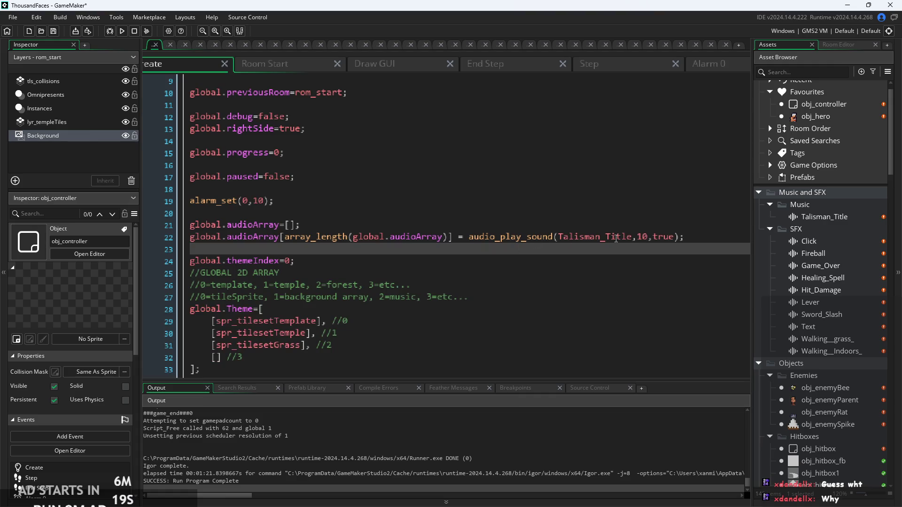
{"action": "left_click", "coordinate": [710, 239]}
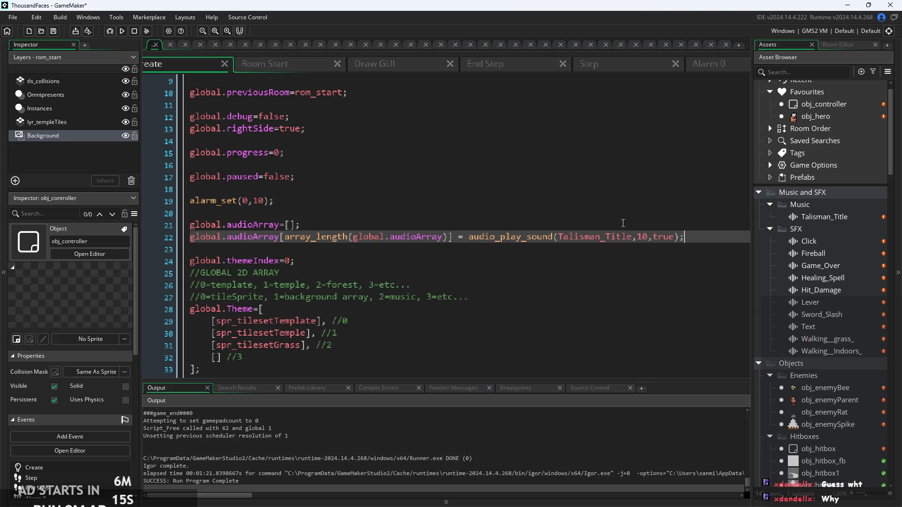
{"action": "mouse_move", "coordinate": [514, 237]}
{"action": "scroll", "coordinate": [474, 238], "scroll_direction": "up", "scroll_amount": 1}
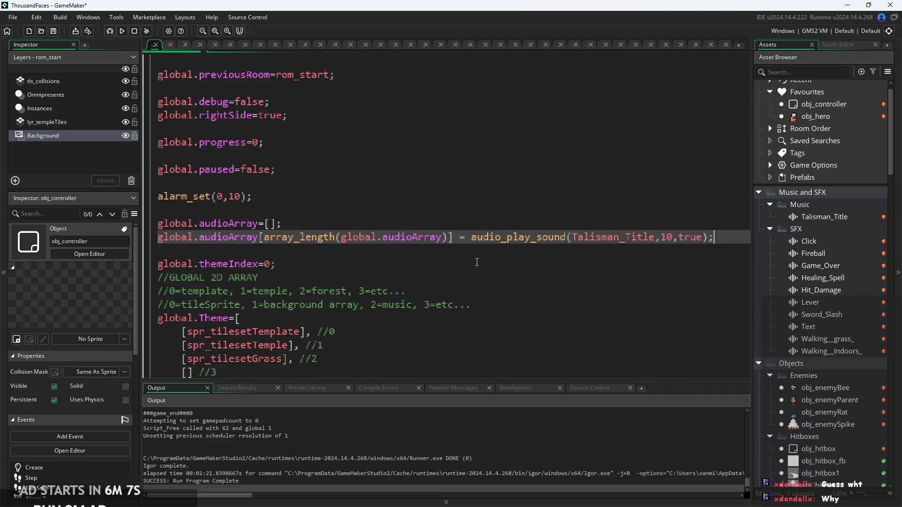
{"action": "scroll", "coordinate": [477, 262], "scroll_direction": "down", "scroll_amount": 1}
{"action": "key", "text": "Down"}
{"action": "left_click_drag", "start_coordinate": [322, 263], "coordinate": [324, 256]}
{"action": "left_click", "coordinate": [455, 274]}
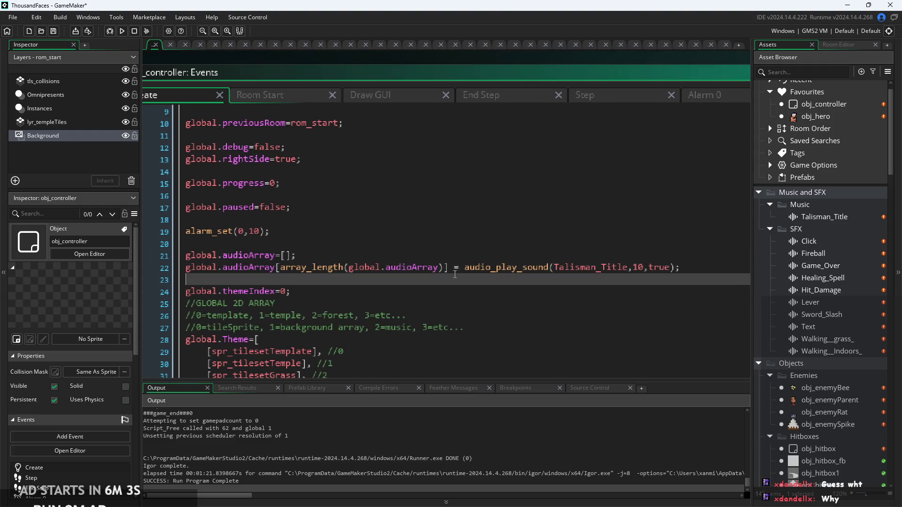
{"action": "left_click", "coordinate": [691, 269]}
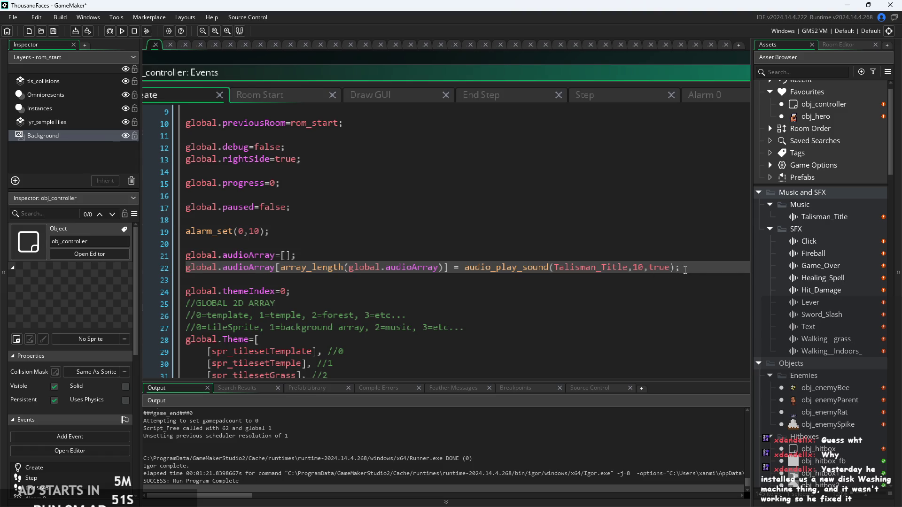
{"action": "scroll", "coordinate": [665, 260], "scroll_direction": "up", "scroll_amount": 2}
{"action": "scroll", "coordinate": [675, 287], "scroll_direction": "down", "scroll_amount": 2}
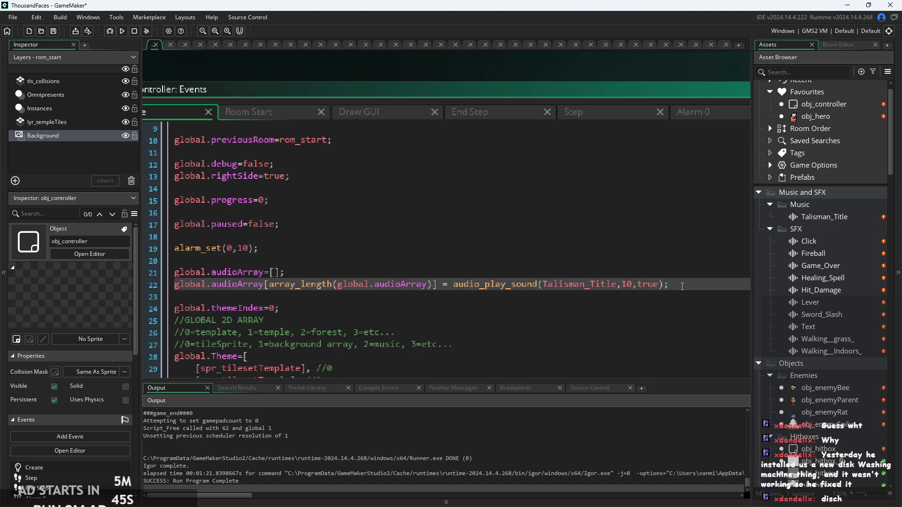
{"action": "scroll", "coordinate": [682, 286], "scroll_direction": "up", "scroll_amount": 1}
{"action": "left_click", "coordinate": [707, 286]}
{"action": "triple_click", "coordinate": [700, 278]}
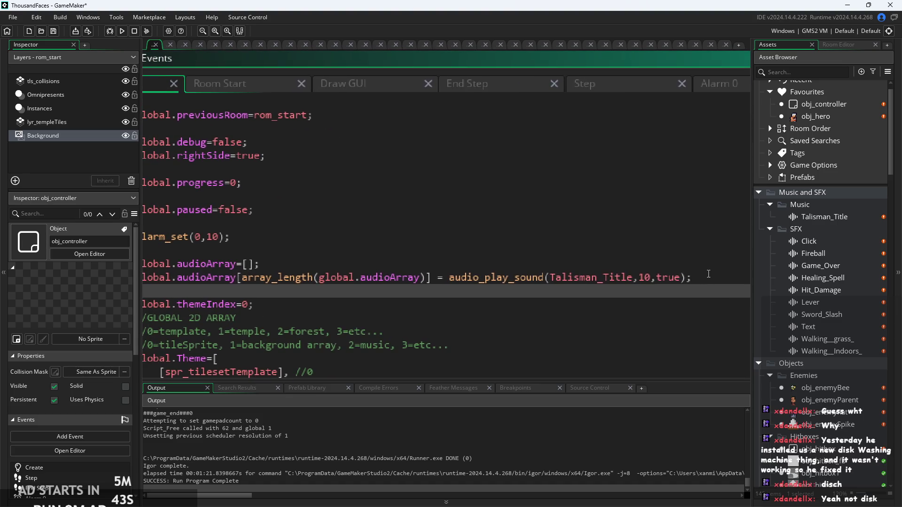
{"action": "scroll", "coordinate": [697, 269], "scroll_direction": "down", "scroll_amount": 1}
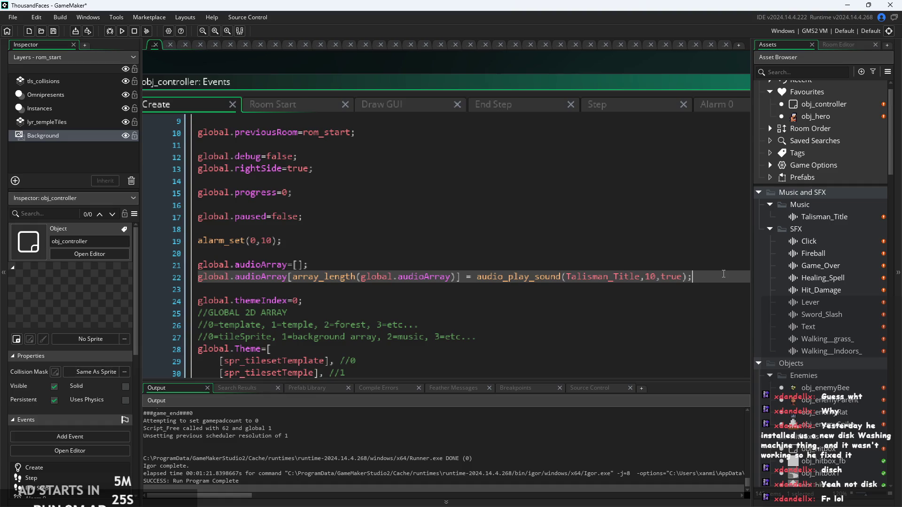
{"action": "scroll", "coordinate": [724, 274], "scroll_direction": "down", "scroll_amount": 1}
{"action": "scroll", "coordinate": [665, 284], "scroll_direction": "up", "scroll_amount": 1}
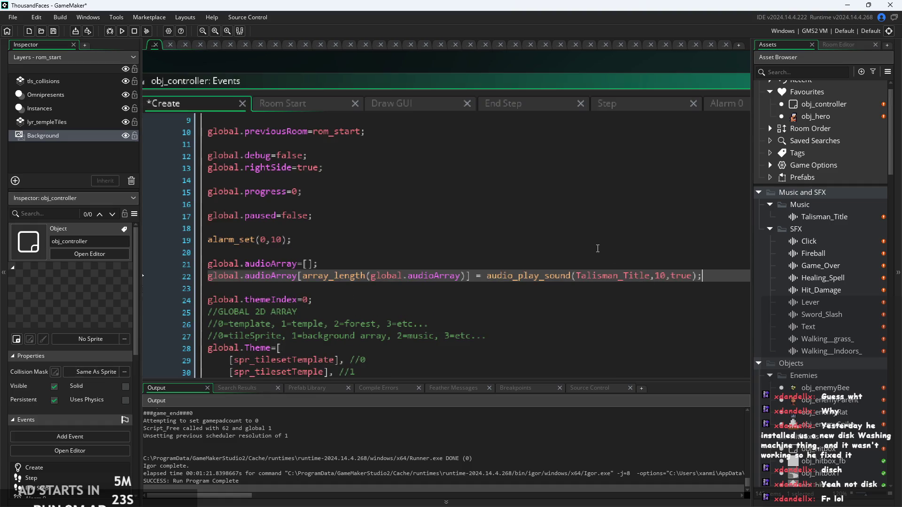
{"action": "key", "text": "Up"}
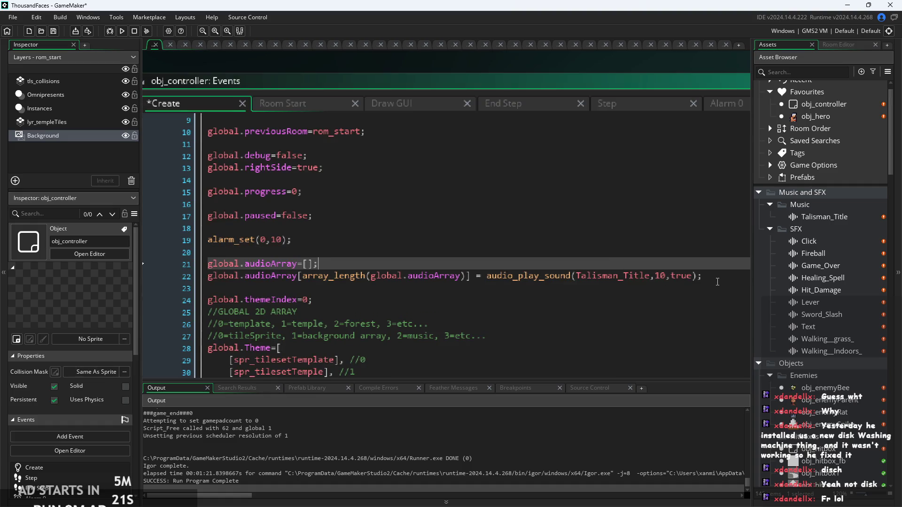
{"action": "key", "text": "Return"}
{"action": "left_click", "coordinate": [736, 289]}
{"action": "left_click_drag", "start_coordinate": [699, 290], "coordinate": [688, 281]}
{"action": "key", "text": "Up"}
{"action": "key", "text": "Up"}
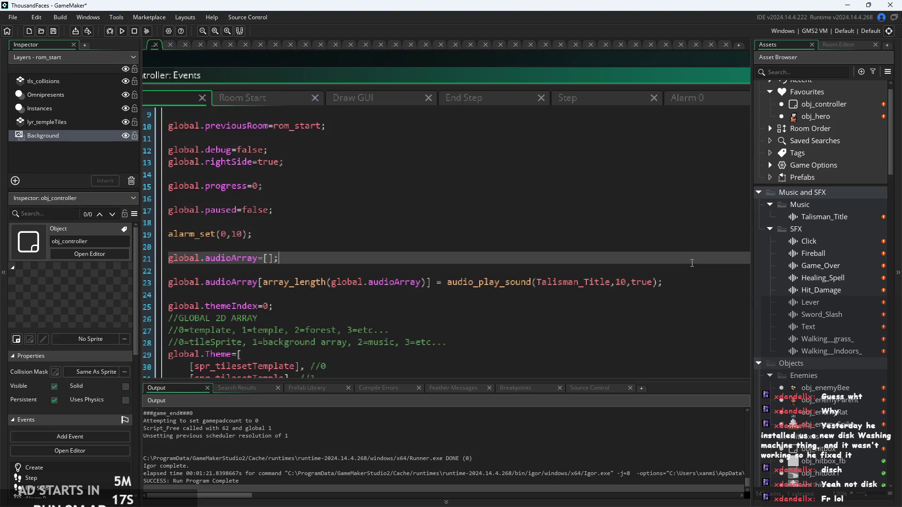
{"action": "key", "text": "Delete"}
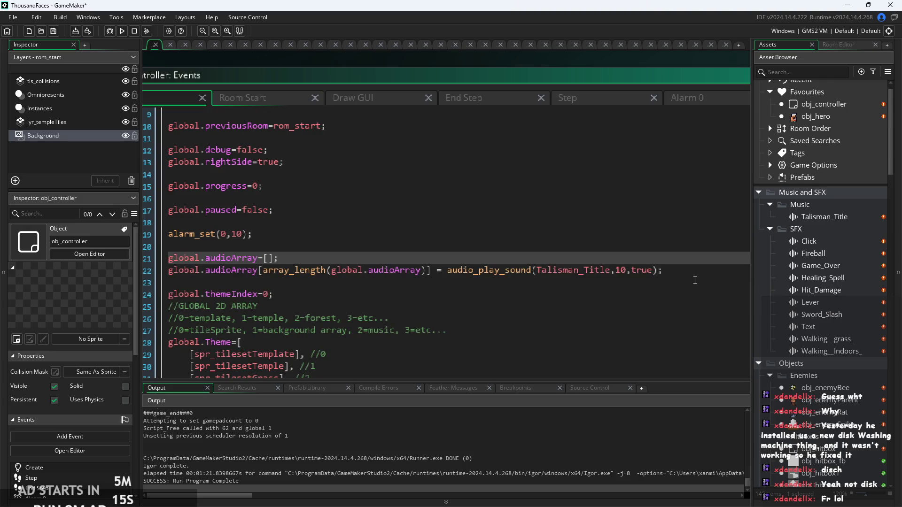
{"action": "left_click", "coordinate": [689, 273]}
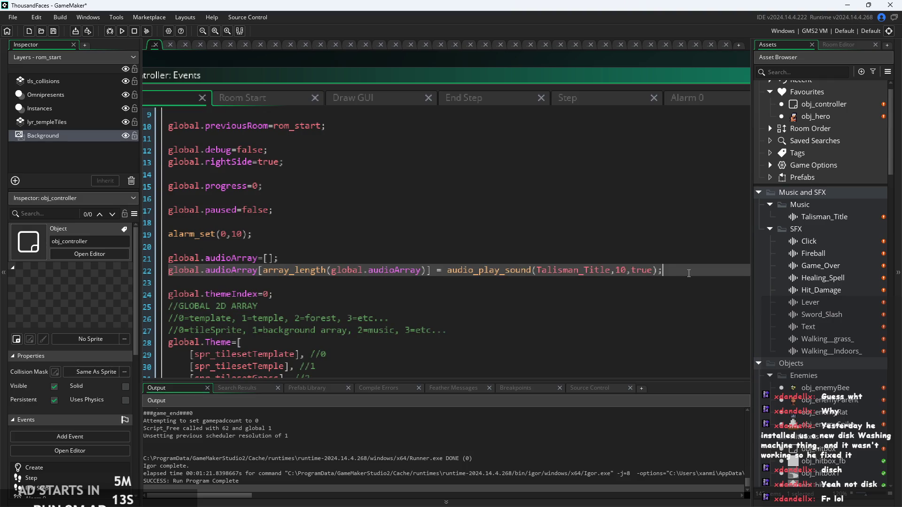
{"action": "scroll", "coordinate": [689, 272], "scroll_direction": "down", "scroll_amount": 2}
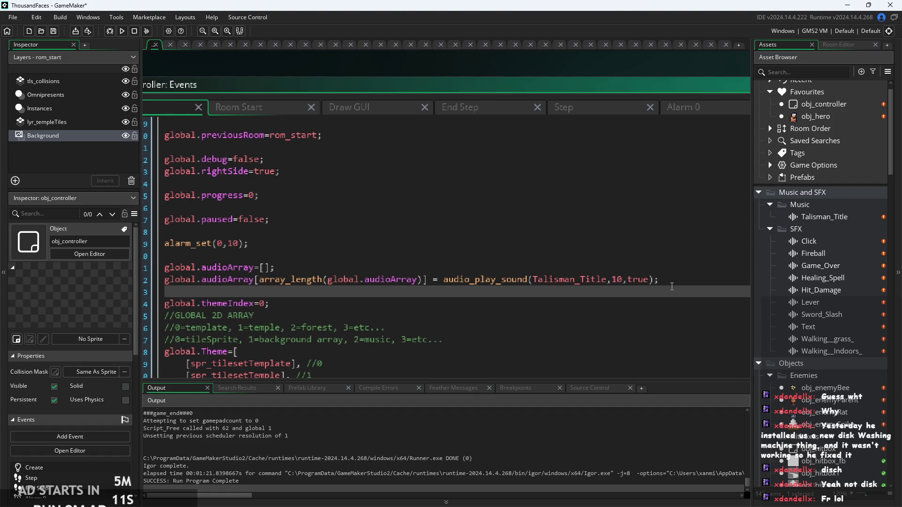
{"action": "left_click", "coordinate": [680, 272]}
{"action": "scroll", "coordinate": [679, 271], "scroll_direction": "up", "scroll_amount": 1}
{"action": "left_click", "coordinate": [733, 275]}
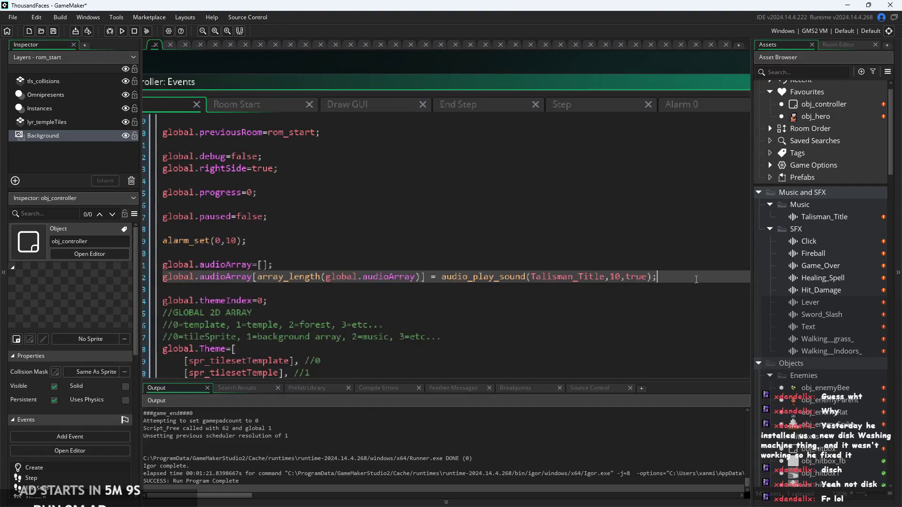
{"action": "scroll", "coordinate": [735, 260], "scroll_direction": "up", "scroll_amount": 1}
{"action": "scroll", "coordinate": [735, 260], "scroll_direction": "down", "scroll_amount": 1}
{"action": "left_click", "coordinate": [709, 246]}
{"action": "scroll", "coordinate": [707, 249], "scroll_direction": "down", "scroll_amount": 1}
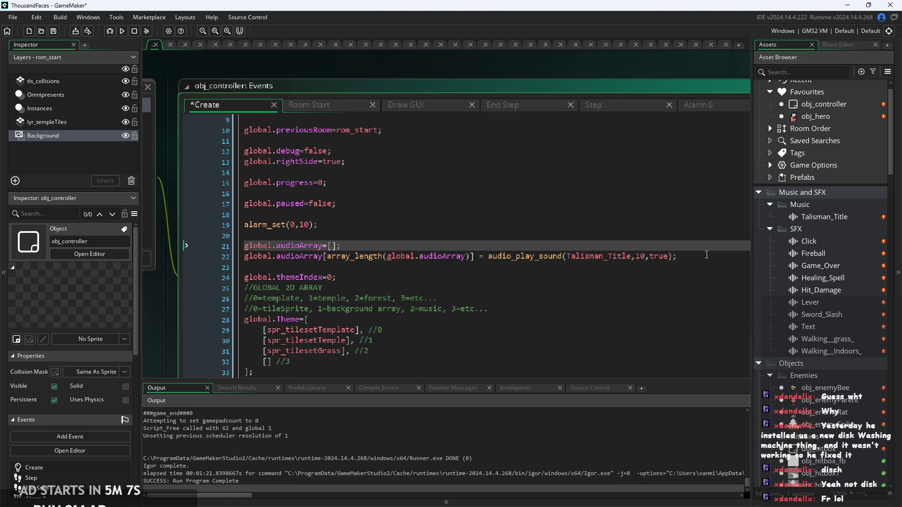
{"action": "left_click", "coordinate": [704, 258]}
{"action": "scroll", "coordinate": [705, 258], "scroll_direction": "up", "scroll_amount": 1}
{"action": "scroll", "coordinate": [564, 244], "scroll_direction": "up", "scroll_amount": 1}
{"action": "left_click", "coordinate": [387, 237]}
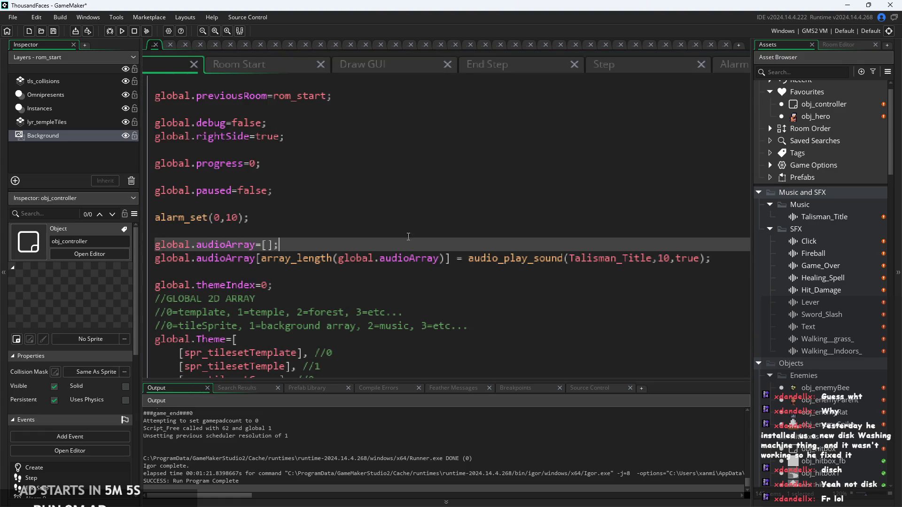
{"action": "scroll", "coordinate": [387, 231], "scroll_direction": "up", "scroll_amount": 1}
{"action": "left_click", "coordinate": [409, 228]}
{"action": "left_click", "coordinate": [668, 242]}
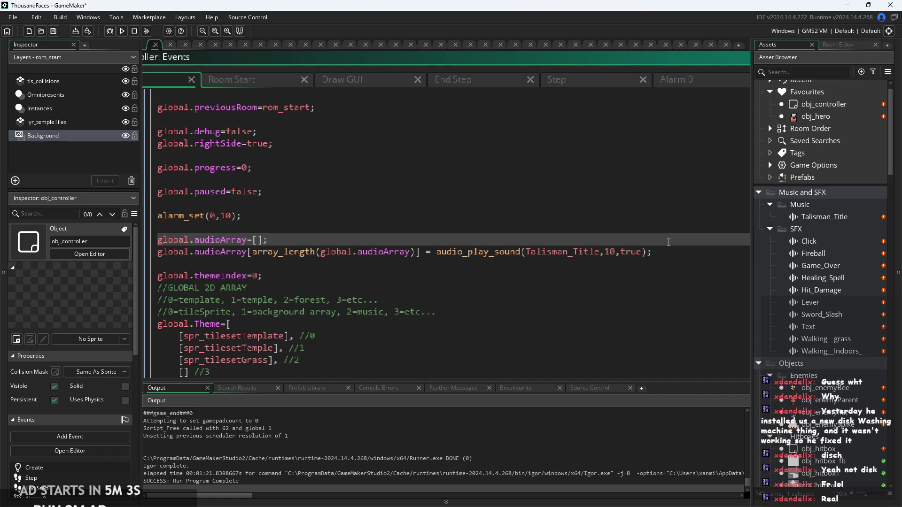
{"action": "left_click", "coordinate": [657, 252]}
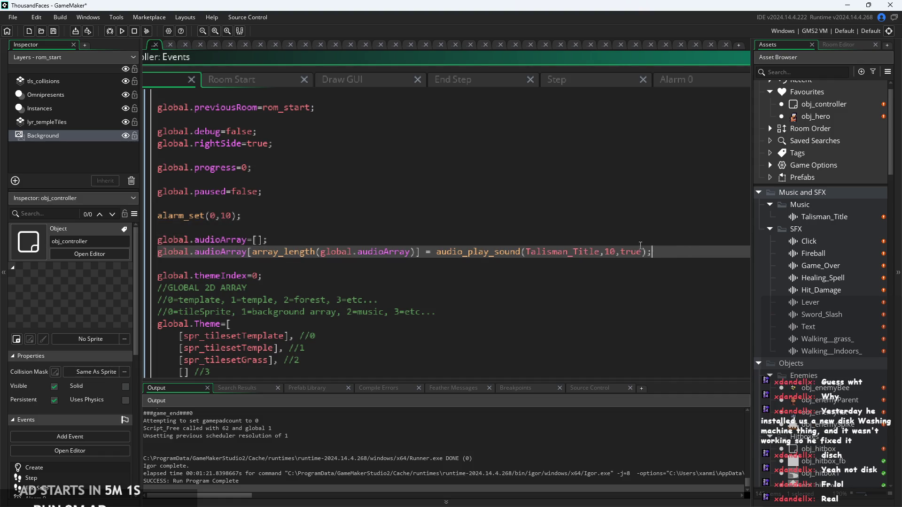
{"action": "left_click", "coordinate": [624, 229]}
{"action": "left_click", "coordinate": [591, 241]}
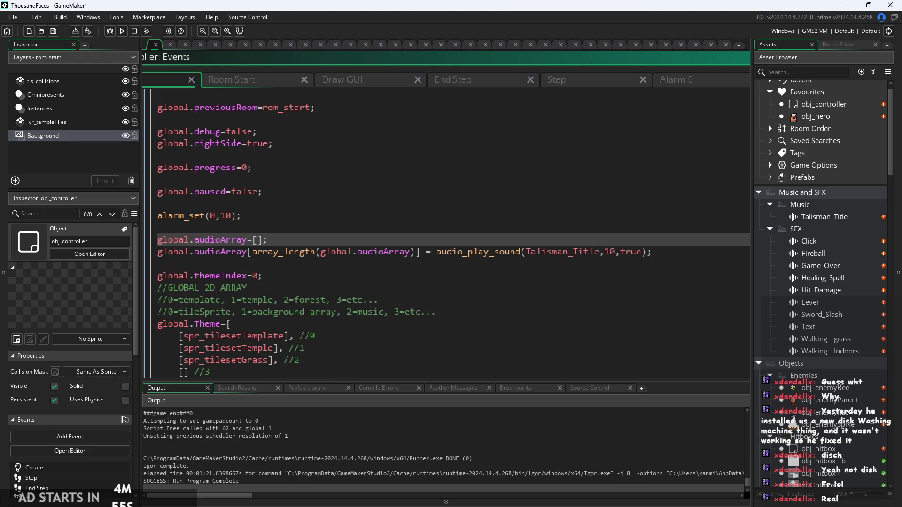
{"action": "left_click", "coordinate": [593, 260]}
{"action": "key", "text": "Up"}
{"action": "key", "text": "Up"}
{"action": "key", "text": "Up"}
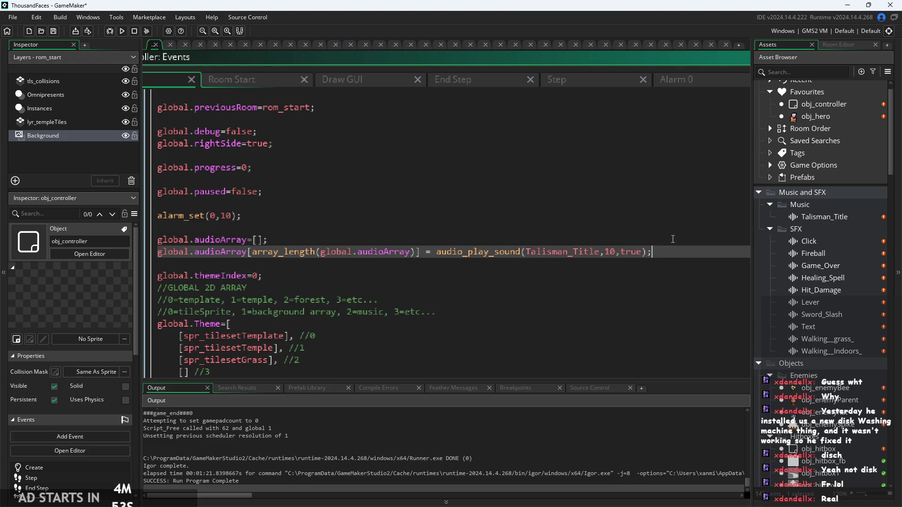
{"action": "key", "text": "Down"}
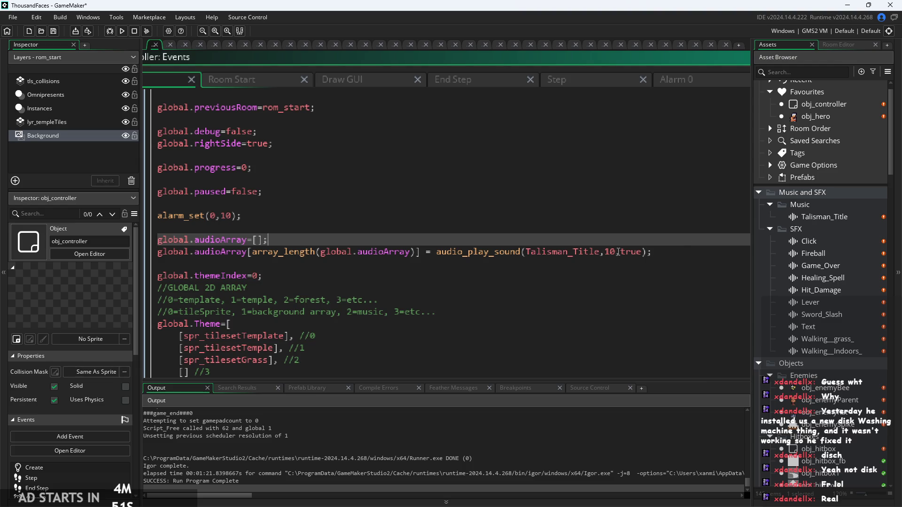
{"action": "key", "text": "Up"}
{"action": "key", "text": "Up"}
{"action": "key", "text": "Down"}
{"action": "key", "text": "Down"}
{"action": "left_click", "coordinate": [748, 243]}
{"action": "key", "text": "Up"}
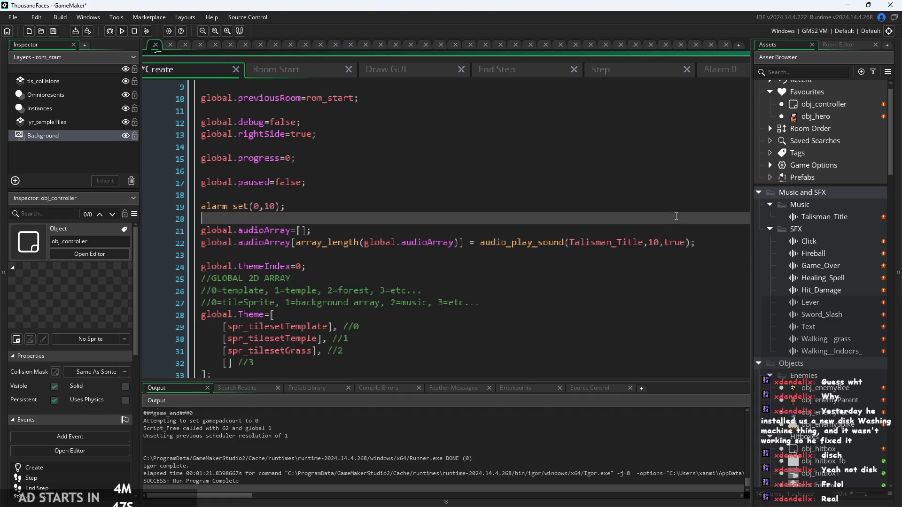
{"action": "left_click", "coordinate": [652, 241]}
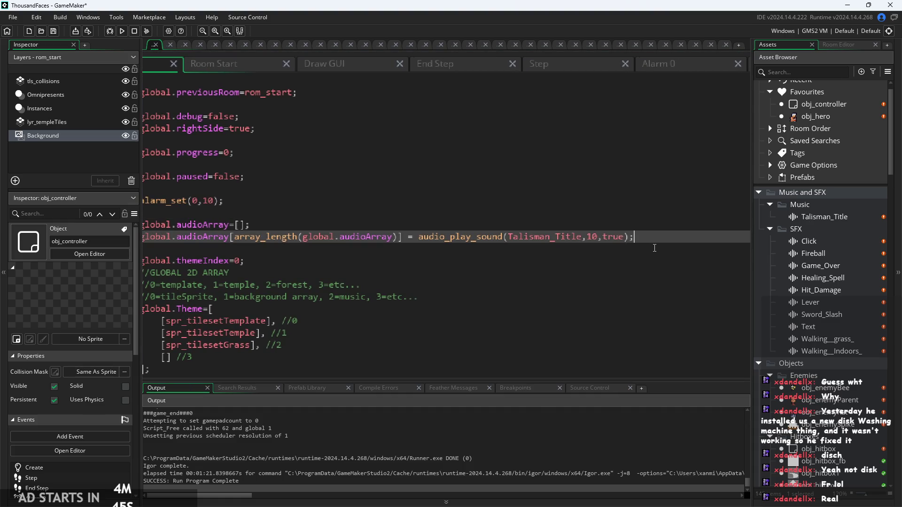
{"action": "scroll", "coordinate": [635, 230], "scroll_direction": "down", "scroll_amount": 1}
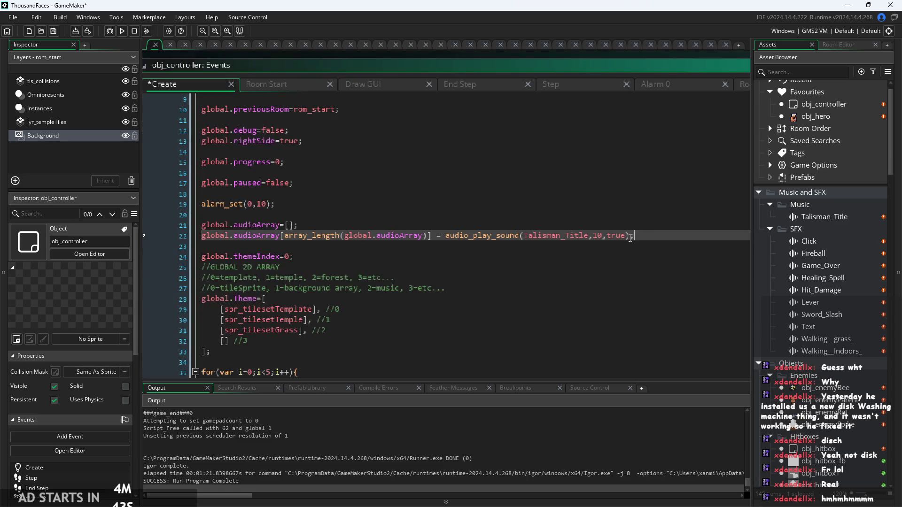
{"action": "key", "text": "Up"}
{"action": "key", "text": "Down"}
{"action": "key", "text": "Up"}
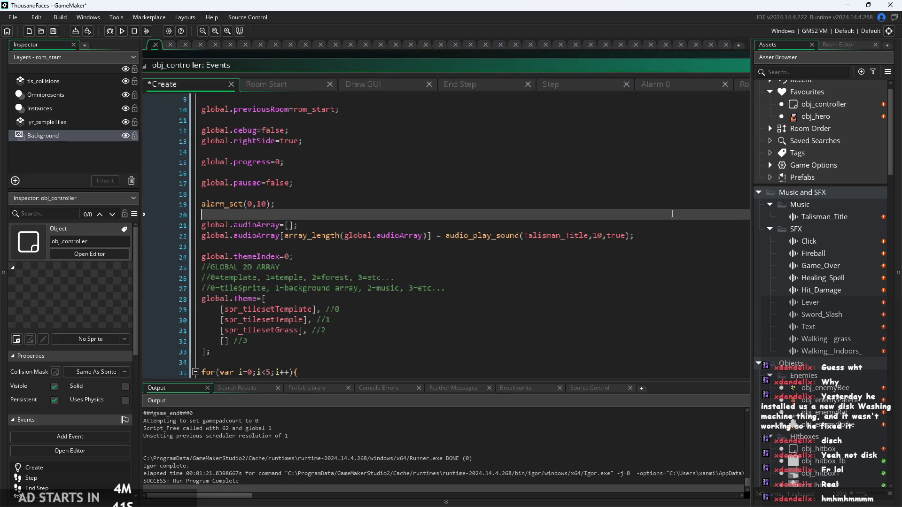
{"action": "key", "text": "Down"}
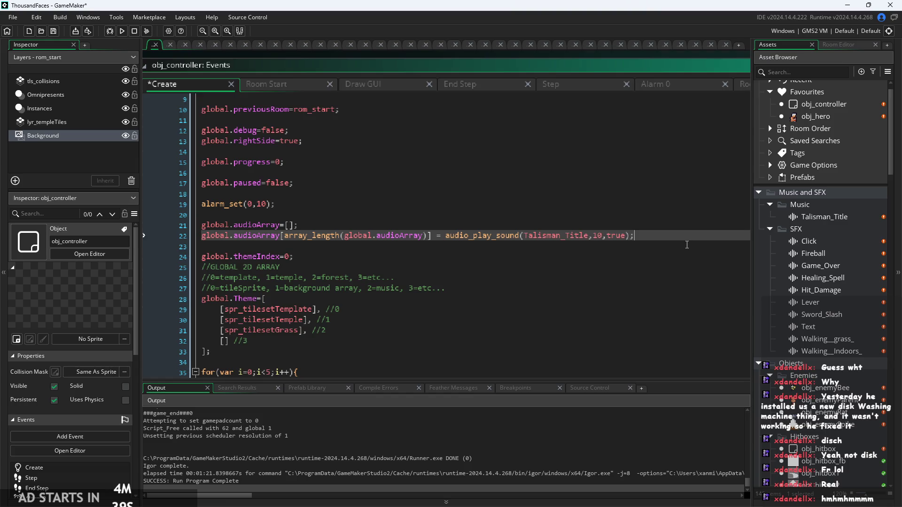
{"action": "scroll", "coordinate": [687, 245], "scroll_direction": "up", "scroll_amount": 2}
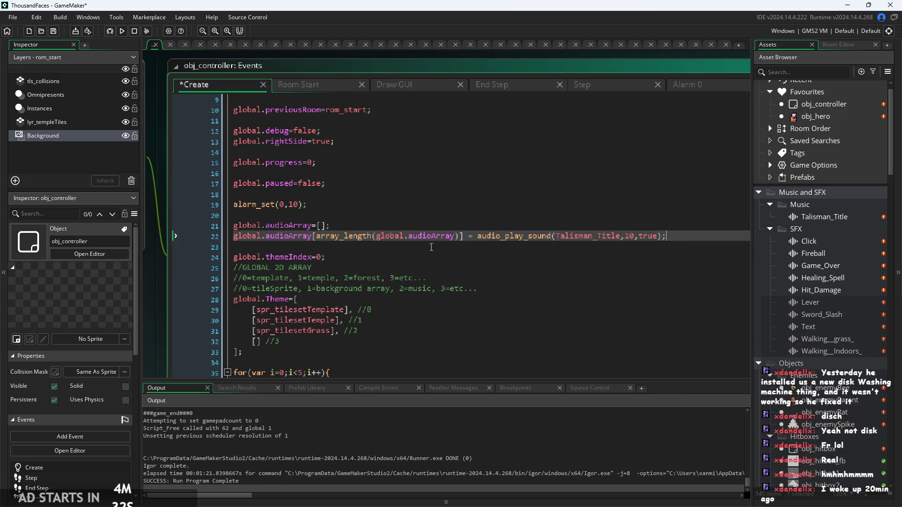
{"action": "scroll", "coordinate": [310, 231], "scroll_direction": "up", "scroll_amount": 1}
{"action": "left_click", "coordinate": [310, 239]}
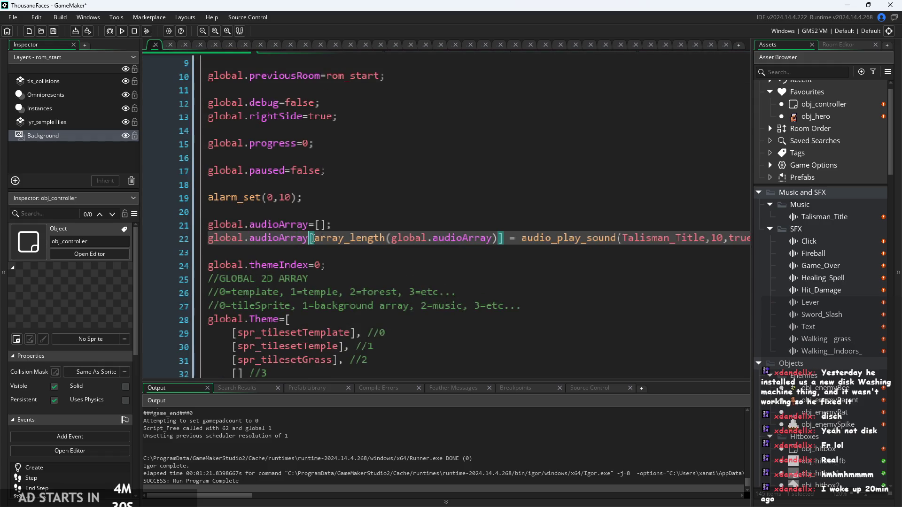
{"action": "left_click", "coordinate": [292, 230]}
{"action": "scroll", "coordinate": [291, 229], "scroll_direction": "up", "scroll_amount": 1}
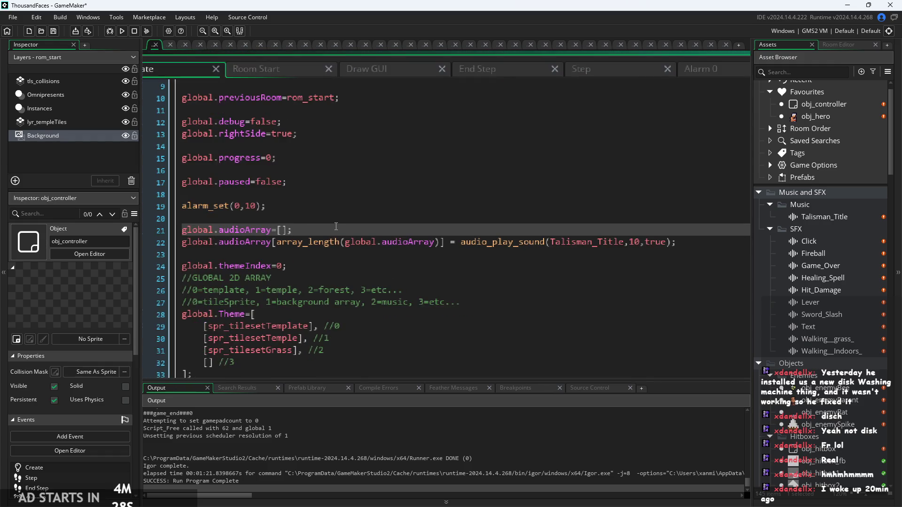
{"action": "scroll", "coordinate": [322, 223], "scroll_direction": "down", "scroll_amount": 2}
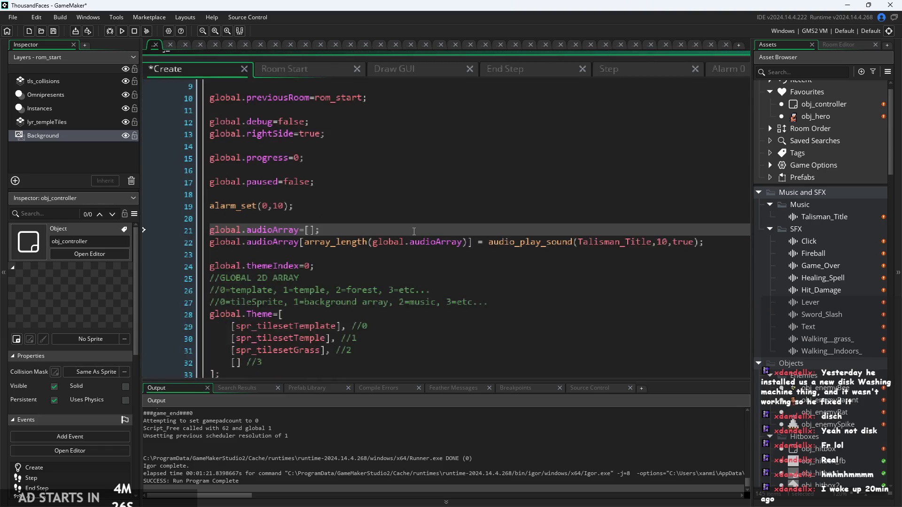
Add a new line below the audioArray declaration reading global.currentMusic=null;.
{"action": "key", "text": "Return"}
{"action": "type", "text": "gl"}
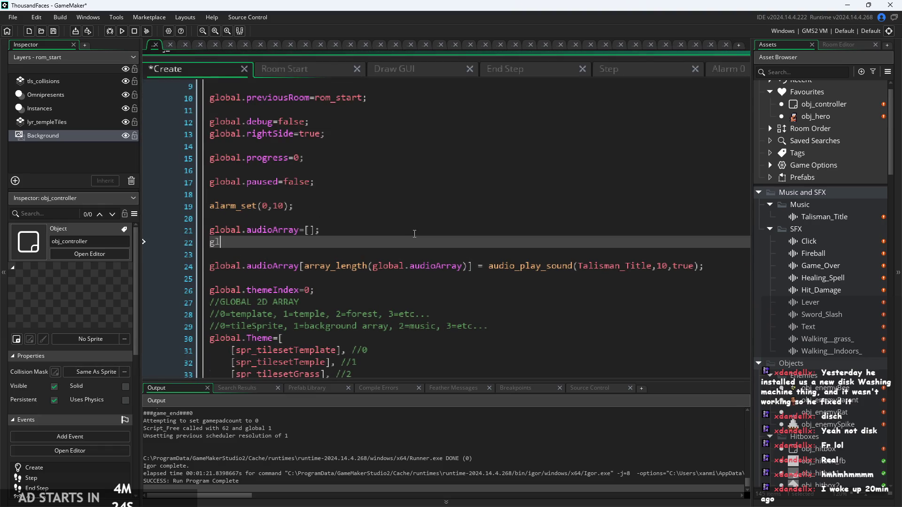
{"action": "key", "text": "Return"}
{"action": "type", "text": ".cu"}
{"action": "key", "text": "BackSpace"}
{"action": "key", "text": "BackSpace"}
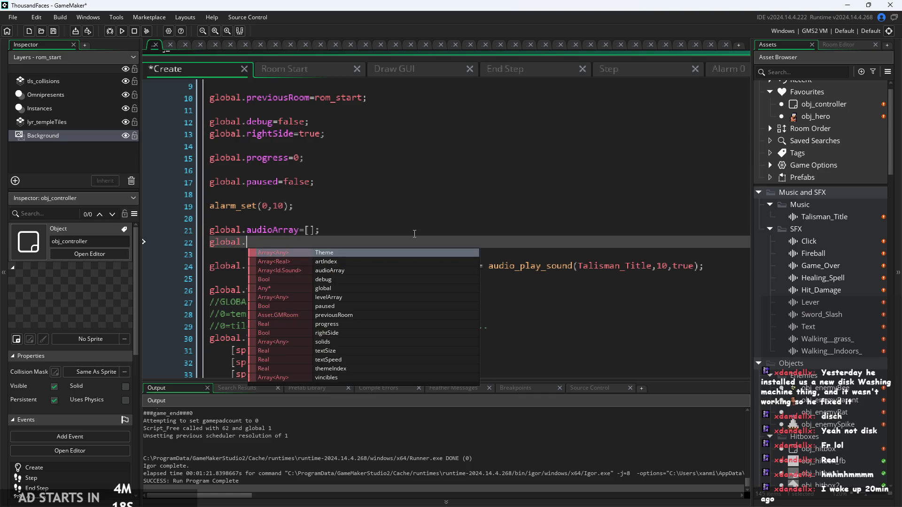
{"action": "type", "text": "currentMusic"}
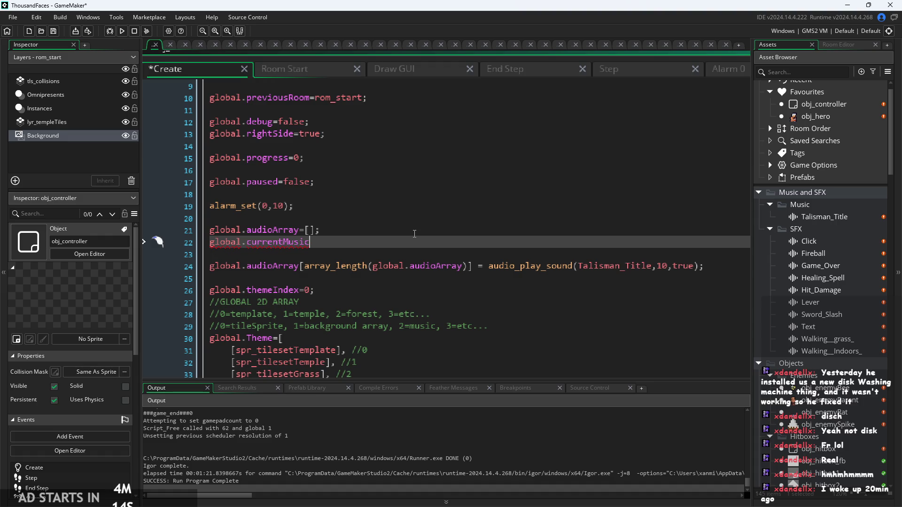
{"action": "type", "text": "=null;"}
Replace null with audio_play_sound(Talisman_Title,10,true); copied from line 24.
{"action": "left_click_drag", "start_coordinate": [488, 266], "coordinate": [714, 262]}
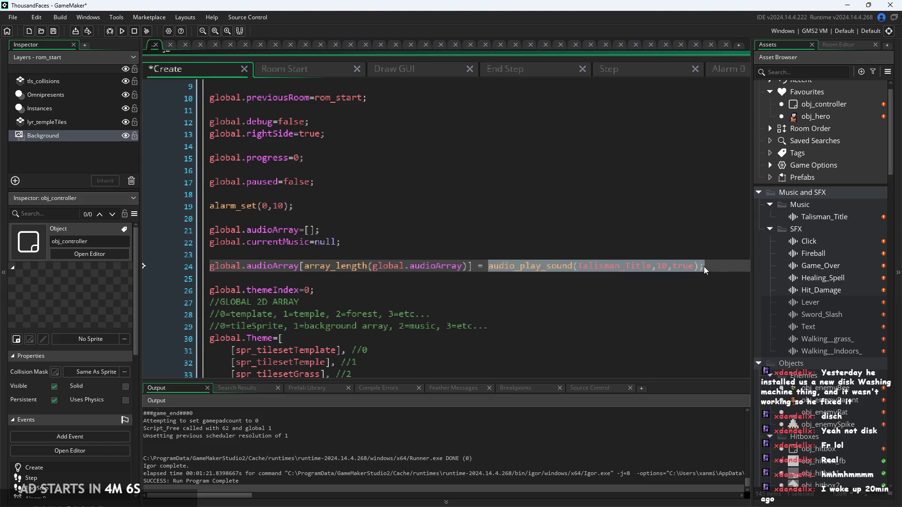
{"action": "key", "text": "ctrl+c"}
{"action": "double_click", "coordinate": [328, 241]}
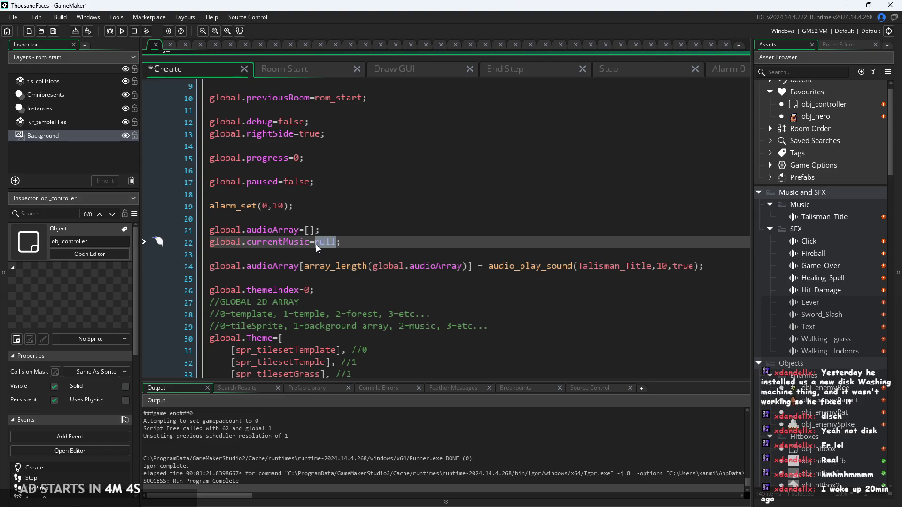
{"action": "key", "text": "ctrl+v"}
{"action": "left_click", "coordinate": [714, 266]}
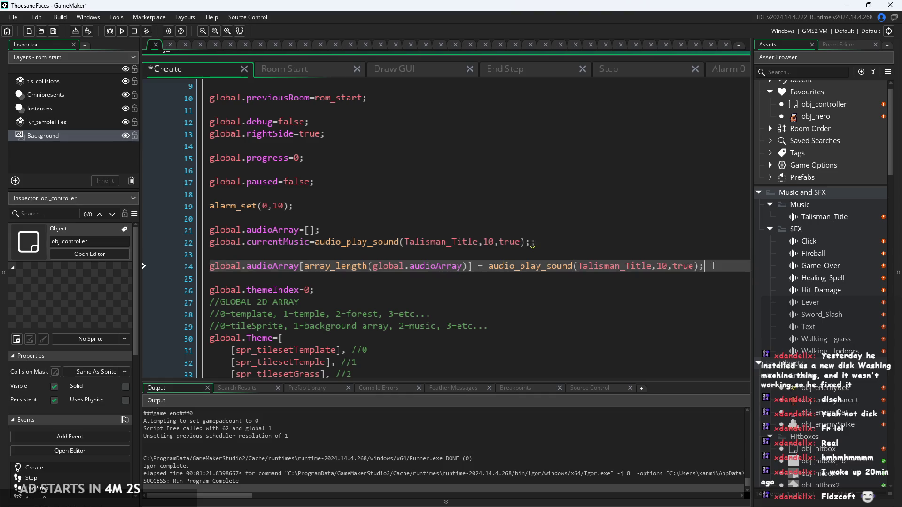
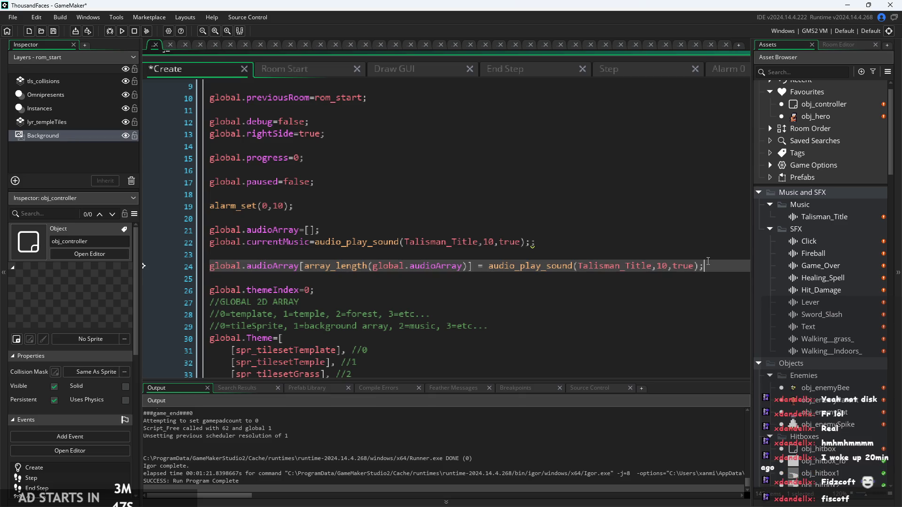
Cut the audio_play_sound(Talisman_Title,10,true) call from line 24 and prefix the line with //.
{"action": "scroll", "coordinate": [710, 261], "scroll_direction": "down", "scroll_amount": 1}
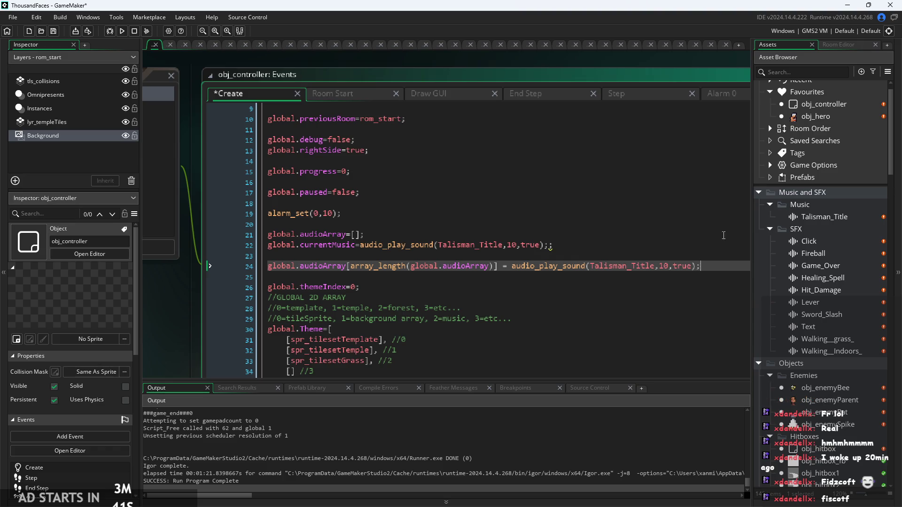
{"action": "key", "text": "shift+Up"}
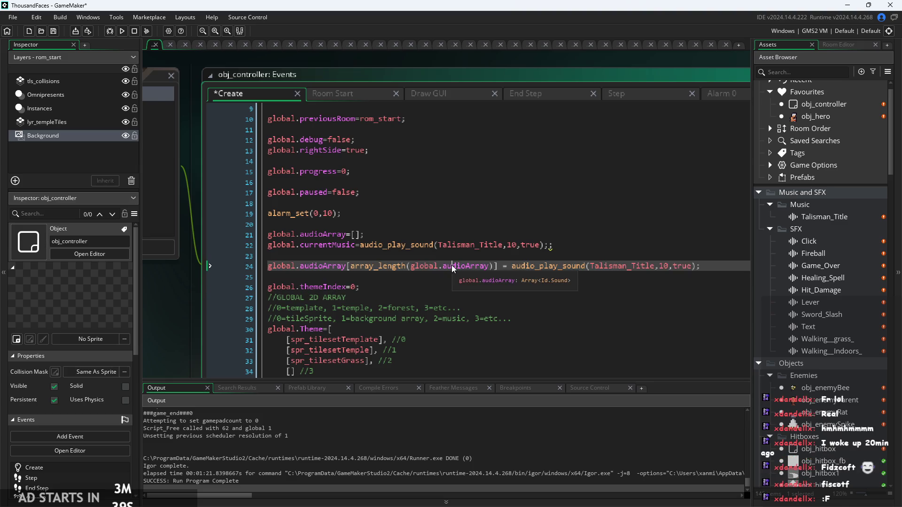
{"action": "scroll", "coordinate": [452, 265], "scroll_direction": "up", "scroll_amount": 1}
{"action": "left_click", "coordinate": [555, 270]}
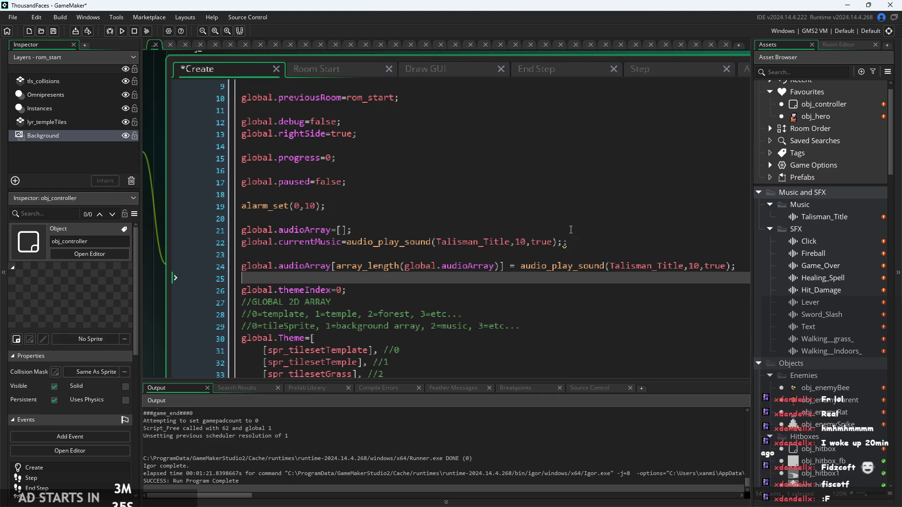
{"action": "left_click_drag", "start_coordinate": [520, 266], "coordinate": [715, 262]}
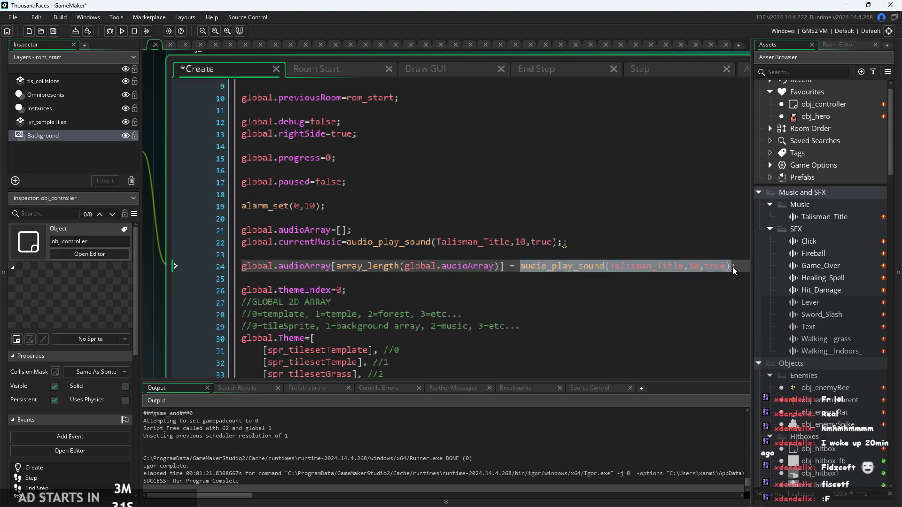
{"action": "key", "text": "ctrl+x"}
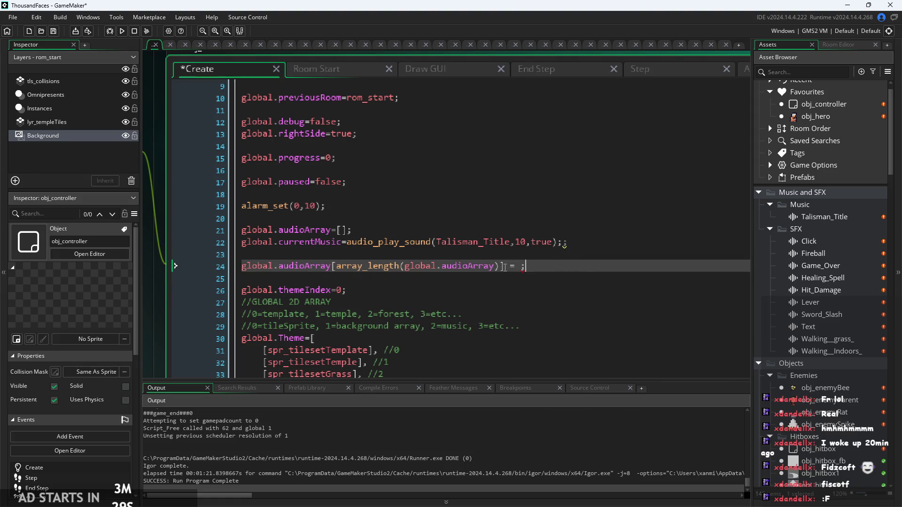
{"action": "left_click", "coordinate": [243, 266]}
{"action": "type", "text": "//"}
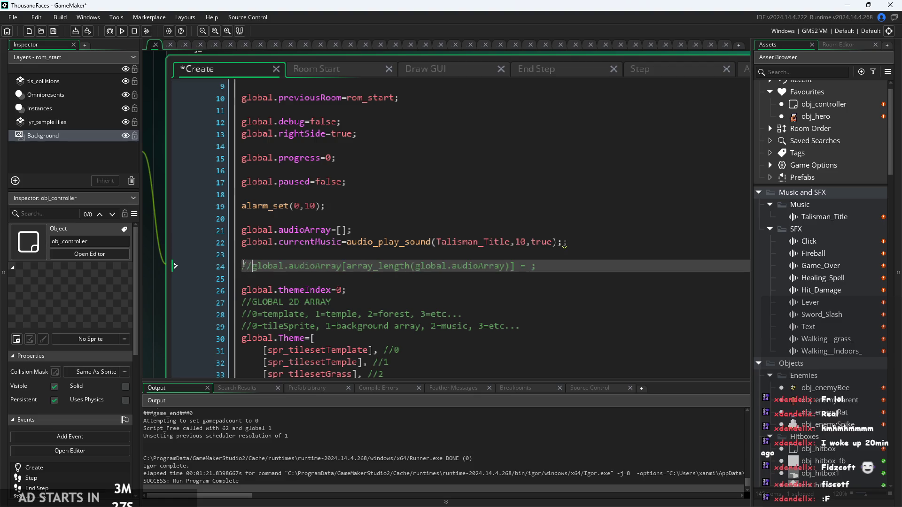
{"action": "left_click_drag", "start_coordinate": [536, 266], "coordinate": [254, 272]}
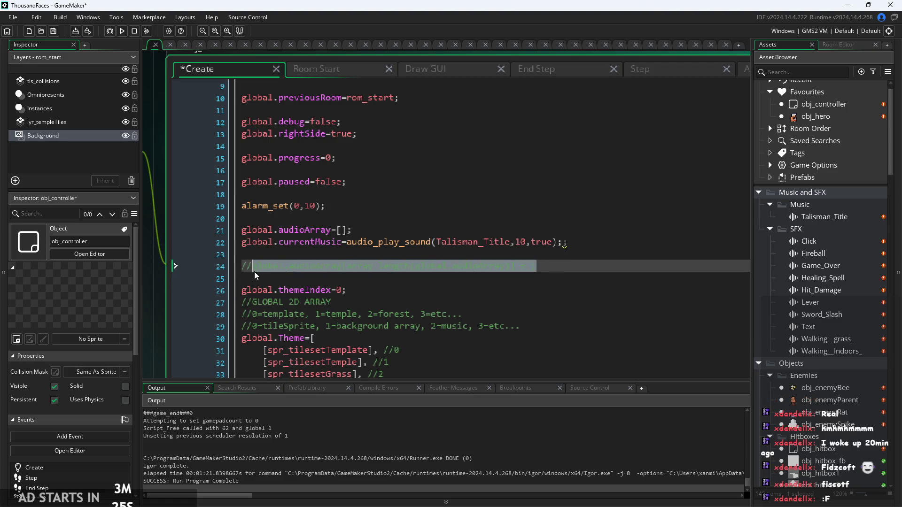
{"action": "left_click", "coordinate": [559, 263]}
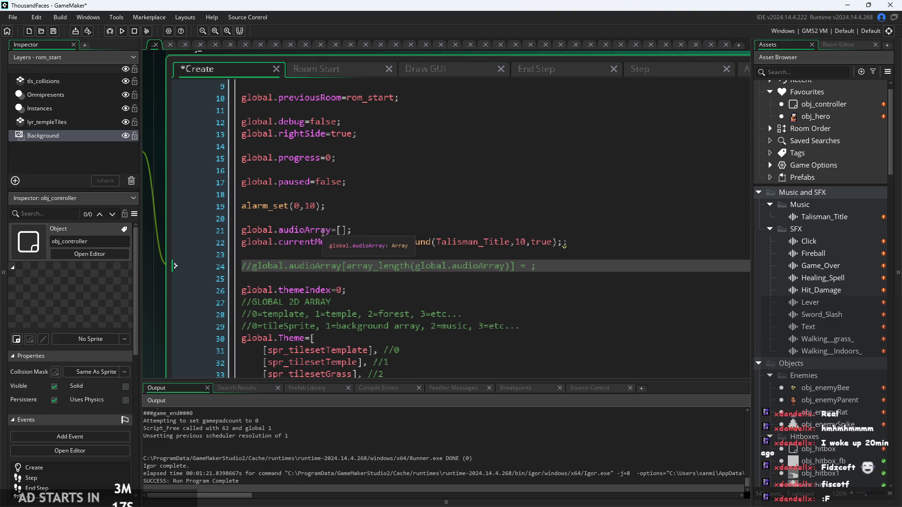
Paste the Talisman_Title call back into line 24 and comment the line out with Ctrl+K.
{"action": "left_click", "coordinate": [341, 230]}
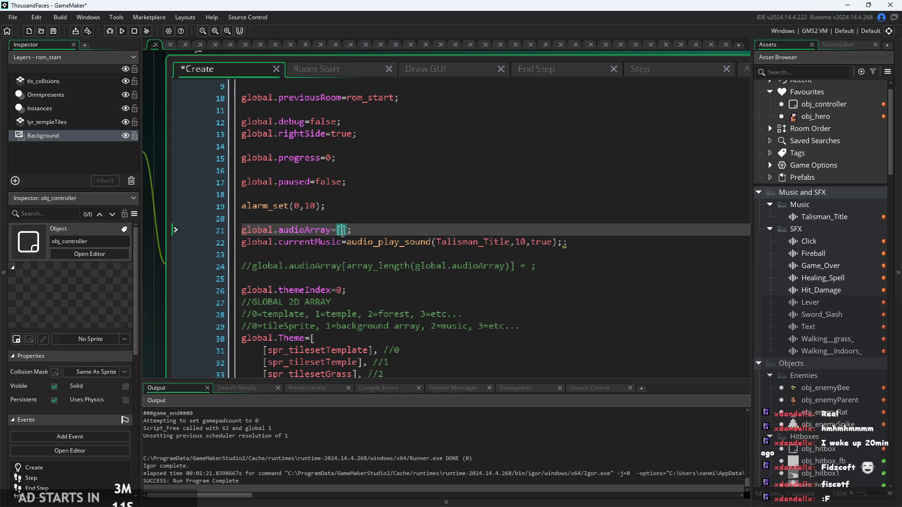
{"action": "left_click", "coordinate": [371, 266]}
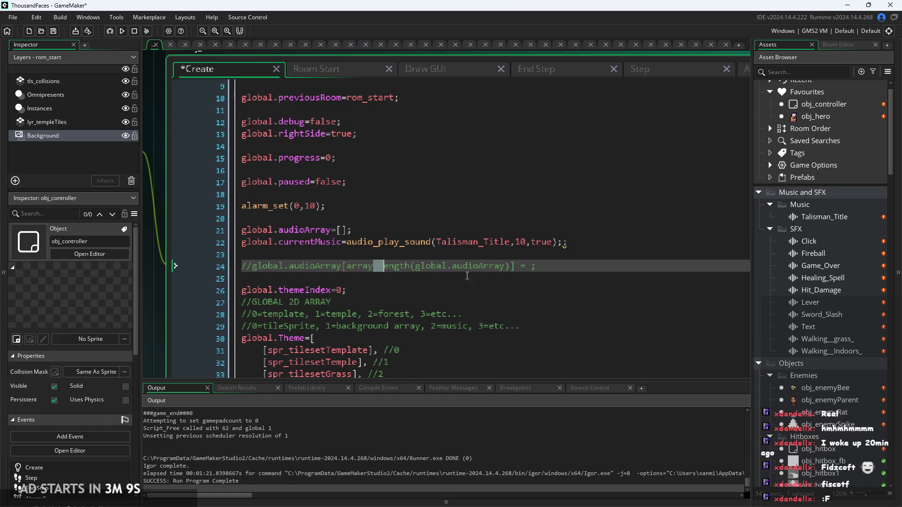
{"action": "left_click", "coordinate": [532, 267]}
{"action": "left_click", "coordinate": [824, 240]}
{"action": "left_click", "coordinate": [825, 217]}
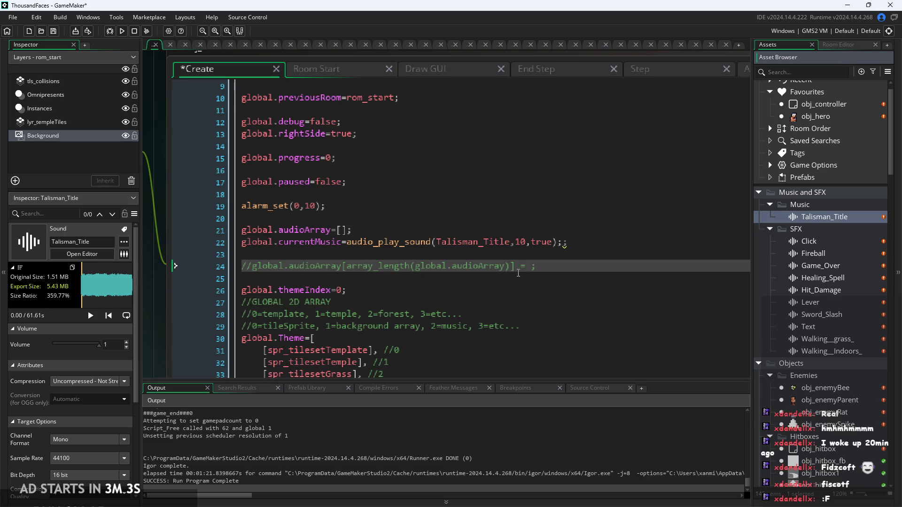
{"action": "left_click", "coordinate": [535, 278]}
{"action": "left_click", "coordinate": [543, 267]}
{"action": "key", "text": "Home"}
{"action": "key", "text": "Delete"}
{"action": "key", "text": "Delete"}
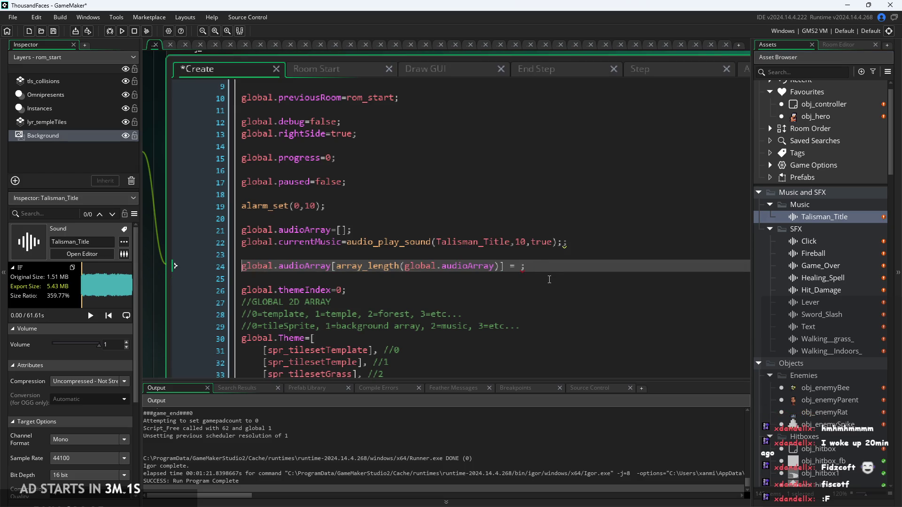
{"action": "key", "text": "ctrl+v"}
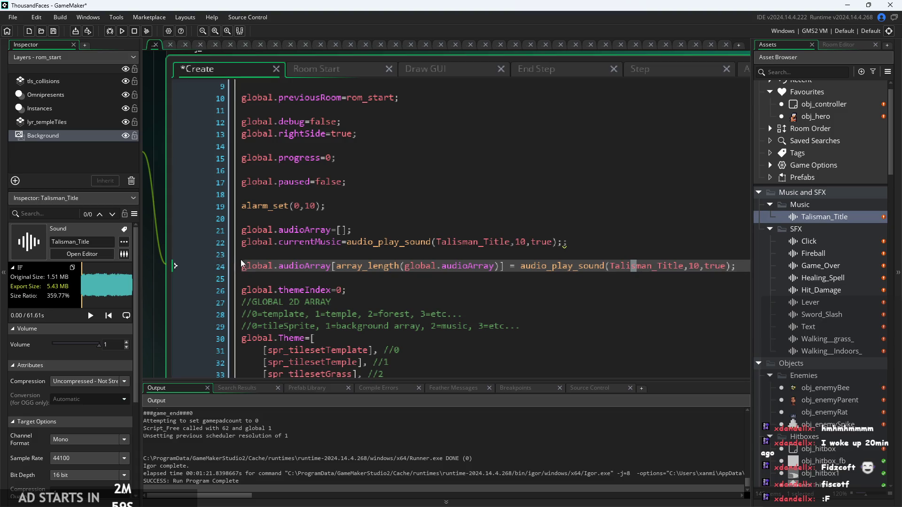
{"action": "key", "text": "ctrl+k"}
{"action": "left_click", "coordinate": [621, 282]}
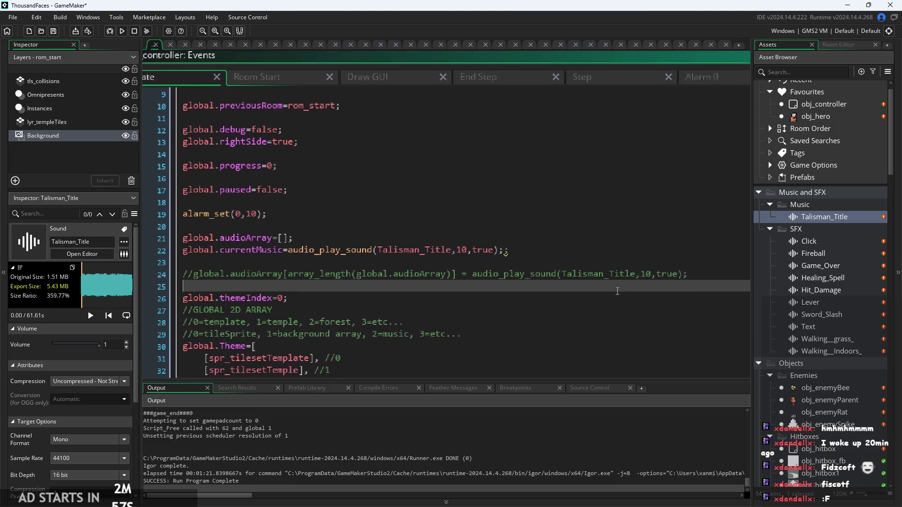
Change the commented call to audio_play_sound(Click,1,false).
{"action": "double_click", "coordinate": [618, 274]}
{"action": "type", "text": "false"}
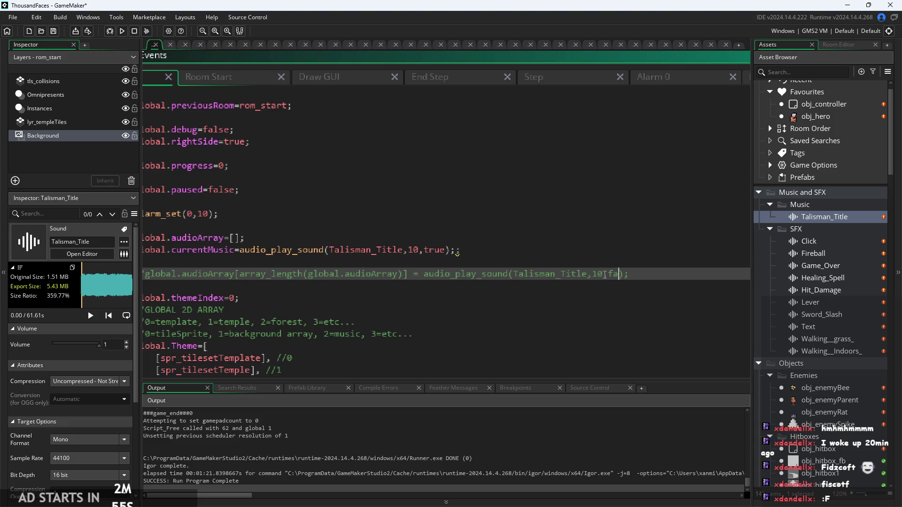
{"action": "scroll", "coordinate": [574, 282], "scroll_direction": "up", "scroll_amount": 2, "text": "ctrl"}
{"action": "mouse_move", "coordinate": [594, 274]}
{"action": "left_mouse_down"}
{"action": "mouse_move", "coordinate": [522, 275]}
{"action": "mouse_move", "coordinate": [550, 275]}
{"action": "mouse_move", "coordinate": [540, 277]}
{"action": "left_mouse_up"}
{"action": "left_click", "coordinate": [614, 273]}
{"action": "key", "text": "BackSpace"}
{"action": "scroll", "coordinate": [563, 277], "scroll_direction": "down", "scroll_amount": 2, "text": "ctrl"}
{"action": "left_click_drag", "start_coordinate": [737, 277], "coordinate": [640, 277]}
{"action": "type", "text": "Click"}
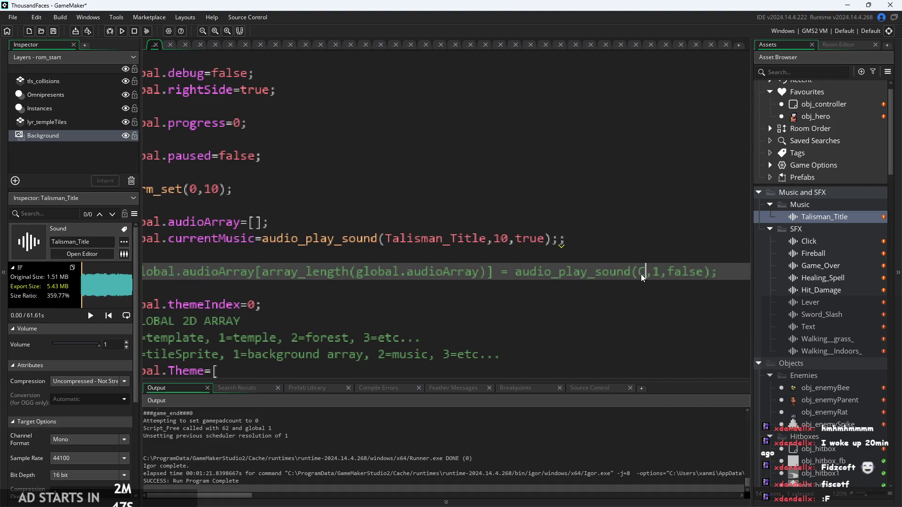
{"action": "left_click", "coordinate": [595, 273]}
{"action": "left_click", "coordinate": [590, 306]}
{"action": "scroll", "coordinate": [589, 325], "scroll_direction": "down", "scroll_amount": 3, "text": "ctrl"}
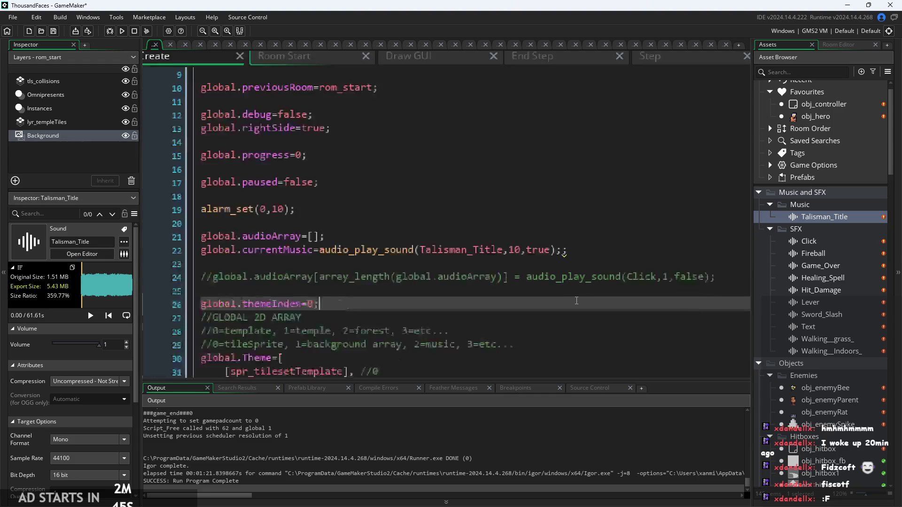
Add a '//copy+paste this' note above the template line and save the Create event.
{"action": "left_click_drag", "start_coordinate": [700, 279], "coordinate": [257, 282]}
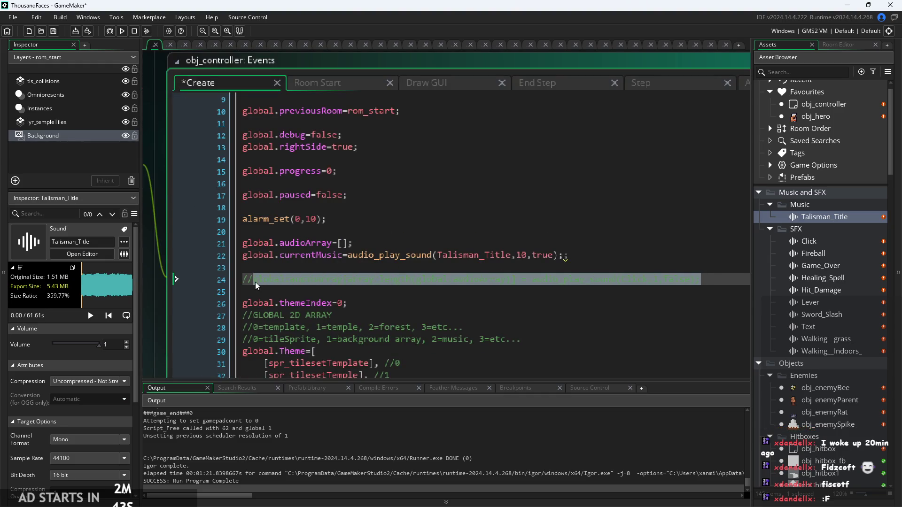
{"action": "left_click", "coordinate": [311, 266]}
{"action": "key", "text": "Return"}
{"action": "type", "text": "//copy"}
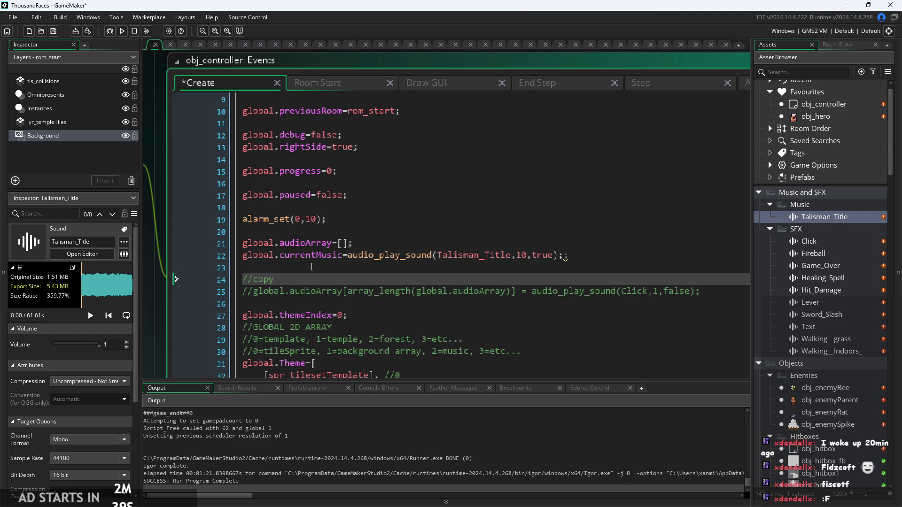
{"action": "type", "text": "+pas"}
{"action": "type", "text": "te this"}
{"action": "key", "text": "ctrl+s"}
{"action": "left_click", "coordinate": [703, 292]}
{"action": "scroll", "coordinate": [840, 255], "scroll_direction": "down", "scroll_amount": 1}
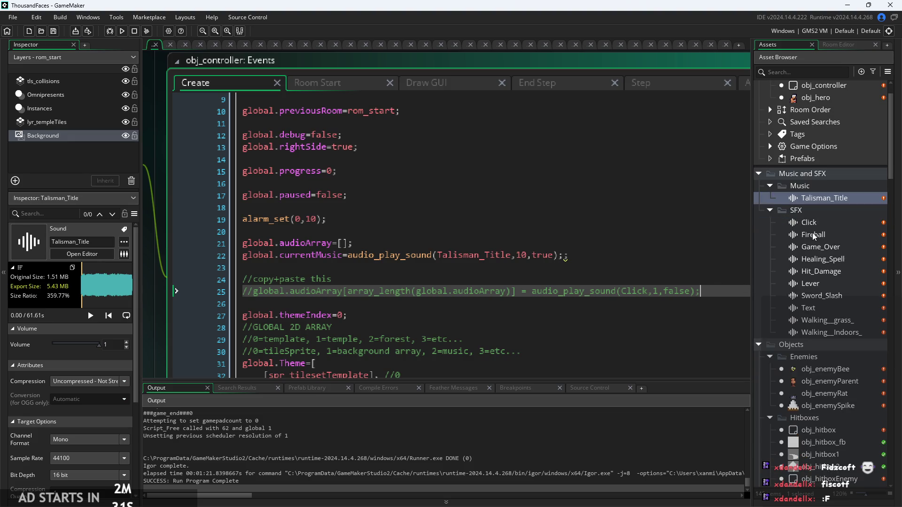
{"action": "scroll", "coordinate": [832, 394], "scroll_direction": "down", "scroll_amount": 10}
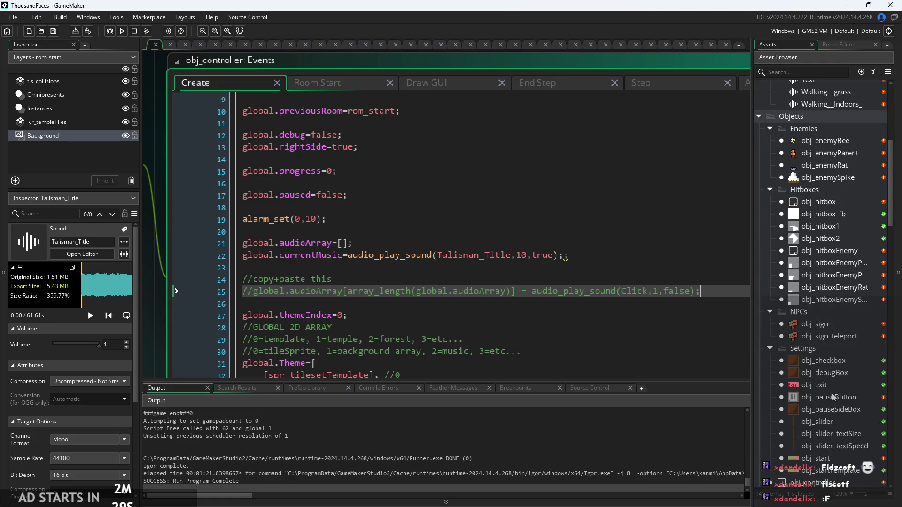
In obj_pauseButton's Step event, paste the global.audioArray Click-sound line over line 9 and save.
{"action": "left_click", "coordinate": [830, 303]}
{"action": "double_click", "coordinate": [830, 303]}
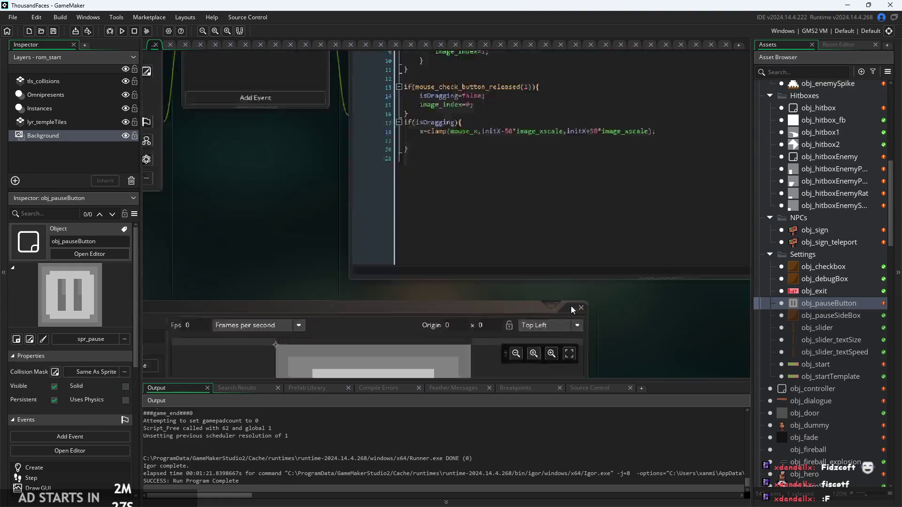
{"action": "triple_click", "coordinate": [518, 184]}
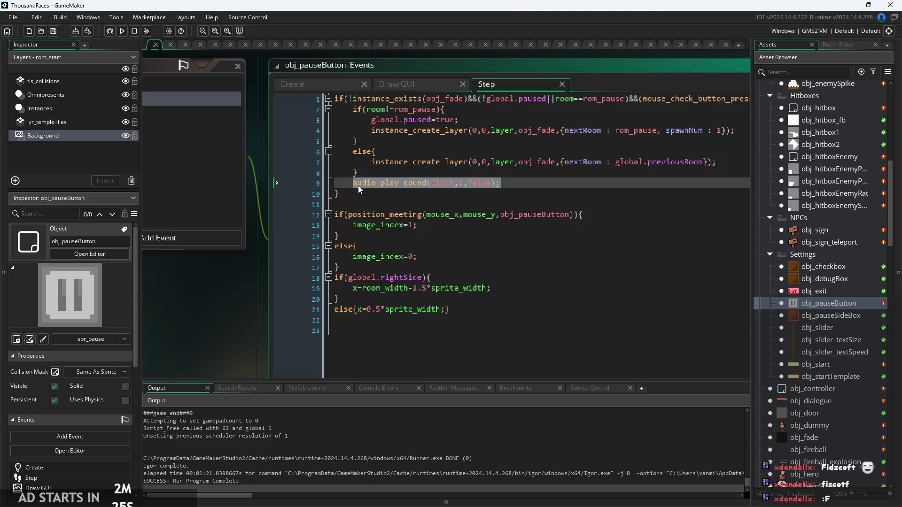
{"action": "key", "text": "ctrl+v"}
{"action": "left_click", "coordinate": [594, 202]}
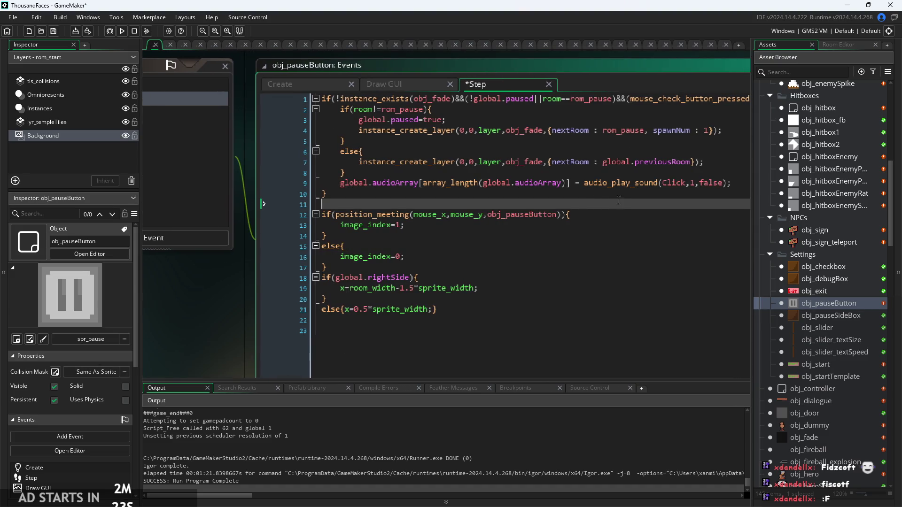
{"action": "left_click", "coordinate": [661, 231]}
{"action": "key", "text": "ctrl+s"}
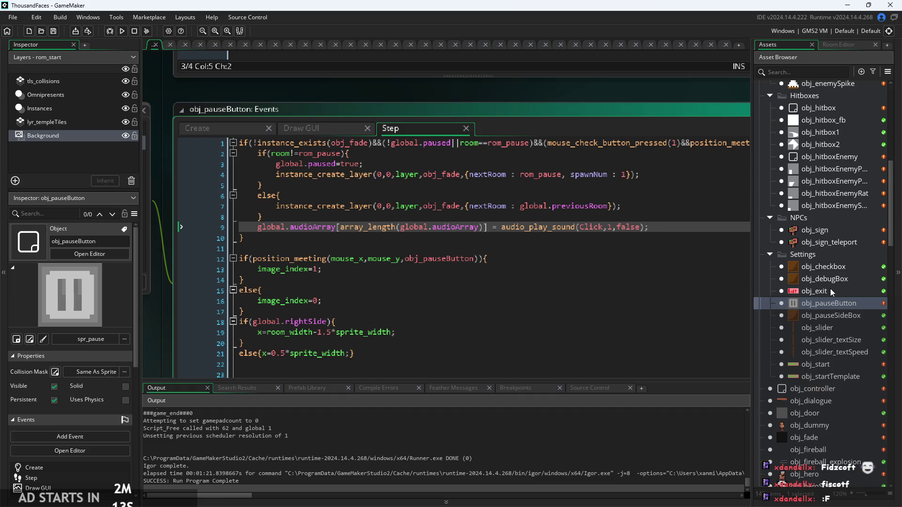
{"action": "double_click", "coordinate": [826, 390]}
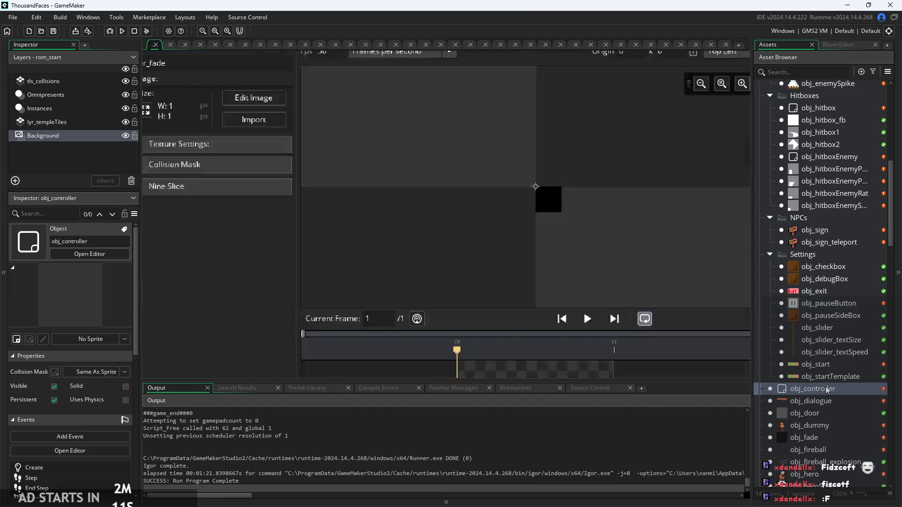
Look through obj_controller's End Step and Room Start code, then return to the Draw GUI event.
{"action": "left_click", "coordinate": [495, 124]}
{"action": "left_click", "coordinate": [496, 117]}
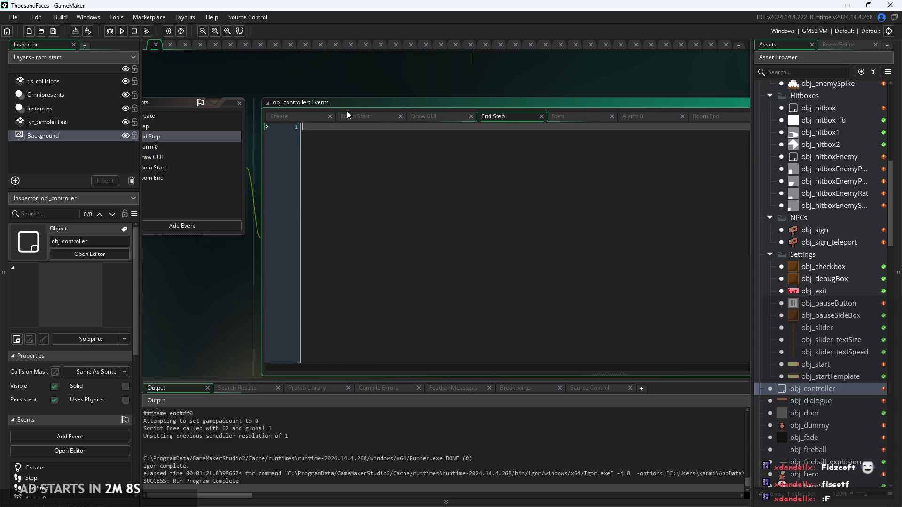
{"action": "left_click", "coordinate": [362, 117]}
{"action": "left_click", "coordinate": [329, 141]}
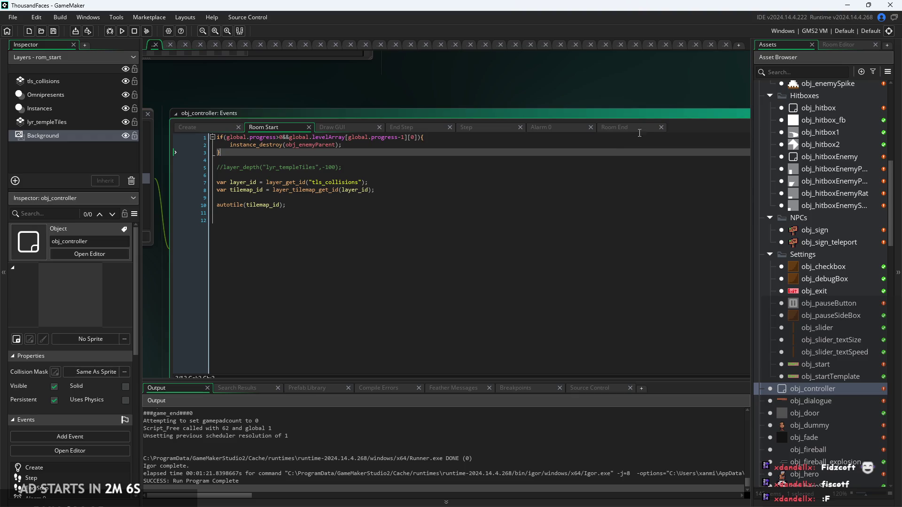
{"action": "left_click", "coordinate": [336, 127]}
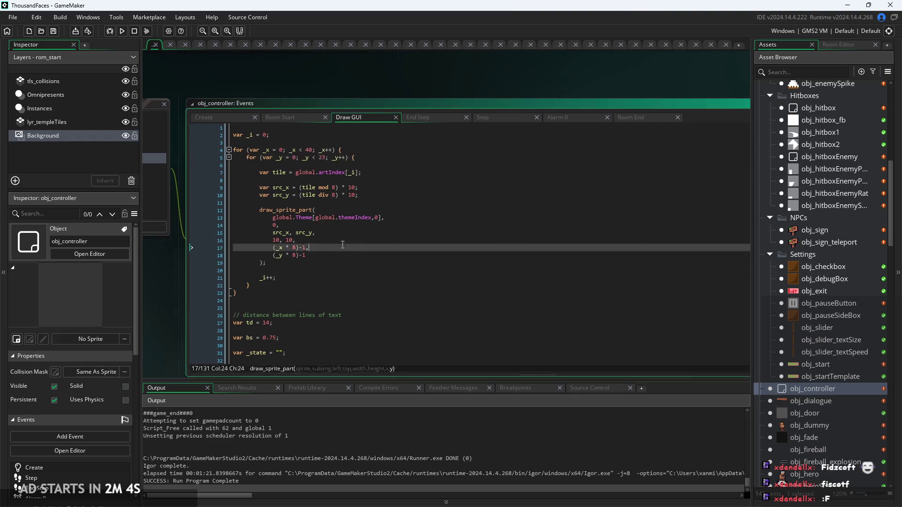
{"action": "scroll", "coordinate": [371, 220], "scroll_direction": "down", "scroll_amount": 10}
{"action": "scroll", "coordinate": [371, 220], "scroll_direction": "down", "scroll_amount": 5}
{"action": "scroll", "coordinate": [371, 220], "scroll_direction": "up", "scroll_amount": 3}
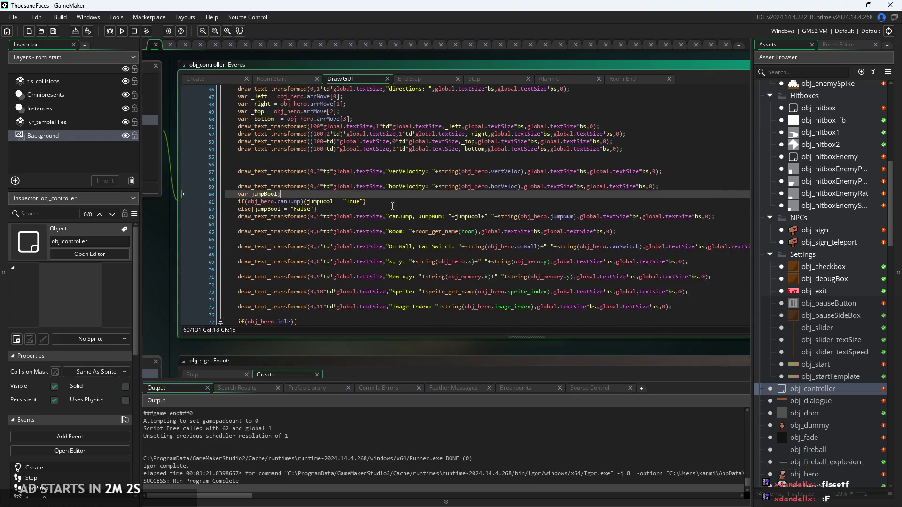
{"action": "scroll", "coordinate": [395, 217], "scroll_direction": "down", "scroll_amount": 3}
{"action": "scroll", "coordinate": [371, 299], "scroll_direction": "up", "scroll_amount": 3}
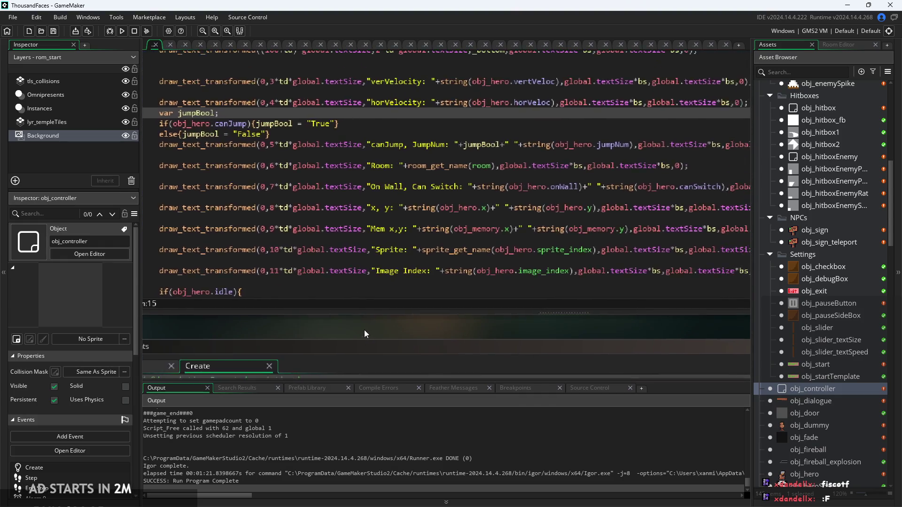
Locate the Unlocked and HitEnemy debug lines and select the word HitEnemy.
{"action": "left_click", "coordinate": [407, 174]}
{"action": "scroll", "coordinate": [418, 237], "scroll_direction": "down", "scroll_amount": 2}
{"action": "scroll", "coordinate": [418, 237], "scroll_direction": "down", "scroll_amount": 10}
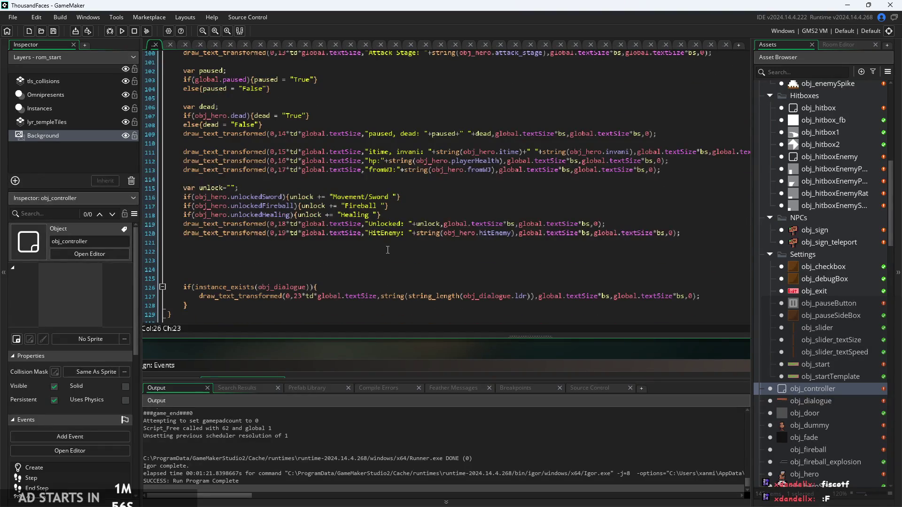
{"action": "left_click", "coordinate": [470, 215]}
{"action": "scroll", "coordinate": [470, 207], "scroll_direction": "up", "scroll_amount": 2}
{"action": "left_click", "coordinate": [478, 193]}
{"action": "scroll", "coordinate": [521, 221], "scroll_direction": "down", "scroll_amount": 2}
{"action": "left_click", "coordinate": [482, 237]}
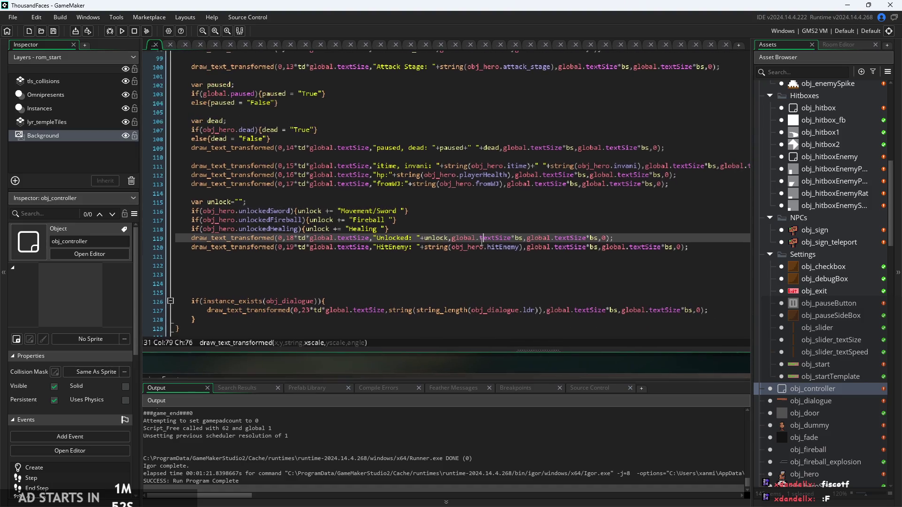
{"action": "left_click", "coordinate": [667, 245]}
{"action": "scroll", "coordinate": [483, 247], "scroll_direction": "up", "scroll_amount": 2}
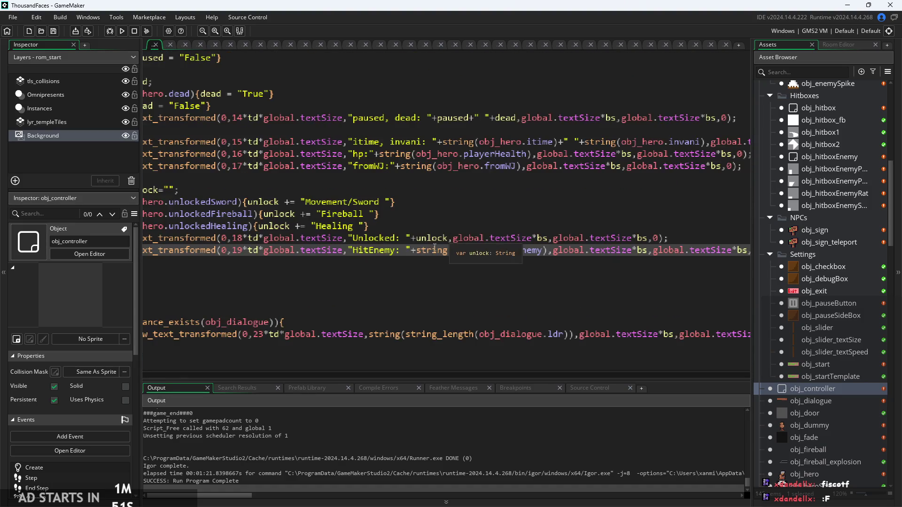
{"action": "double_click", "coordinate": [391, 250]}
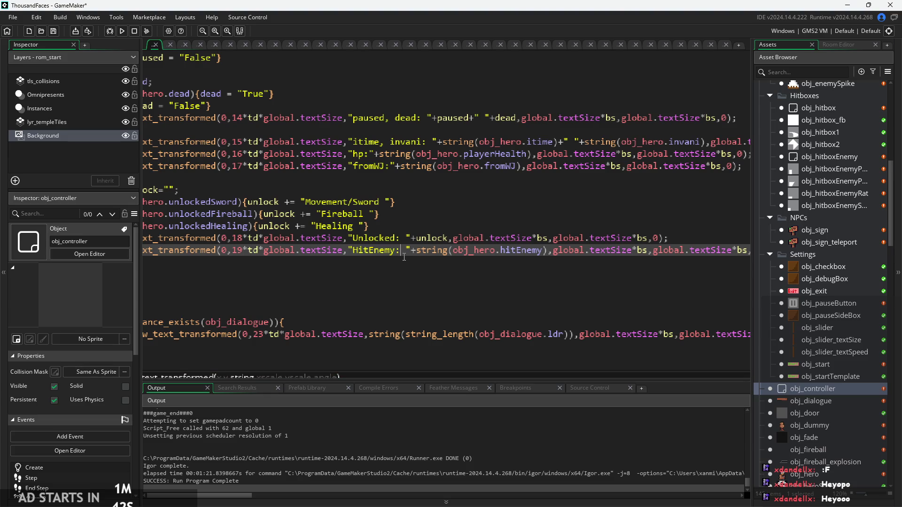
Rename the HitEnemy label to 'Music Playing' and remove obj_hero.hitEnemy from the string call.
{"action": "type", "text": "Music Playinhg"}
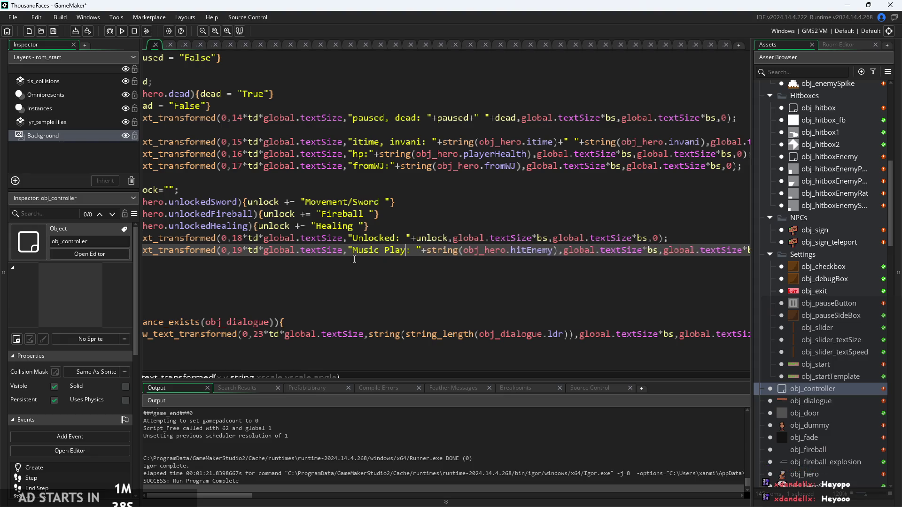
{"action": "key", "text": "BackSpace"}
{"action": "key", "text": "BackSpace"}
{"action": "type", "text": "g"}
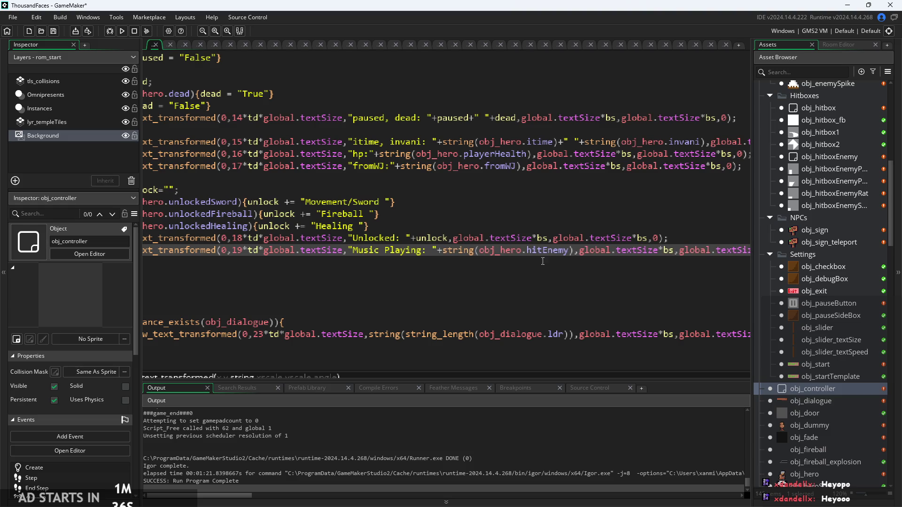
{"action": "left_click_drag", "start_coordinate": [568, 251], "coordinate": [480, 253]}
{"action": "key", "text": "BackSpace"}
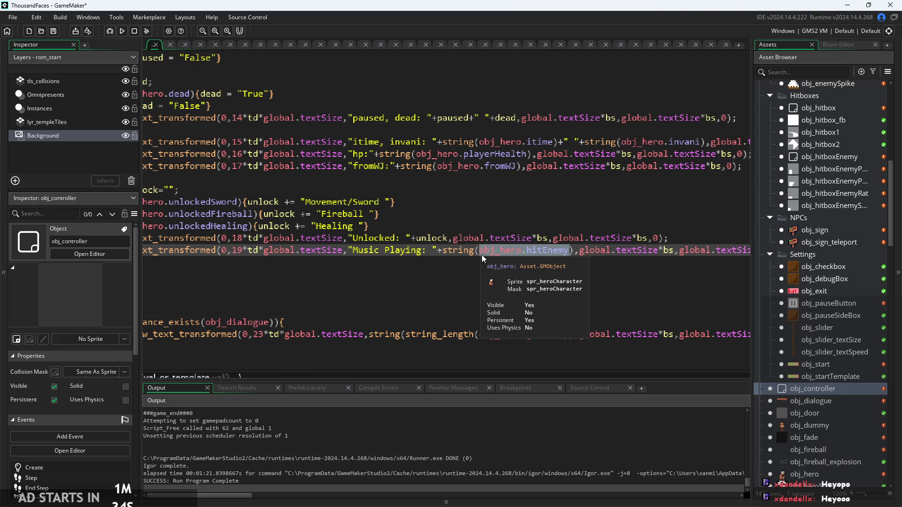
Add a loop header iterating var i from 0 to array_length(global.audioArray) above the line.
{"action": "left_click", "coordinate": [710, 239]}
{"action": "key", "text": "Return"}
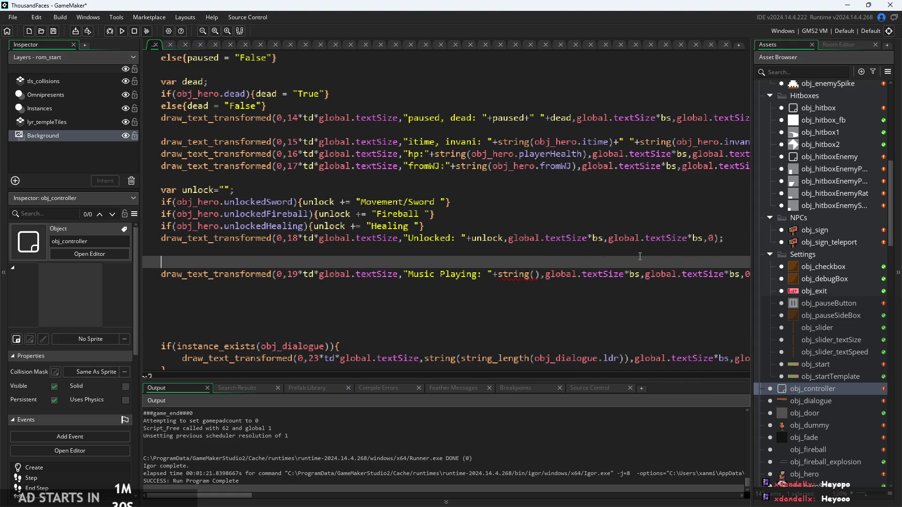
{"action": "type", "text": "for(int i=0"}
{"action": "type", "text": ";i<get_"}
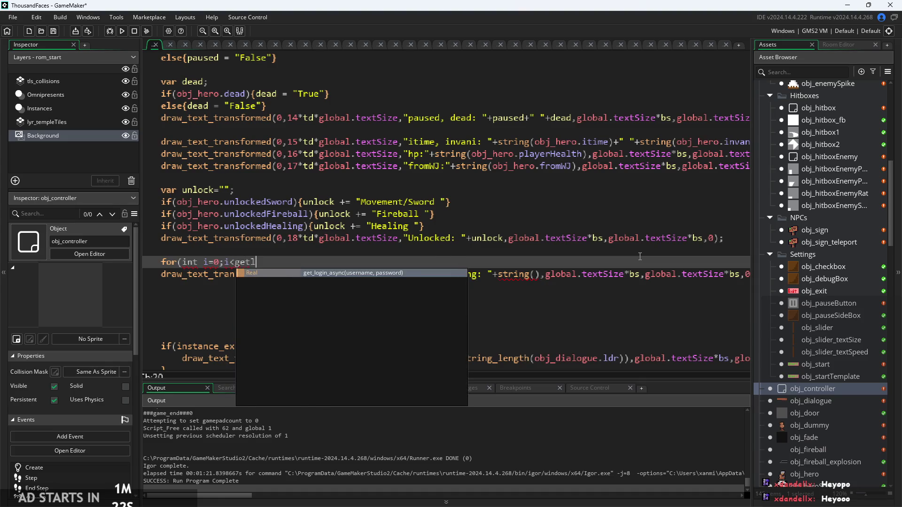
{"action": "type", "text": "len"}
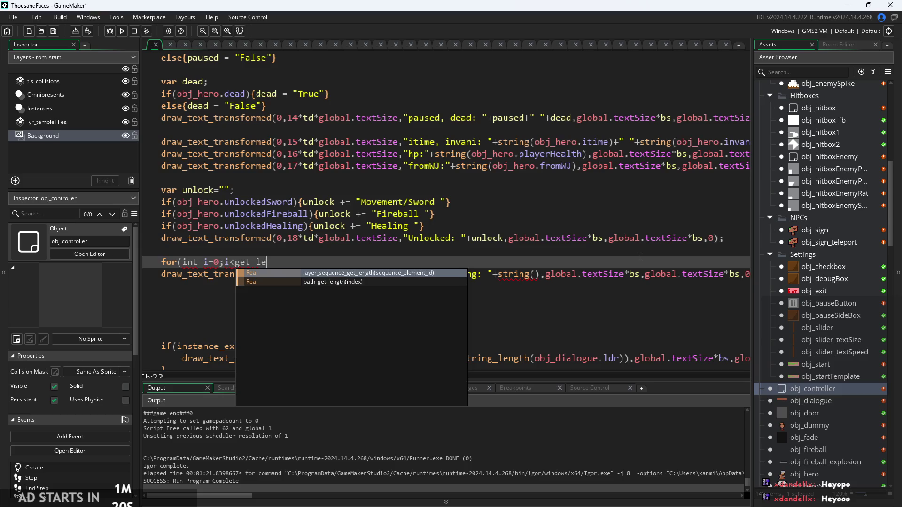
{"action": "key", "text": "BackSpace"}
{"action": "key", "text": "BackSpace"}
{"action": "key", "text": "BackSpace"}
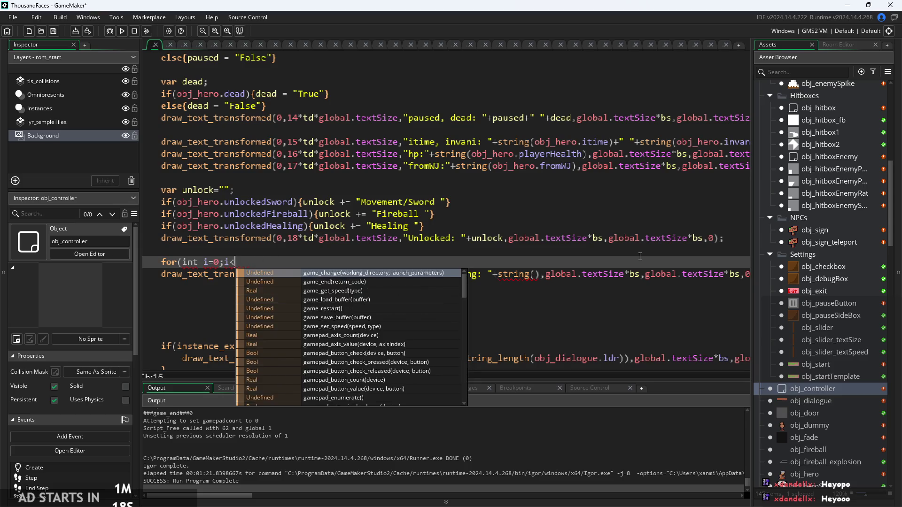
{"action": "type", "text": "lel"}
{"action": "key", "text": "BackSpace"}
{"action": "type", "text": "array"}
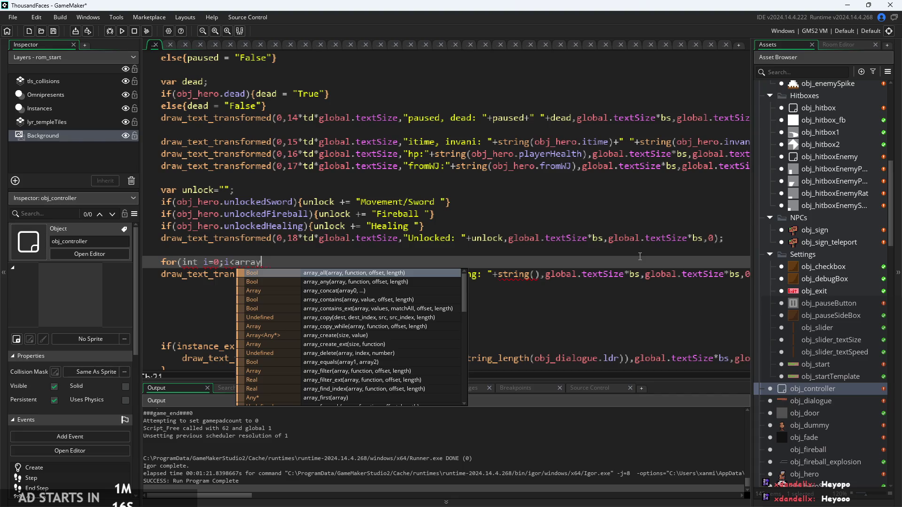
{"action": "type", "text": "_len"}
{"action": "key", "text": "Return"}
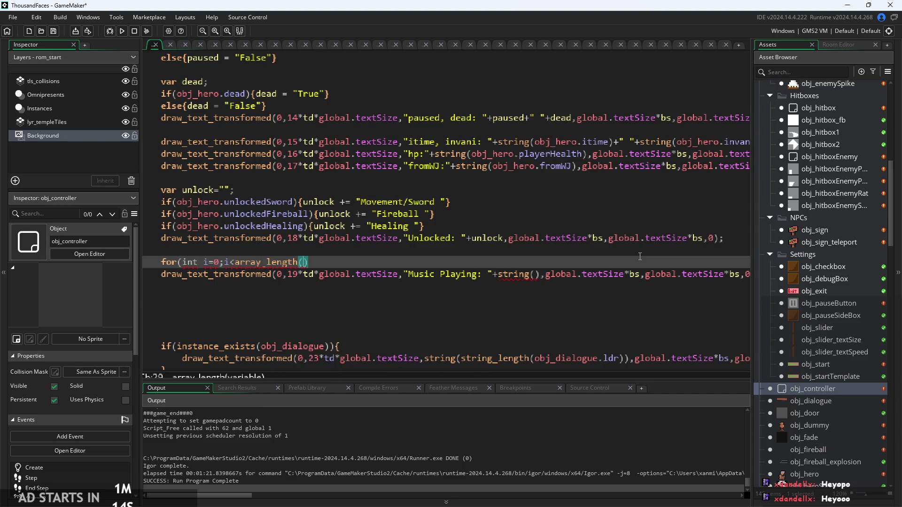
{"action": "type", "text": "global."}
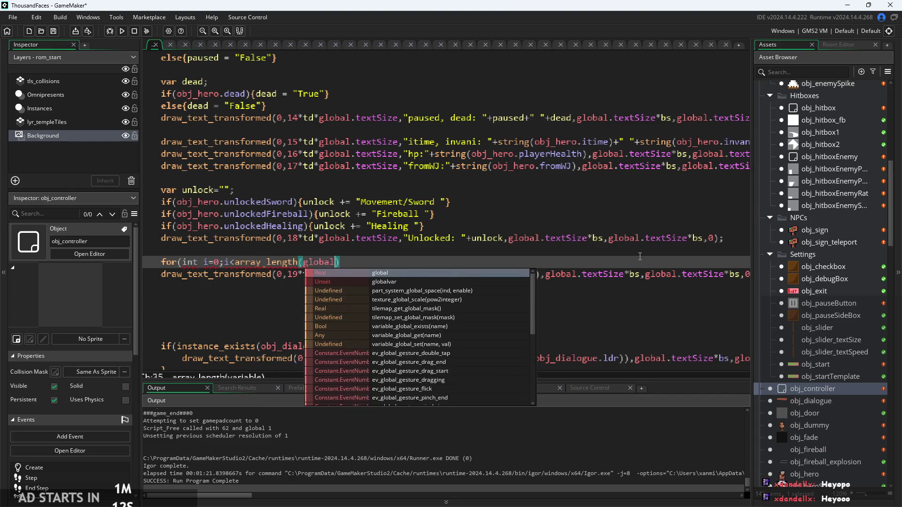
{"action": "key", "text": "Down"}
{"action": "key", "text": "Down"}
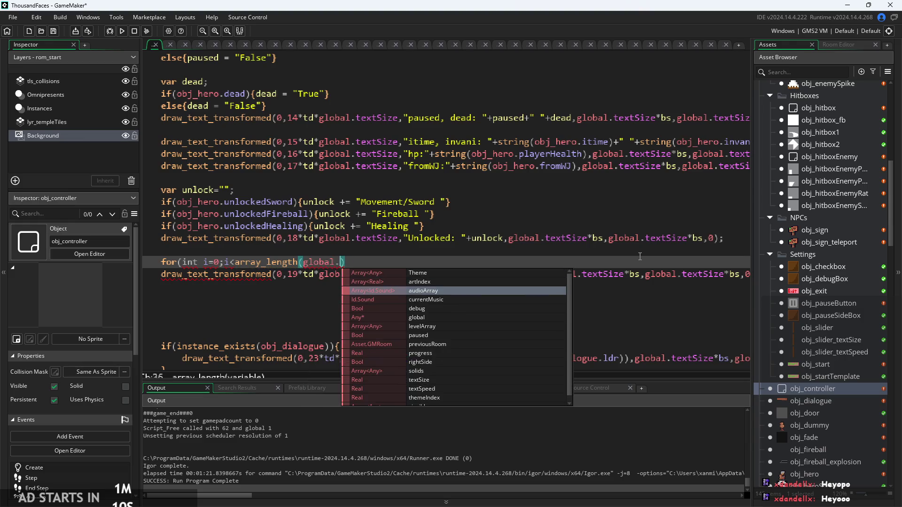
{"action": "key", "text": "Return"}
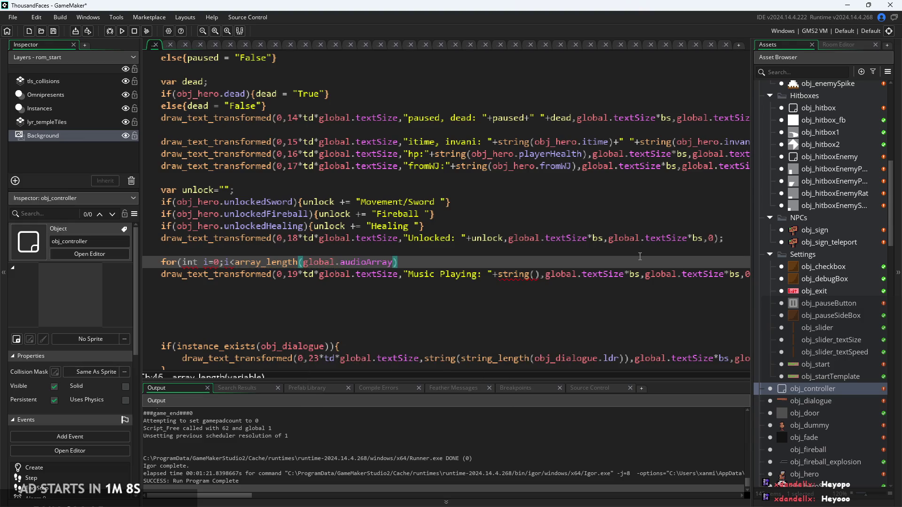
{"action": "type", "text": ");i"}
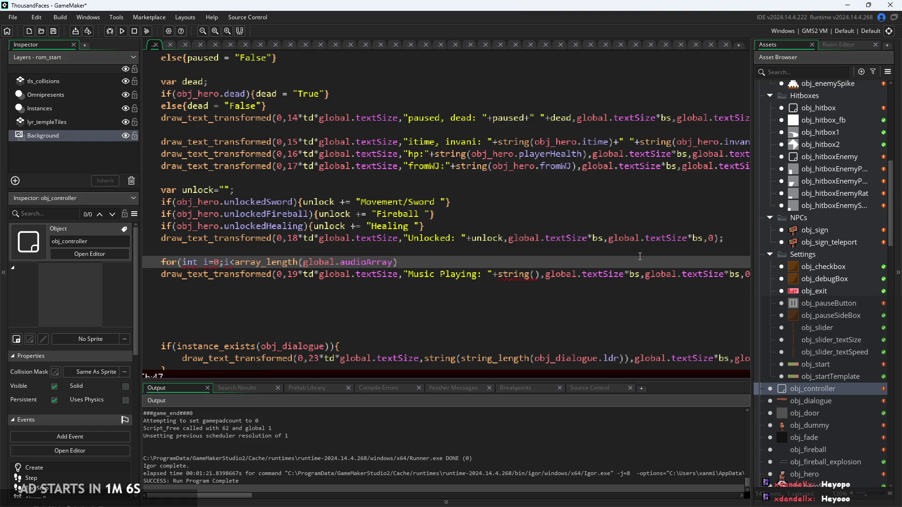
{"action": "type", "text": "++){"}
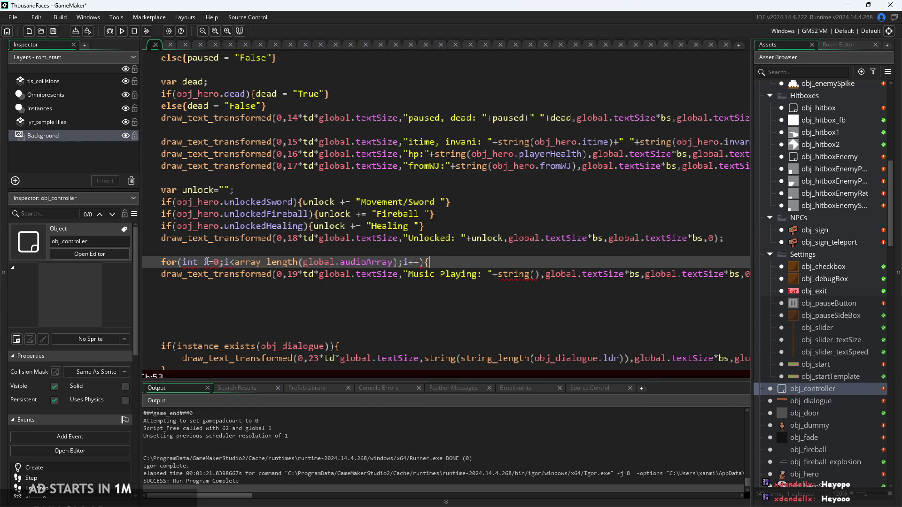
{"action": "left_click", "coordinate": [185, 262]}
{"action": "key", "text": "BackSpace"}
{"action": "key", "text": "BackSpace"}
{"action": "key", "text": "BackSpace"}
{"action": "type", "text": "var"}
Close the loop with a closing brace after the Music Playing line.
{"action": "scroll", "coordinate": [466, 276], "scroll_direction": "down", "scroll_amount": 1}
{"action": "left_click", "coordinate": [466, 276]}
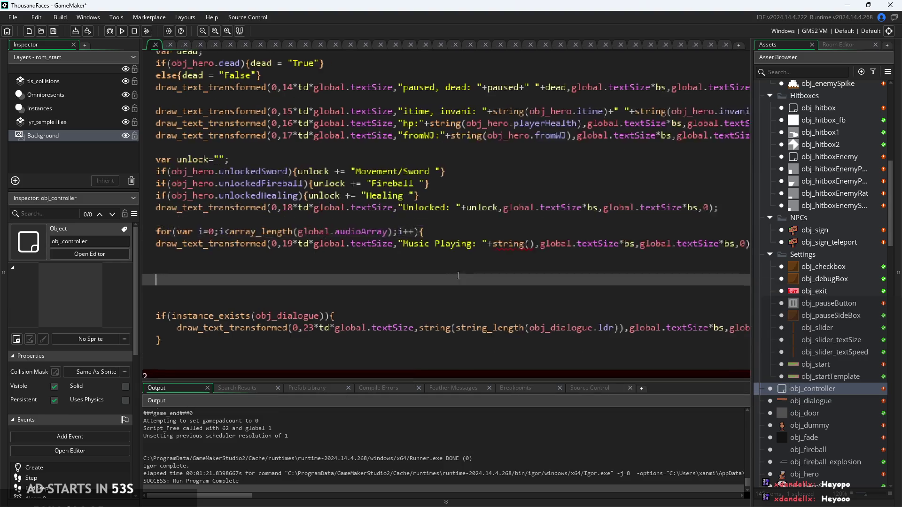
{"action": "scroll", "coordinate": [485, 273], "scroll_direction": "down", "scroll_amount": 1, "text": "ctrl"}
{"action": "left_click", "coordinate": [656, 246]}
{"action": "key", "text": "Return"}
{"action": "type", "text": "}"}
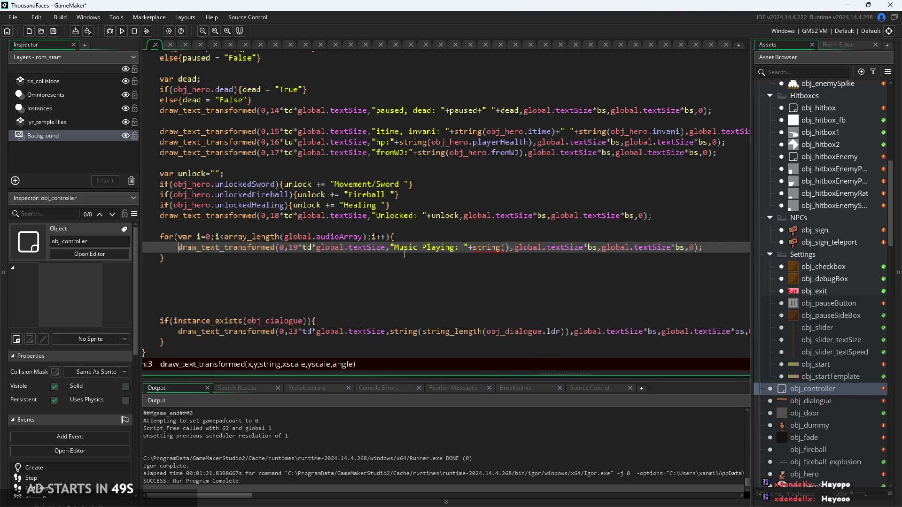
{"action": "scroll", "coordinate": [490, 261], "scroll_direction": "up", "scroll_amount": 1, "text": "ctrl"}
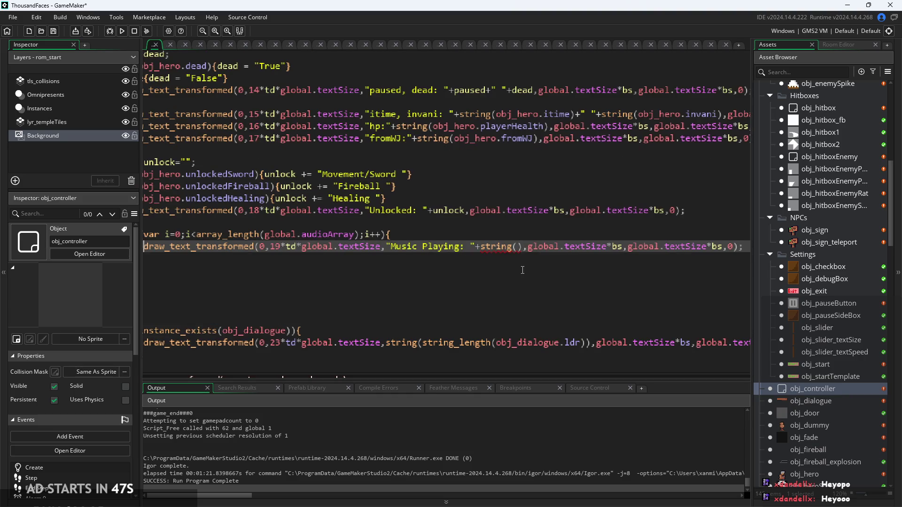
{"action": "key", "text": "Down"}
{"action": "key", "text": "Down"}
{"action": "scroll", "coordinate": [248, 260], "scroll_direction": "down", "scroll_amount": 1, "text": "ctrl"}
{"action": "mouse_move", "coordinate": [247, 265]}
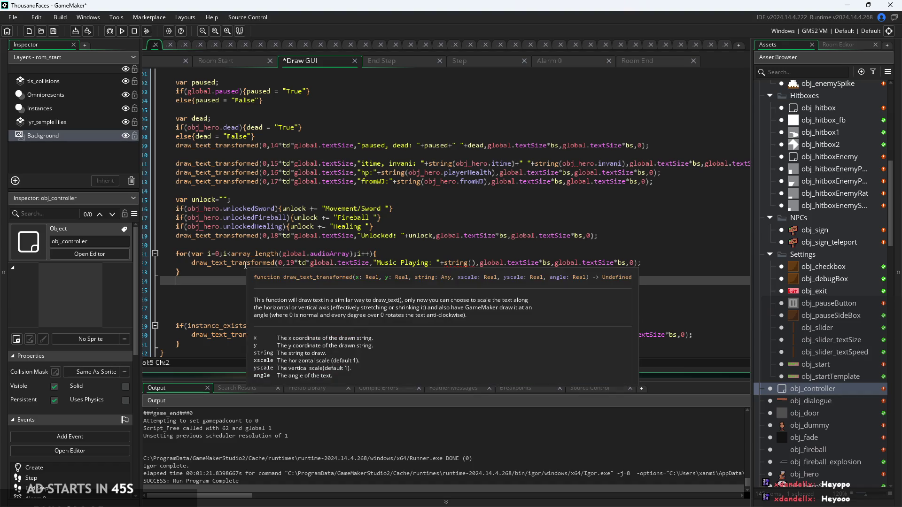
{"action": "scroll", "coordinate": [359, 274], "scroll_direction": "up", "scroll_amount": 1, "text": "ctrl"}
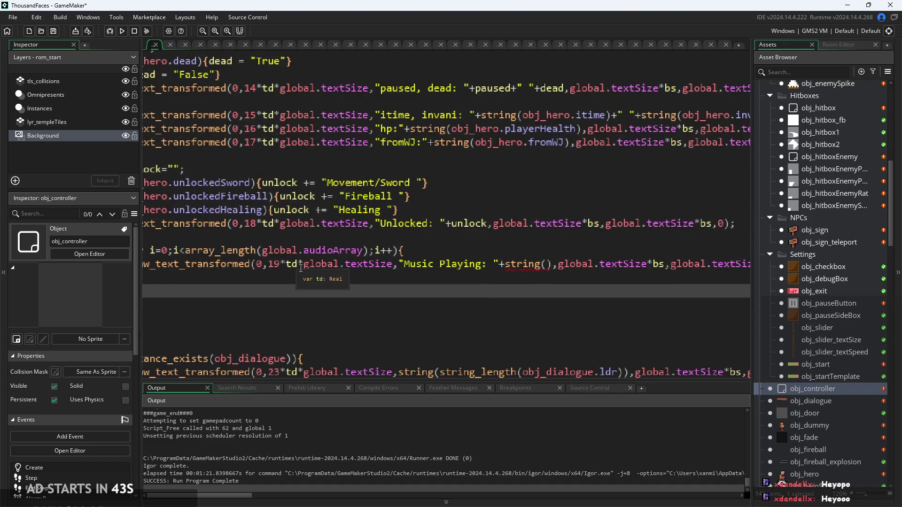
Replace the 0 x-position argument with i*10.
{"action": "left_click", "coordinate": [401, 266]}
{"action": "left_click", "coordinate": [258, 264]}
{"action": "key", "text": "Delete"}
{"action": "type", "text": "i*"}
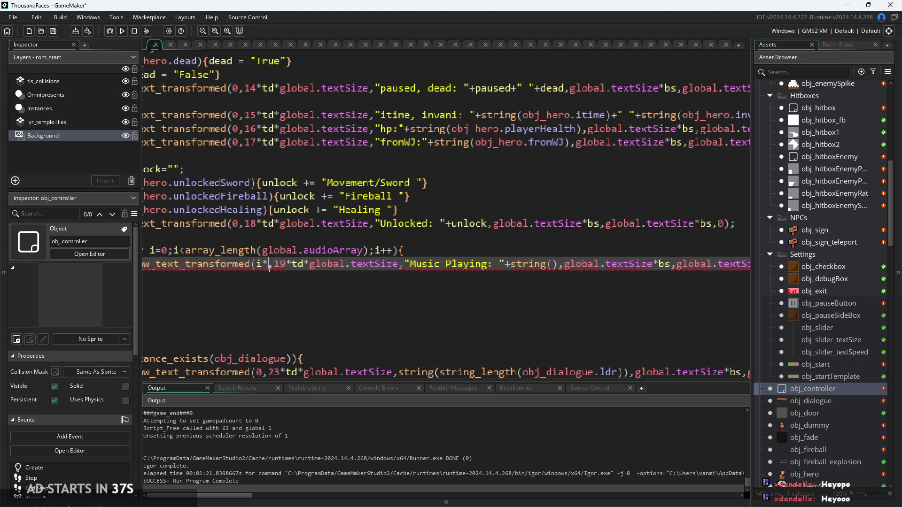
{"action": "type", "text": "10"}
{"action": "scroll", "coordinate": [482, 273], "scroll_direction": "down", "scroll_amount": 2}
{"action": "left_click", "coordinate": [482, 275]}
Fill the string call with global.audioArray[i].
{"action": "scroll", "coordinate": [482, 273], "scroll_direction": "up", "scroll_amount": 2}
{"action": "left_click", "coordinate": [522, 270]}
{"action": "scroll", "coordinate": [535, 278], "scroll_direction": "down", "scroll_amount": 2}
{"action": "type", "text": "global.ay"}
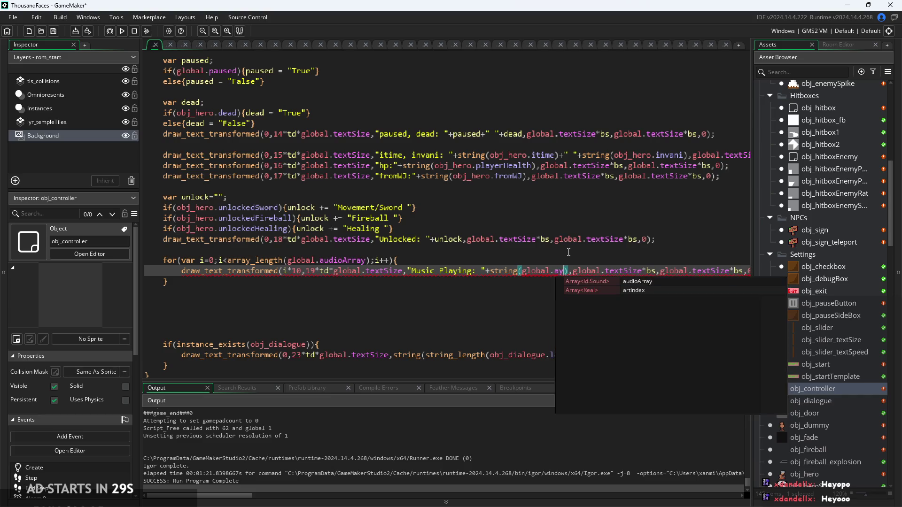
{"action": "key", "text": "Return"}
{"action": "type", "text": "[i]"}
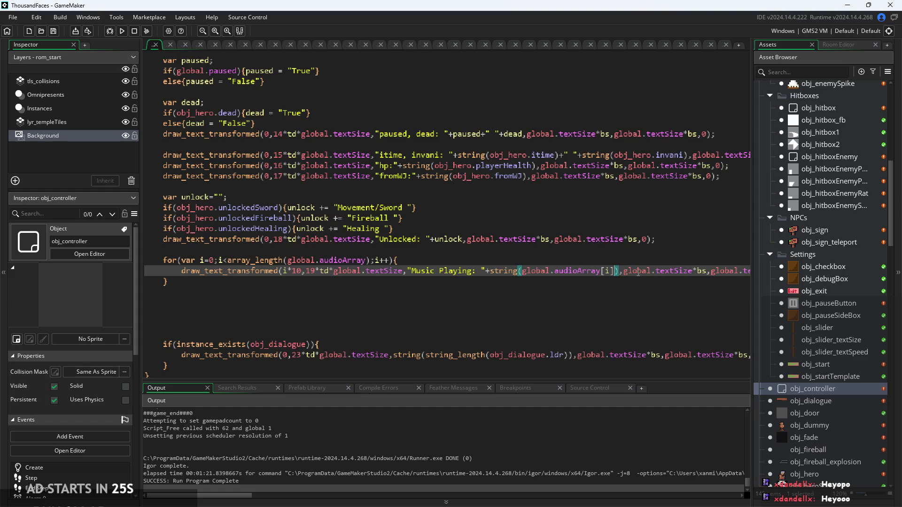
{"action": "scroll", "coordinate": [638, 272], "scroll_direction": "down", "scroll_amount": 4}
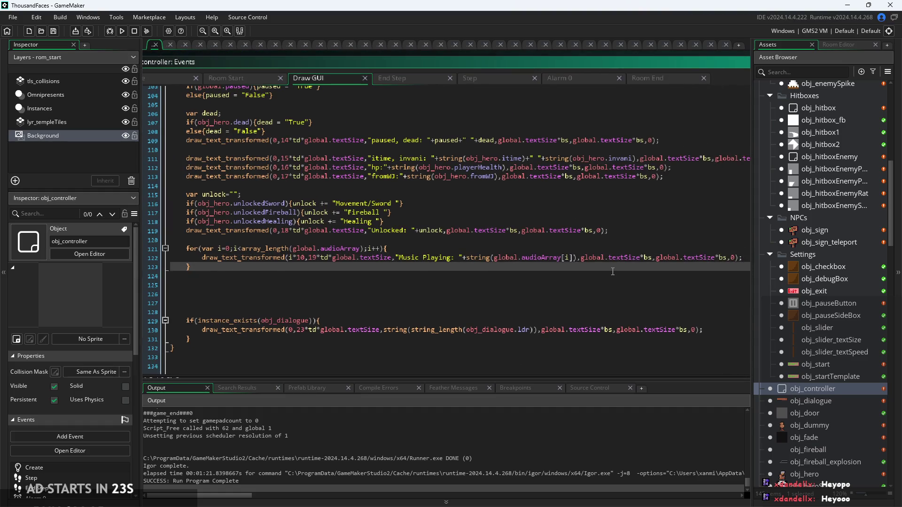
{"action": "left_click_drag", "start_coordinate": [612, 272], "coordinate": [584, 270]}
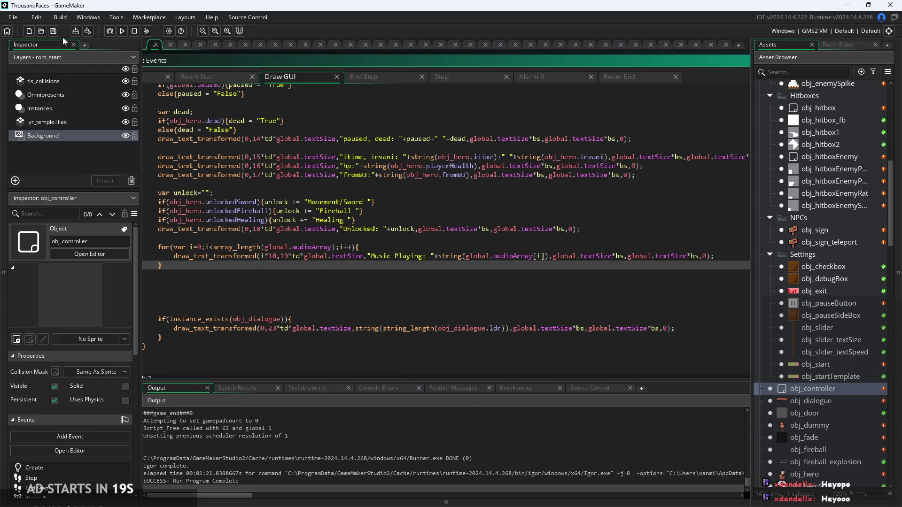
Run the game, turn on Debug Stats in the pause settings, then exit back to the code.
{"action": "left_click", "coordinate": [125, 33]}
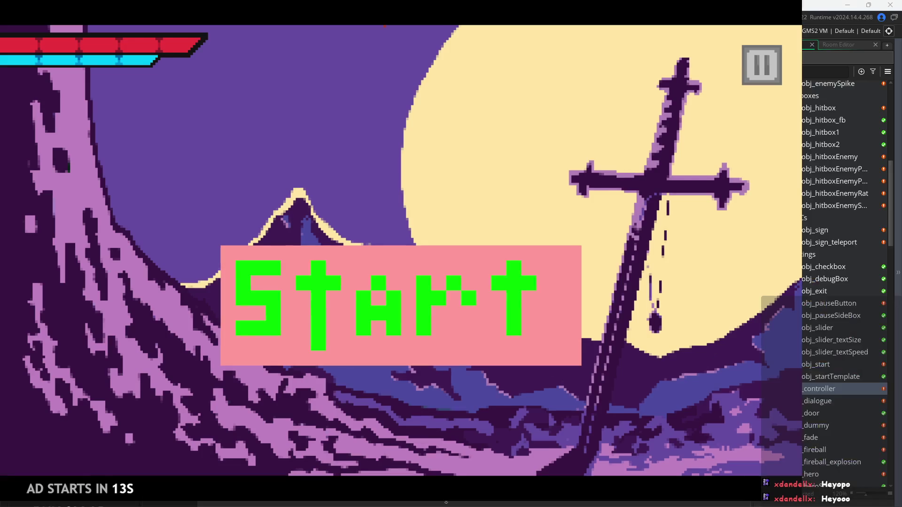
{"action": "left_click", "coordinate": [761, 65]}
{"action": "left_click", "coordinate": [155, 152]}
{"action": "left_click", "coordinate": [757, 64]}
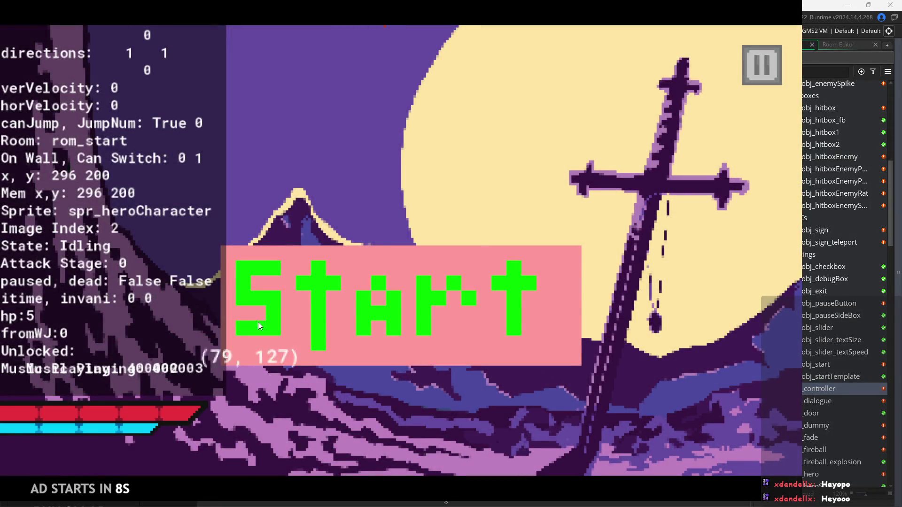
{"action": "left_click", "coordinate": [760, 62]}
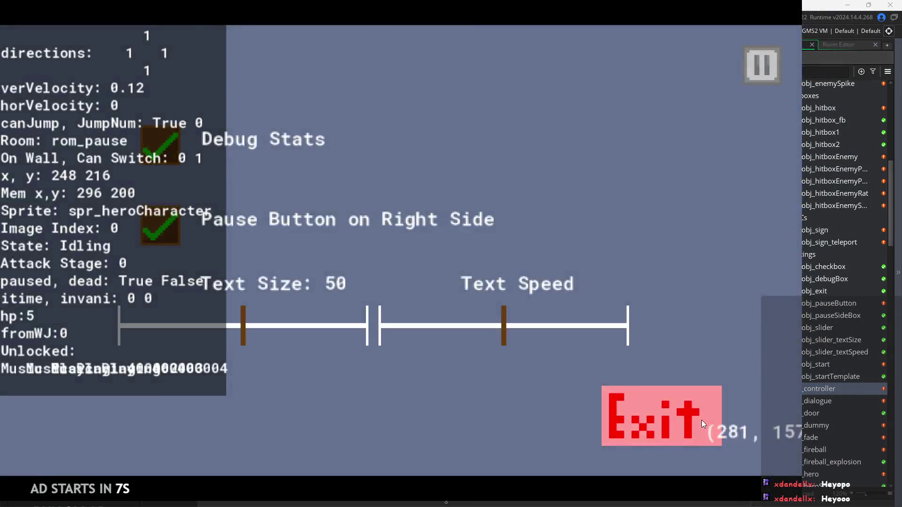
{"action": "left_click", "coordinate": [701, 423]}
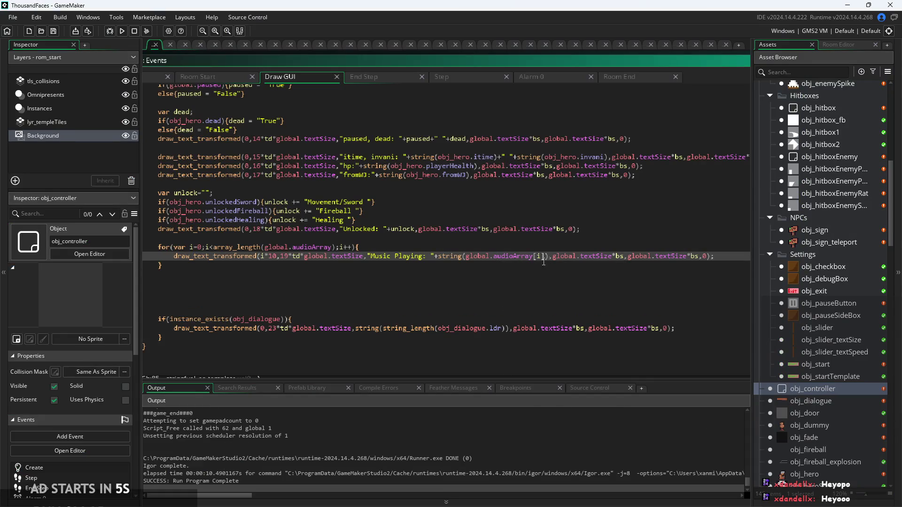
{"action": "left_click", "coordinate": [533, 266]}
Replace the string conversion with audio_get_name on the Music Playing line.
{"action": "scroll", "coordinate": [521, 288], "scroll_direction": "up", "scroll_amount": 1}
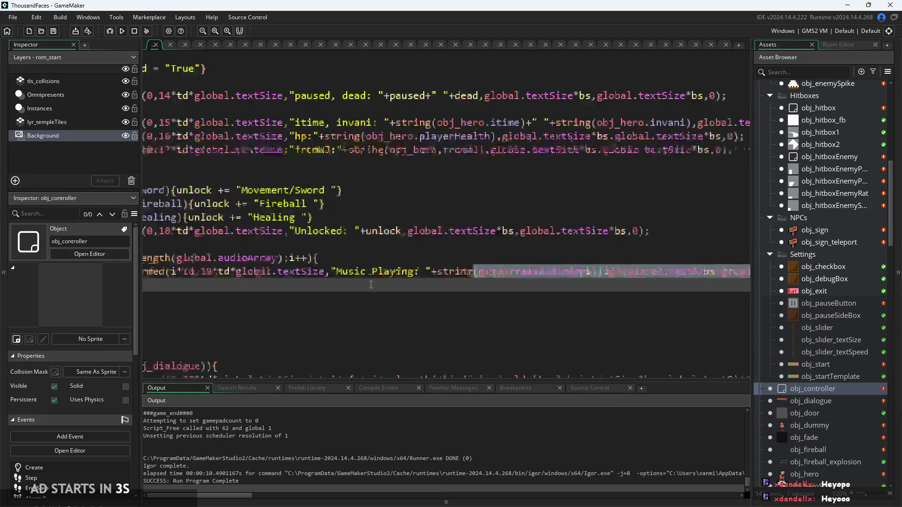
{"action": "double_click", "coordinate": [598, 272]}
{"action": "type", "text": "udioArray[i]),global"}
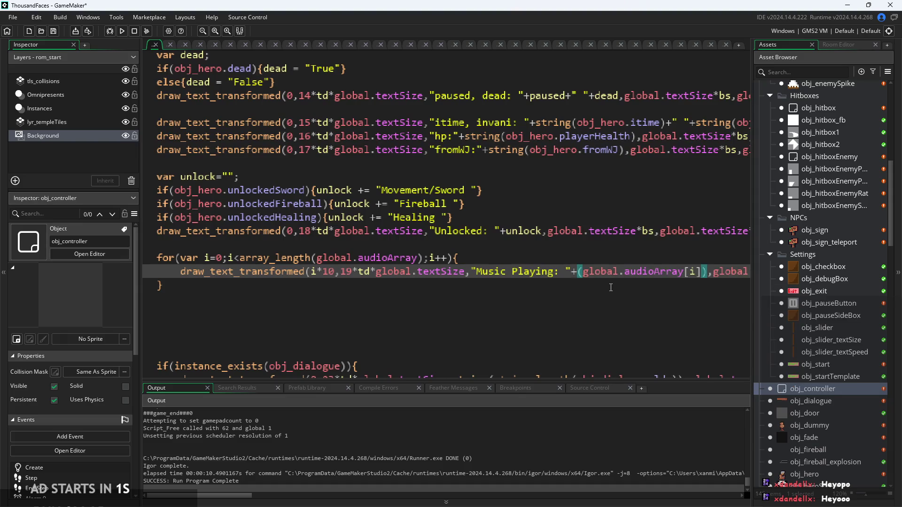
{"action": "type", "text": "dio_"}
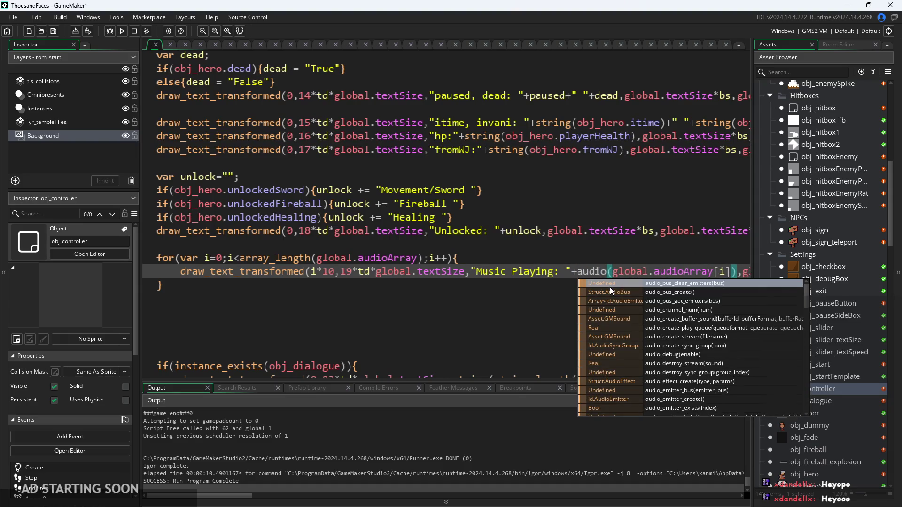
{"action": "type", "text": "get"}
{"action": "key", "text": "Down"}
{"action": "key", "text": "Down"}
{"action": "key", "text": "Down"}
{"action": "key", "text": "Down"}
{"action": "key", "text": "Return"}
{"action": "type", "text": "("}
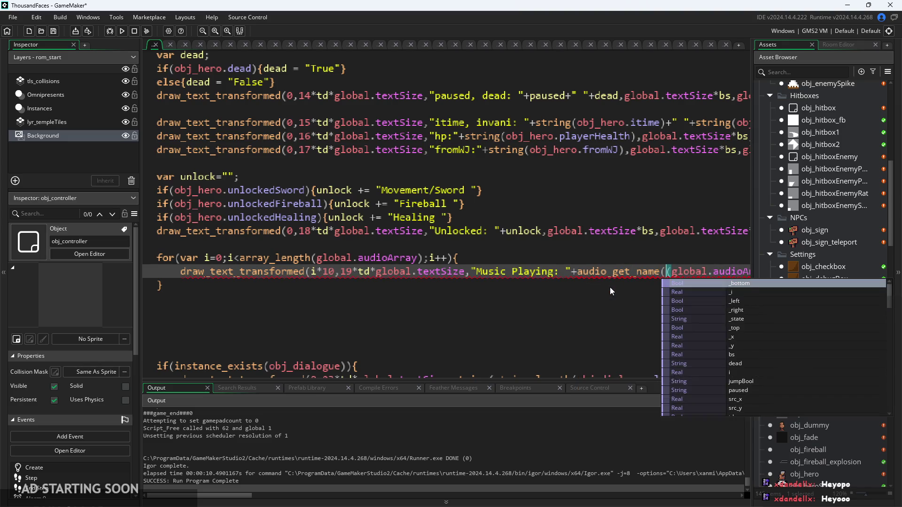
{"action": "key", "text": "BackSpace"}
{"action": "left_click", "coordinate": [593, 297]}
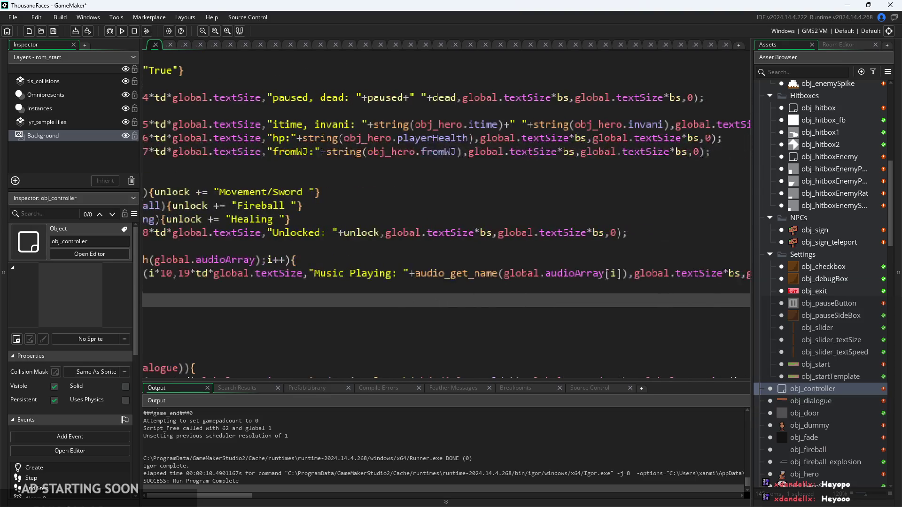
Set the entry spacing to i*20, save the project, and run the game.
{"action": "scroll", "coordinate": [628, 283], "scroll_direction": "down", "scroll_amount": 3}
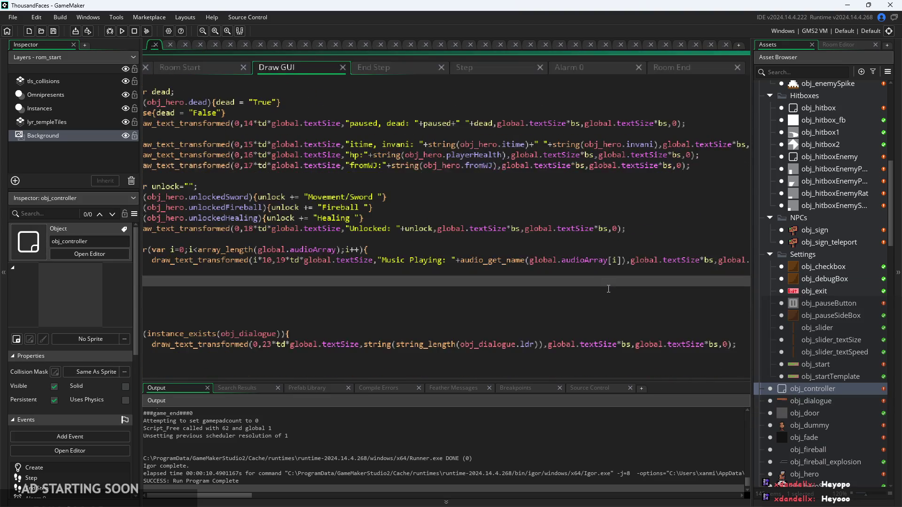
{"action": "scroll", "coordinate": [612, 279], "scroll_direction": "up", "scroll_amount": 3}
{"action": "left_click", "coordinate": [296, 267]}
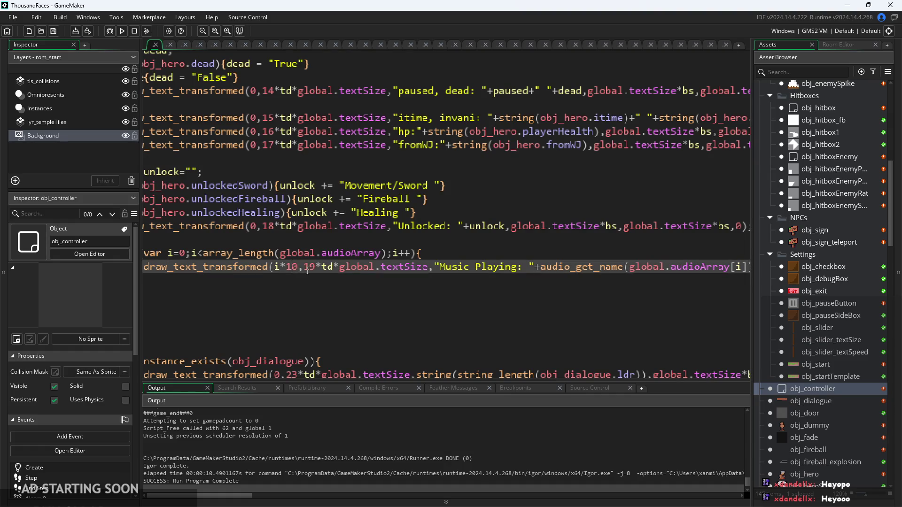
{"action": "type", "text": "2"}
{"action": "key", "text": "ctrl+s"}
{"action": "left_click", "coordinate": [123, 31]}
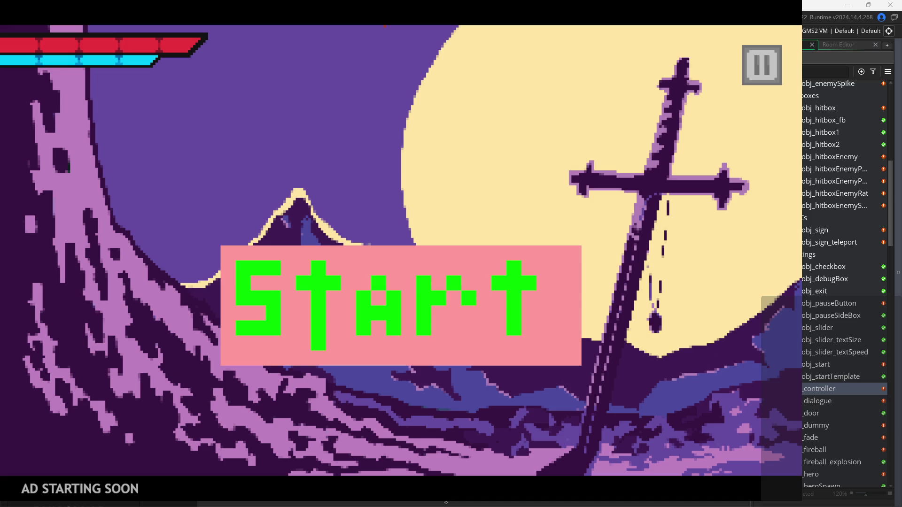
{"action": "left_click", "coordinate": [775, 75]}
{"action": "left_click", "coordinate": [155, 144]}
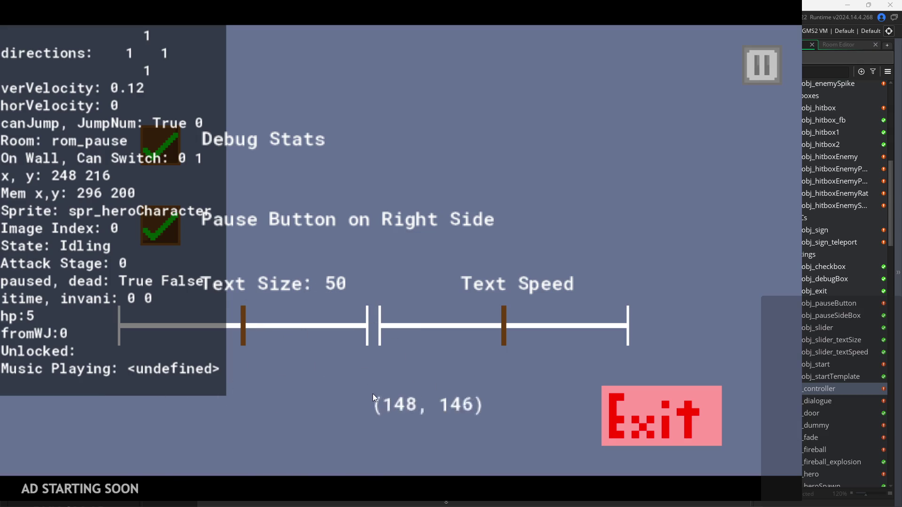
{"action": "left_click", "coordinate": [756, 73]}
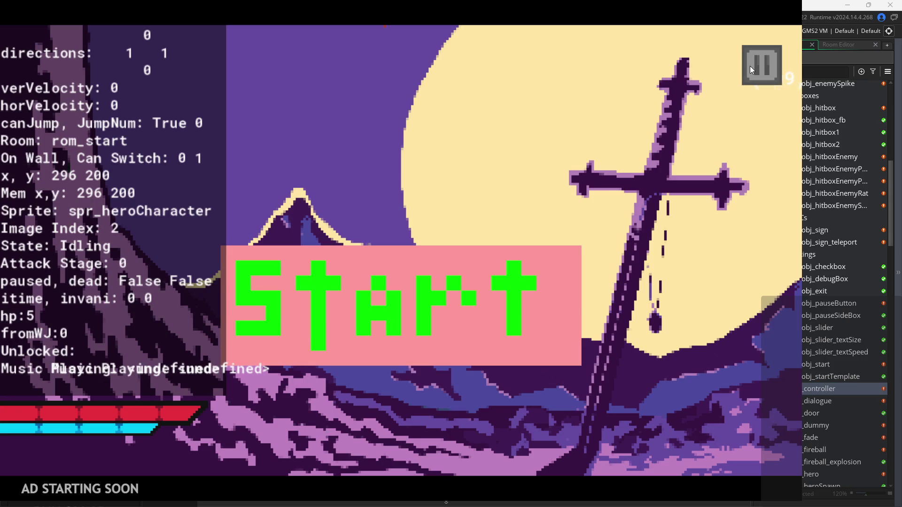
{"action": "left_click", "coordinate": [751, 68]}
{"action": "left_click", "coordinate": [676, 413]}
{"action": "left_click", "coordinate": [493, 301]}
{"action": "scroll", "coordinate": [492, 300], "scroll_direction": "up", "scroll_amount": 2, "text": "ctrl"}
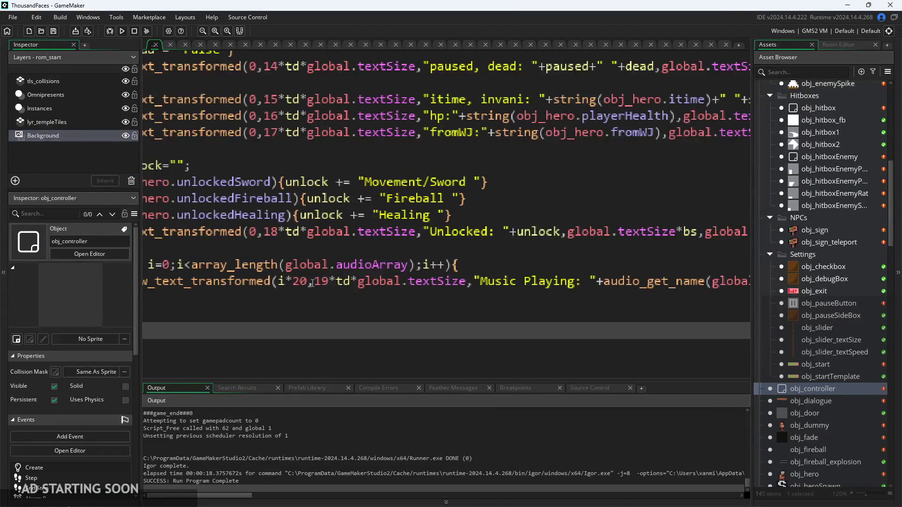
Add +40 after i*20 in the sound-name x offset and run the game.
{"action": "left_click", "coordinate": [311, 282]}
{"action": "type", "text": "+40"}
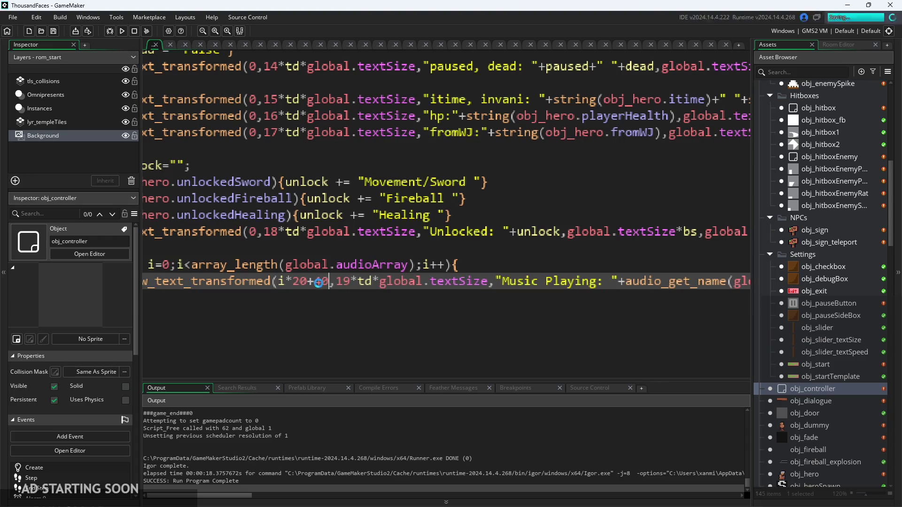
{"action": "left_click", "coordinate": [121, 33]}
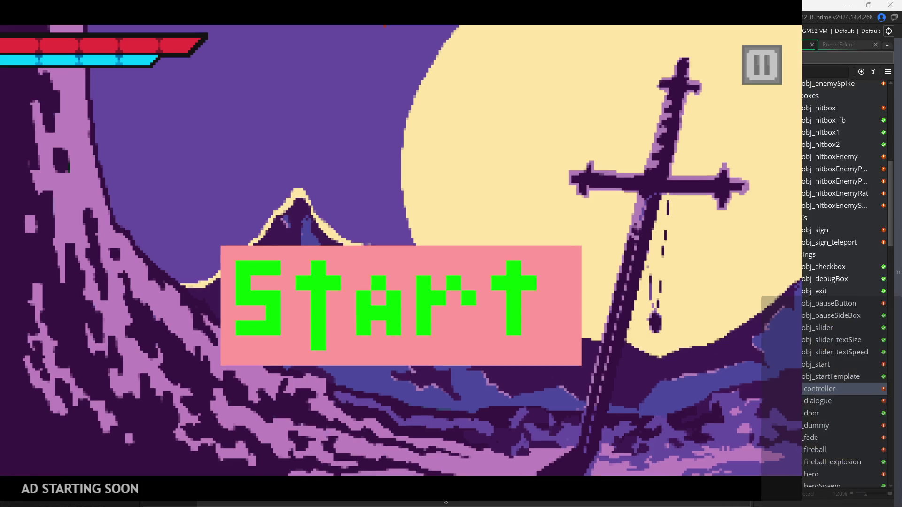
Turn on Debug Stats from the pause menu to check the overlay, then exit the game.
{"action": "left_click", "coordinate": [763, 77]}
{"action": "left_click", "coordinate": [162, 143]}
{"action": "left_click", "coordinate": [763, 61]}
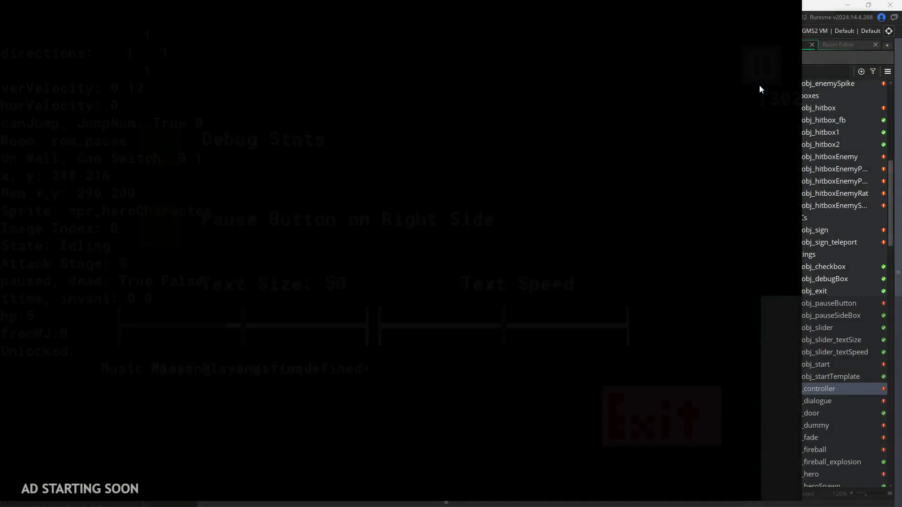
{"action": "left_click", "coordinate": [763, 60]}
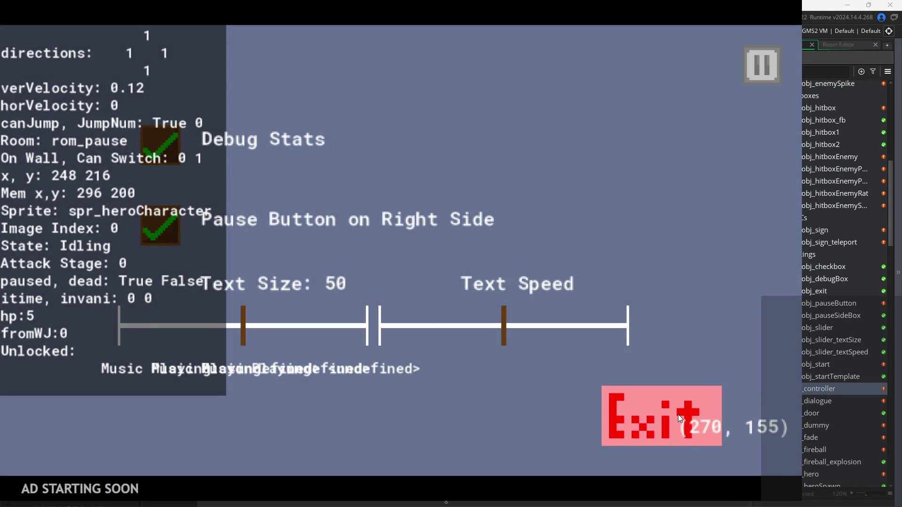
{"action": "left_click", "coordinate": [678, 414]}
{"action": "scroll", "coordinate": [358, 277], "scroll_direction": "down", "scroll_amount": 2, "text": "ctrl"}
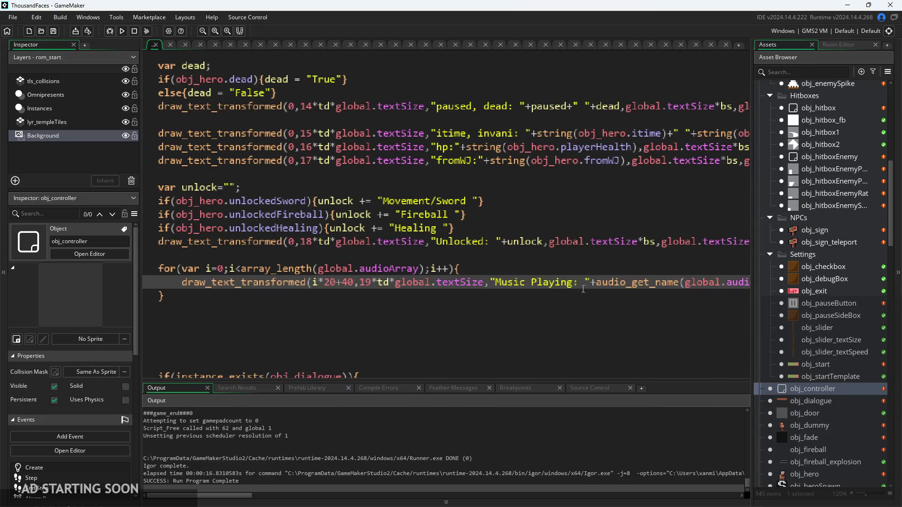
Copy the Music Playing draw line above the loop as a header without the sound name.
{"action": "left_click_drag", "start_coordinate": [591, 283], "coordinate": [559, 289]}
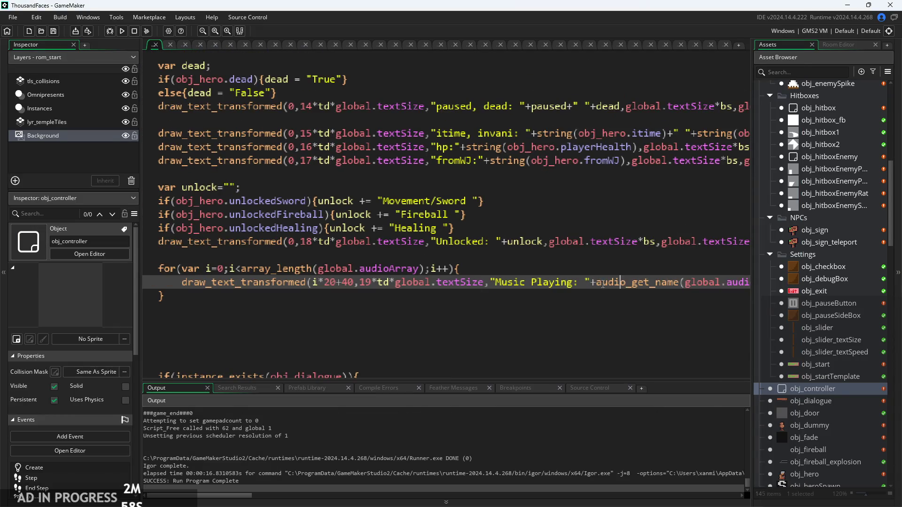
{"action": "scroll", "coordinate": [562, 281], "scroll_direction": "down", "scroll_amount": 2, "text": "ctrl"}
{"action": "left_click", "coordinate": [565, 276]}
{"action": "left_click", "coordinate": [591, 284]}
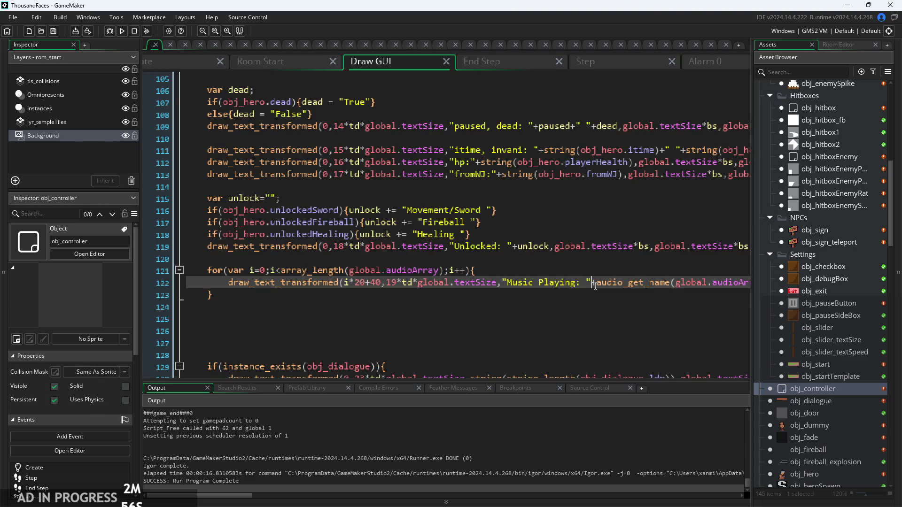
{"action": "left_click_drag", "start_coordinate": [591, 284], "coordinate": [504, 286]}
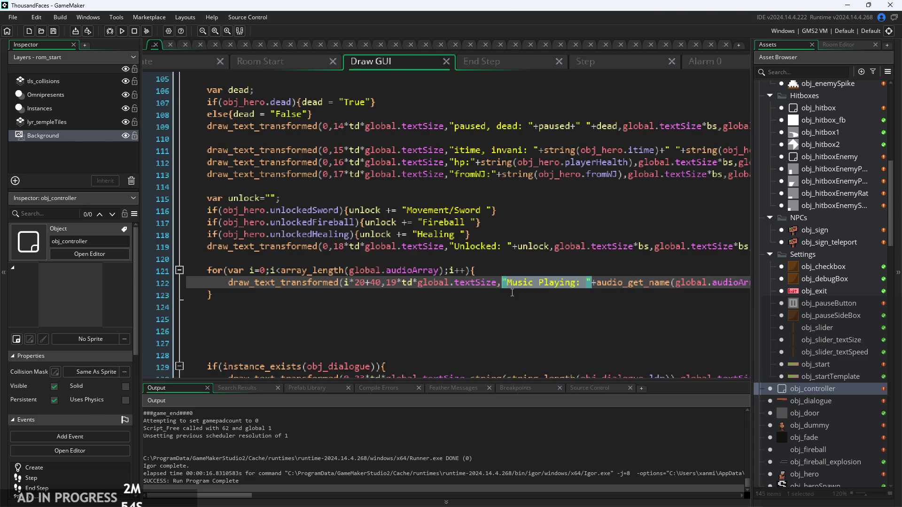
{"action": "left_click", "coordinate": [359, 282]}
{"action": "mouse_move", "coordinate": [226, 281]}
{"action": "left_mouse_down"}
{"action": "mouse_move", "coordinate": [802, 285]}
{"action": "mouse_move", "coordinate": [744, 284]}
{"action": "left_mouse_up"}
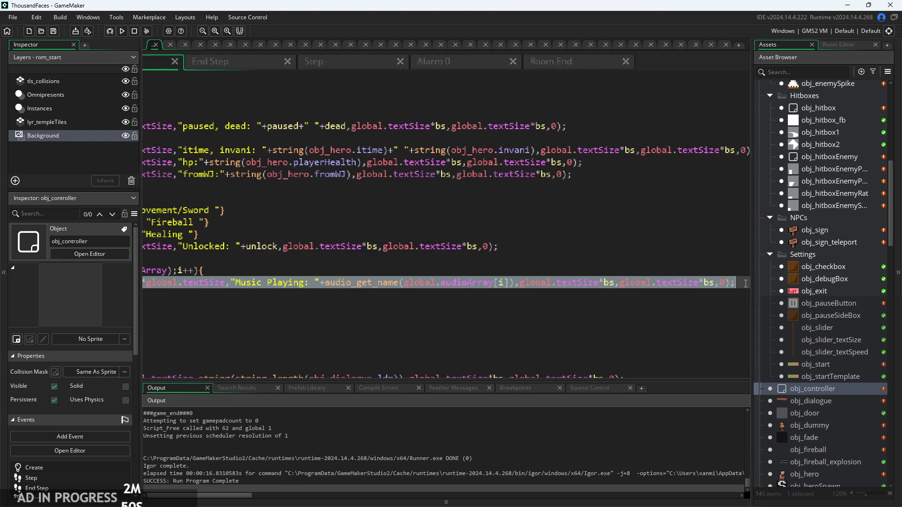
{"action": "left_click", "coordinate": [672, 242]}
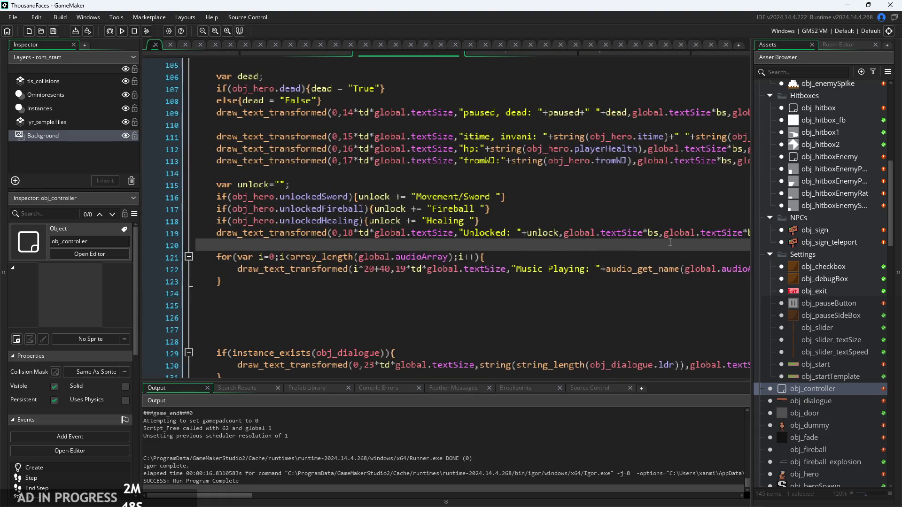
{"action": "key", "text": "ctrl+v"}
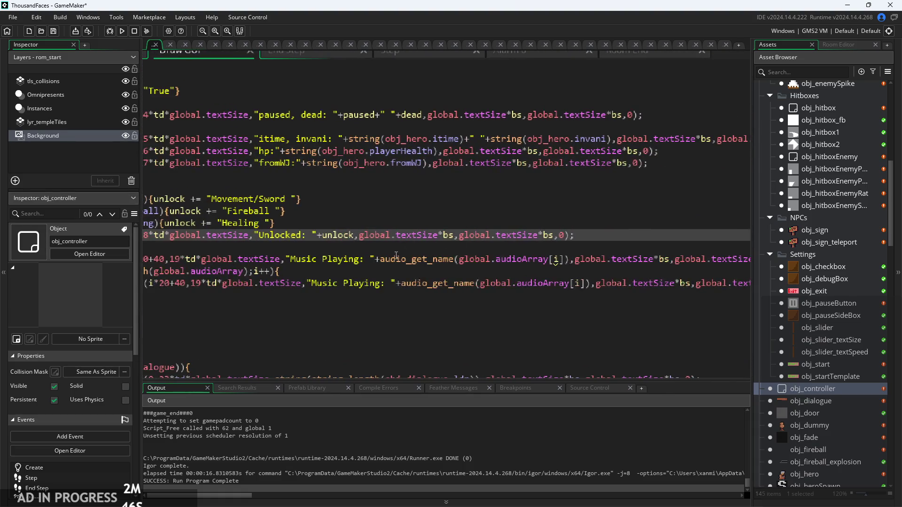
{"action": "mouse_move", "coordinate": [376, 262]}
{"action": "left_mouse_down"}
{"action": "mouse_move", "coordinate": [625, 261]}
{"action": "mouse_move", "coordinate": [571, 260]}
{"action": "left_mouse_up"}
{"action": "key", "text": "Delete"}
Set the header line's x to 0 and strip the index multiplier from the loop line.
{"action": "left_click", "coordinate": [554, 281]}
{"action": "key", "text": "Home"}
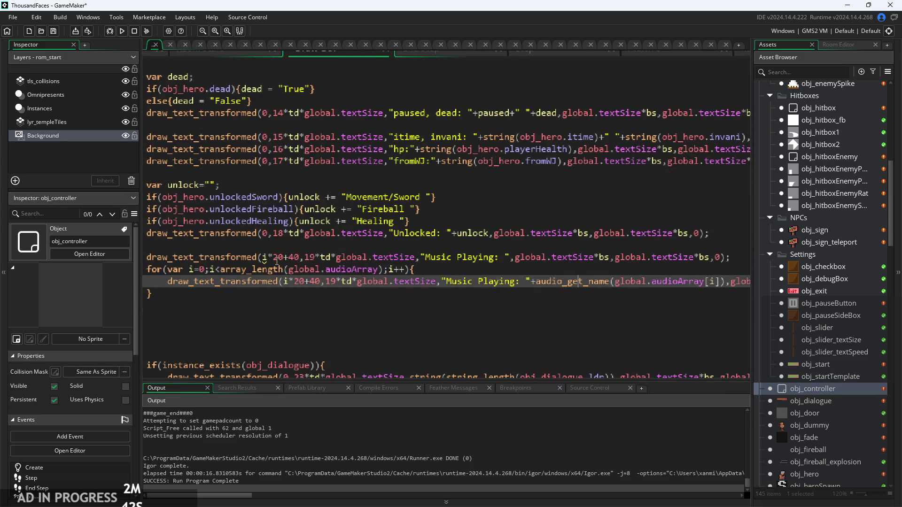
{"action": "left_click", "coordinate": [275, 258]}
{"action": "key", "text": "BackSpace"}
{"action": "key", "text": "BackSpace"}
{"action": "key", "text": "BackSpace"}
{"action": "key", "text": "BackSpace"}
{"action": "key", "text": "BackSpace"}
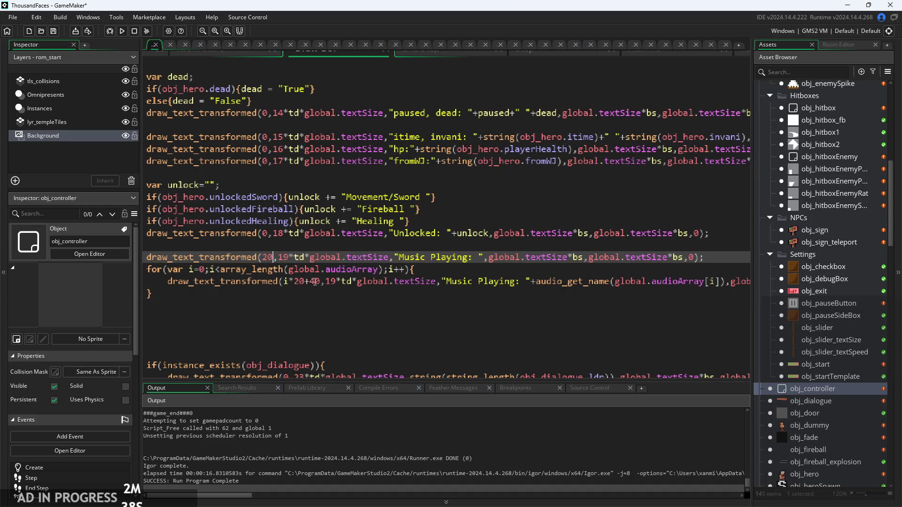
{"action": "left_click", "coordinate": [312, 282]}
{"action": "key", "text": "BackSpace"}
{"action": "key", "text": "BackSpace"}
{"action": "key", "text": "BackSpace"}
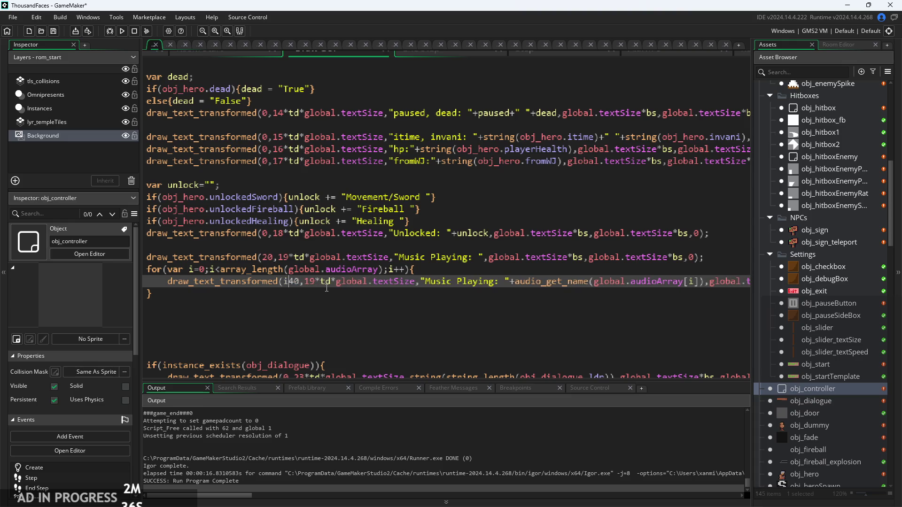
{"action": "left_click", "coordinate": [275, 259]}
{"action": "key", "text": "BackSpace"}
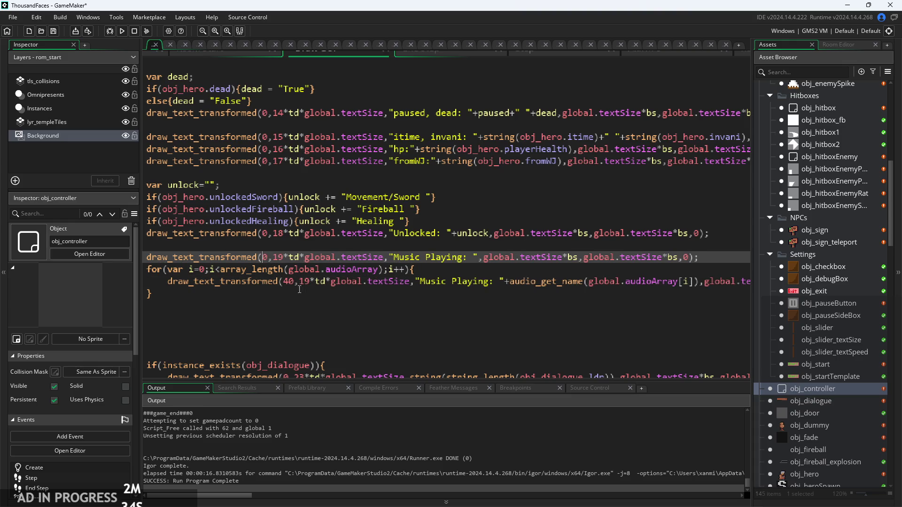
Make the loop draw each sound name at x 40+i*20 without the Music Playing label.
{"action": "left_click", "coordinate": [298, 283]}
{"action": "type", "text": "+i*20"}
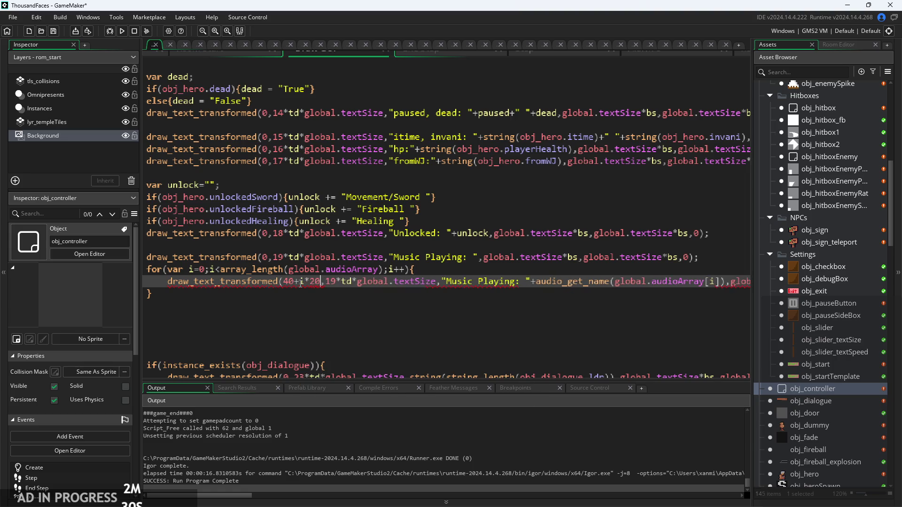
{"action": "key", "text": "Down"}
{"action": "key", "text": "Down"}
{"action": "scroll", "coordinate": [397, 280], "scroll_direction": "down", "scroll_amount": 1}
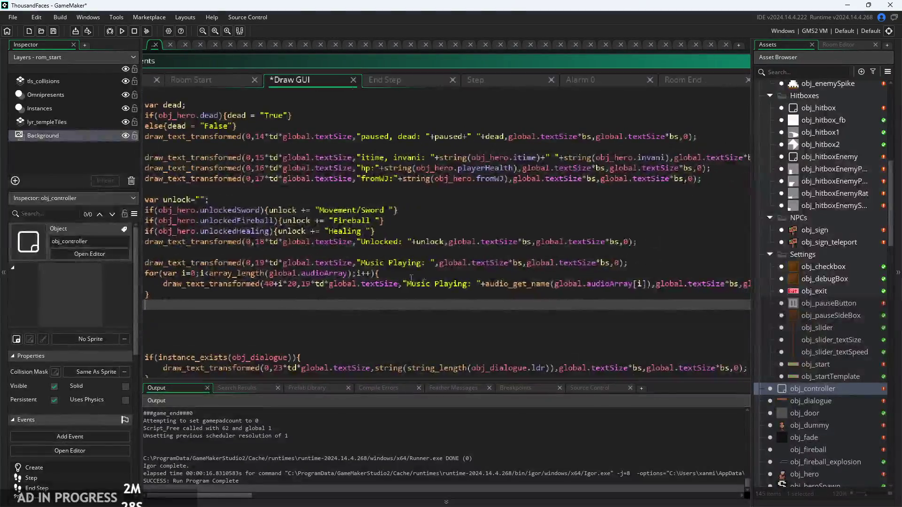
{"action": "left_click_drag", "start_coordinate": [486, 284], "coordinate": [403, 285]}
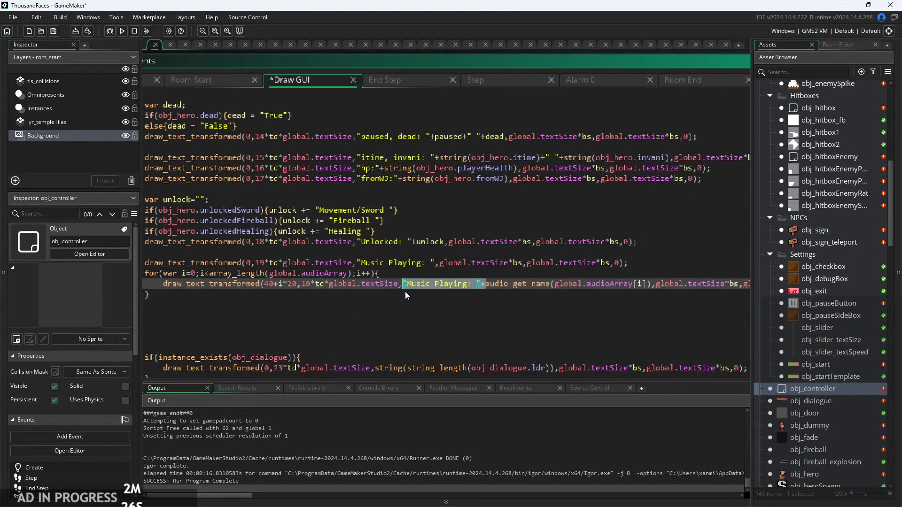
{"action": "key", "text": "BackSpace"}
Save the project and start a test build.
{"action": "key", "text": "ctrl+s"}
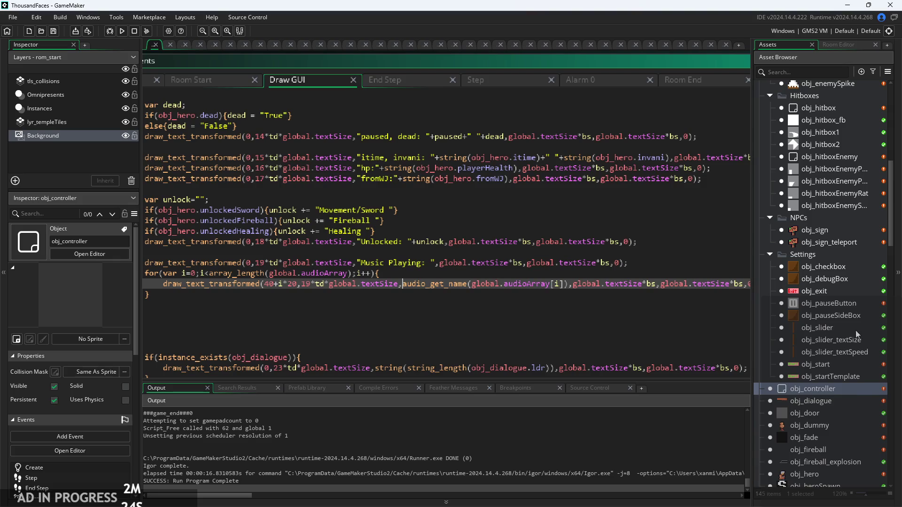
{"action": "scroll", "coordinate": [858, 331], "scroll_direction": "up", "scroll_amount": 2}
{"action": "left_click", "coordinate": [114, 30]}
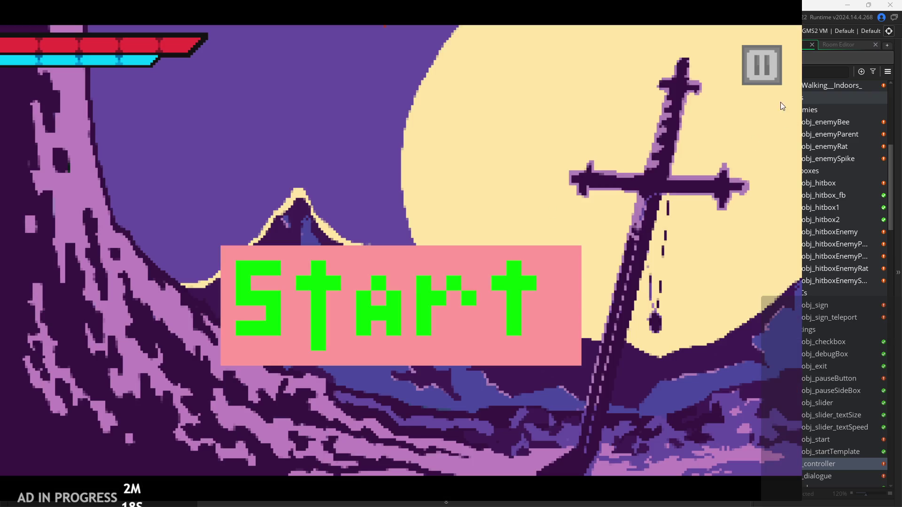
{"action": "left_click", "coordinate": [762, 65]}
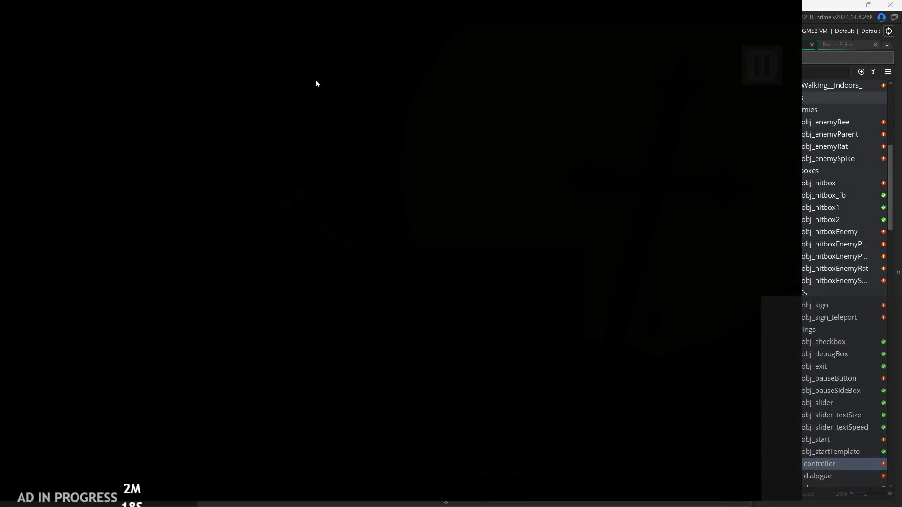
{"action": "left_click", "coordinate": [160, 143]}
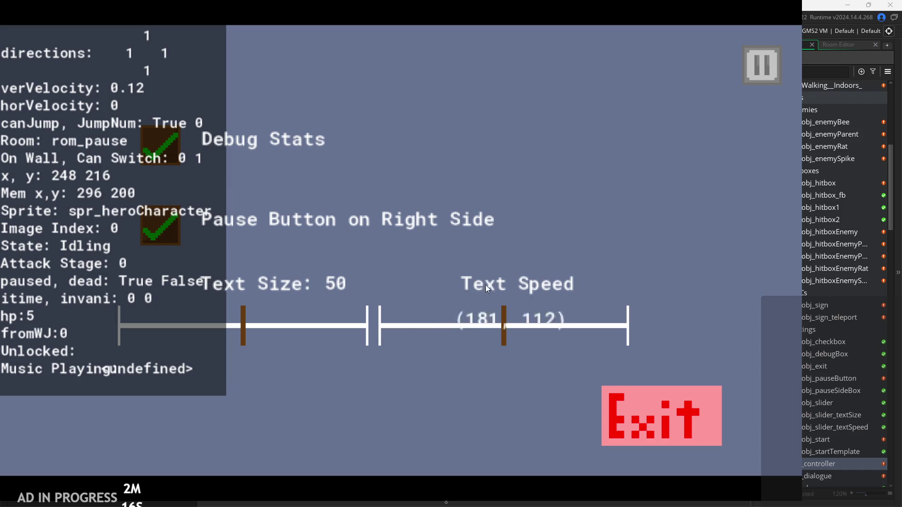
{"action": "left_click", "coordinate": [766, 70]}
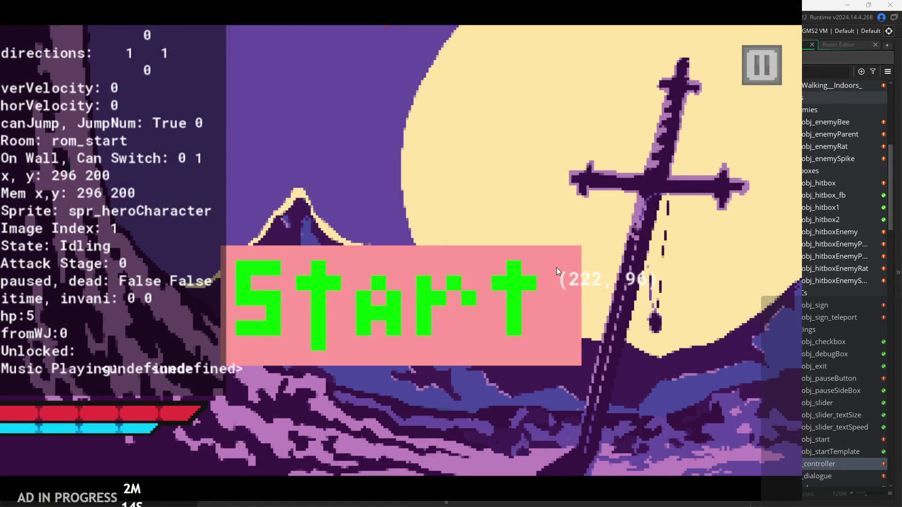
{"action": "left_click", "coordinate": [779, 61]}
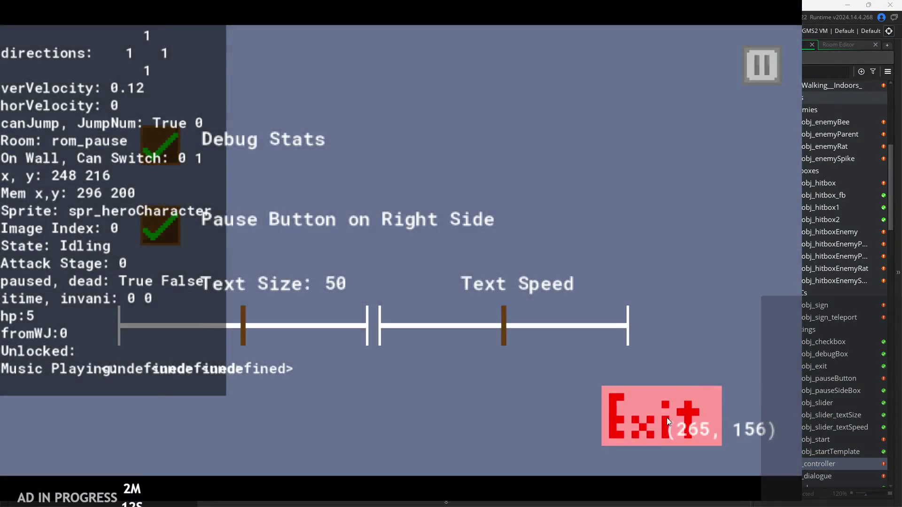
{"action": "left_click", "coordinate": [660, 419]}
{"action": "left_click", "coordinate": [440, 262]}
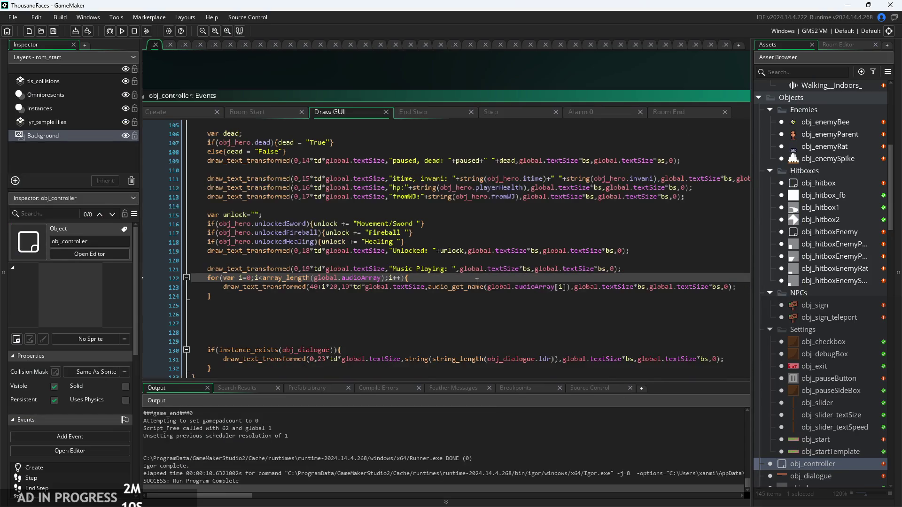
Change the per-sound spacing in the loop from i*20 to i*40.
{"action": "left_click", "coordinate": [475, 263]}
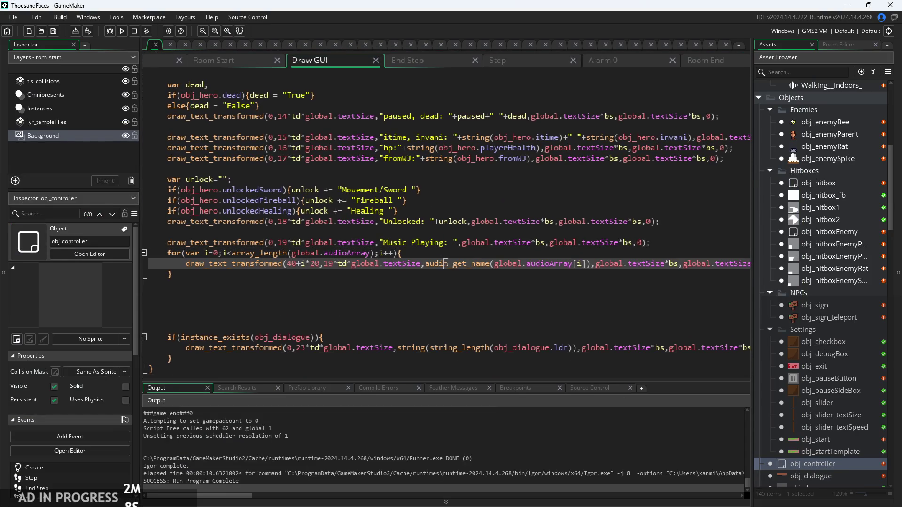
{"action": "left_click", "coordinate": [475, 253]}
{"action": "scroll", "coordinate": [469, 260], "scroll_direction": "up", "scroll_amount": 2}
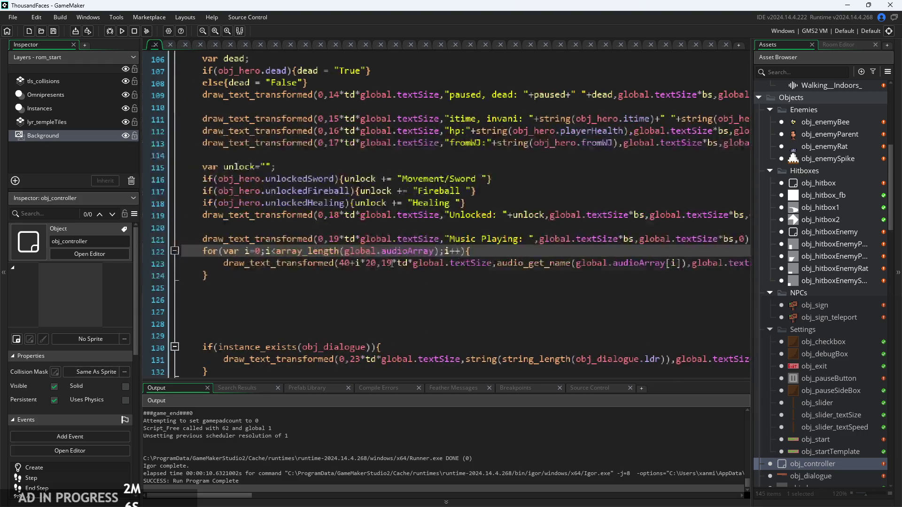
{"action": "left_click", "coordinate": [372, 264]}
{"action": "key", "text": "BackSpace"}
{"action": "type", "text": "4"}
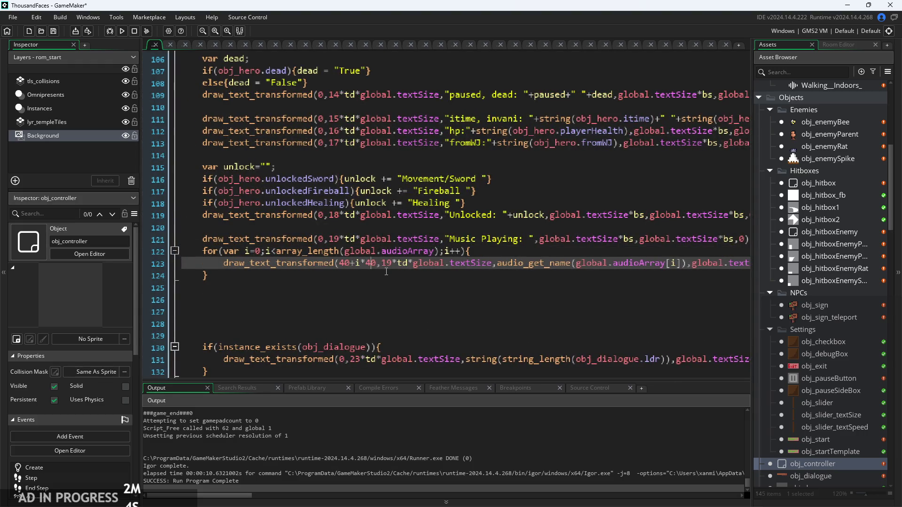
{"action": "left_click", "coordinate": [554, 254]}
Raise the sound names' starting x offset from 40 to 60.
{"action": "left_click", "coordinate": [569, 262]}
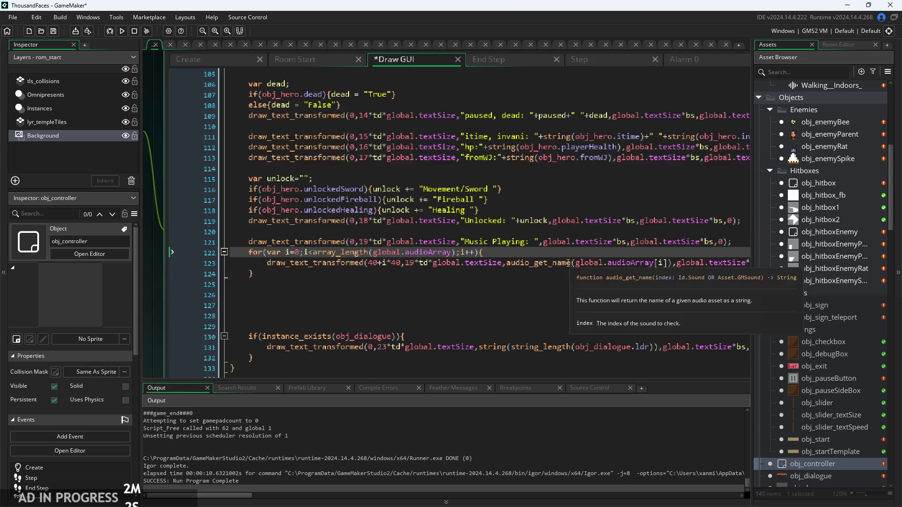
{"action": "scroll", "coordinate": [378, 267], "scroll_direction": "up", "scroll_amount": 1, "text": "ctrl"}
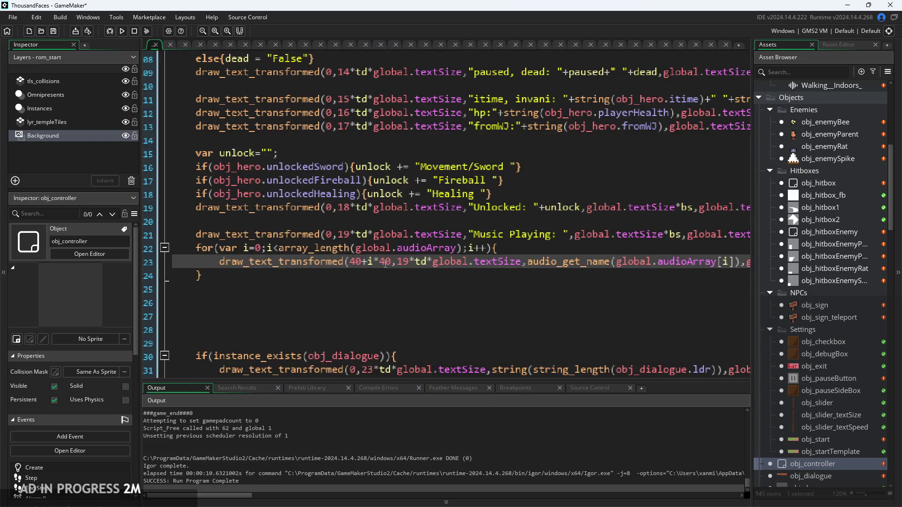
{"action": "key", "text": "BackSpace"}
{"action": "type", "text": "6"}
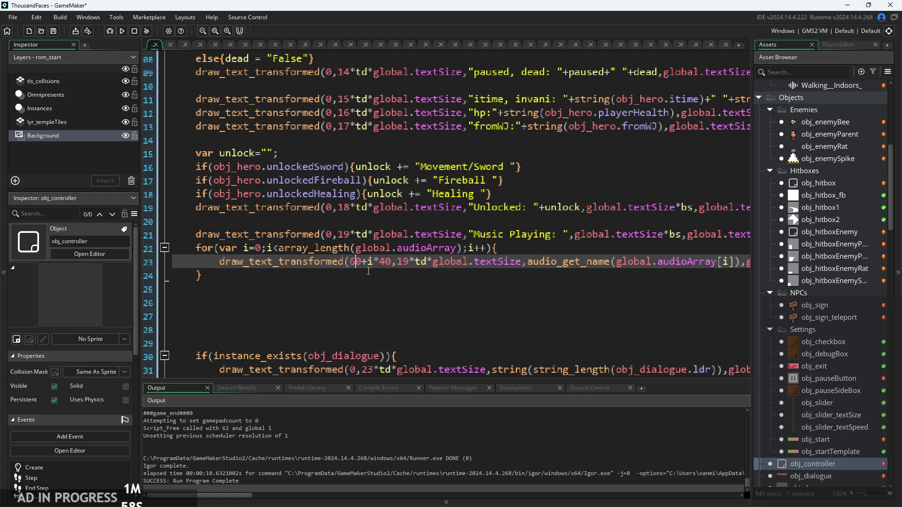
{"action": "left_click", "coordinate": [486, 249]}
{"action": "scroll", "coordinate": [486, 249], "scroll_direction": "down", "scroll_amount": 3, "text": "ctrl"}
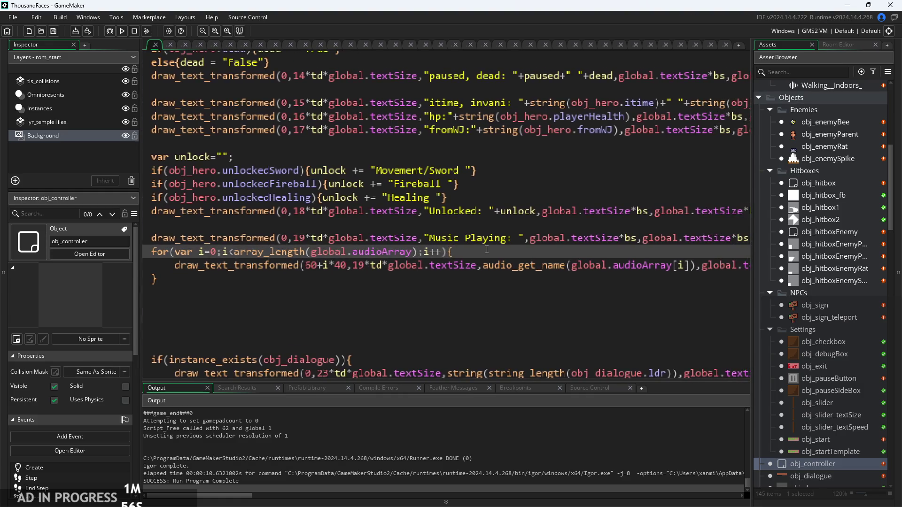
{"action": "scroll", "coordinate": [471, 260], "scroll_direction": "down", "scroll_amount": 2, "text": "ctrl"}
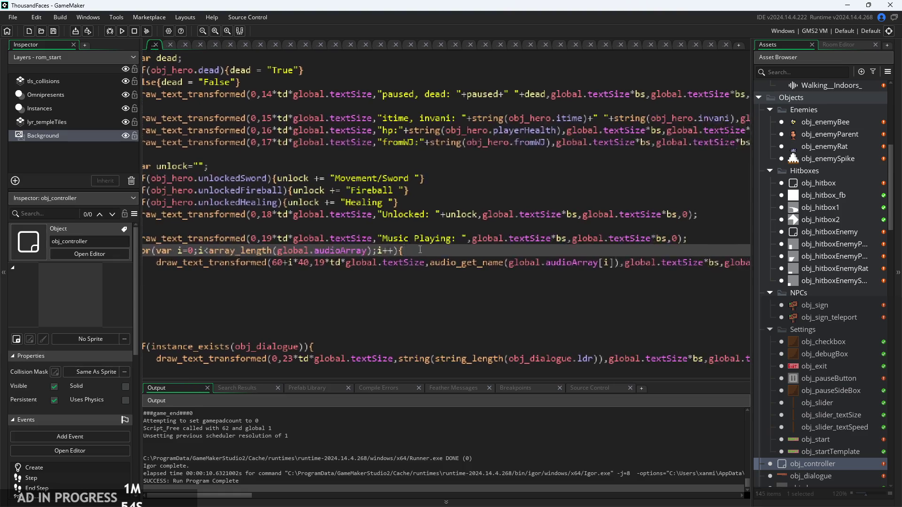
Rename the heading label from 'Music Playing' to 'Sounds Playing'.
{"action": "left_click", "coordinate": [681, 239]}
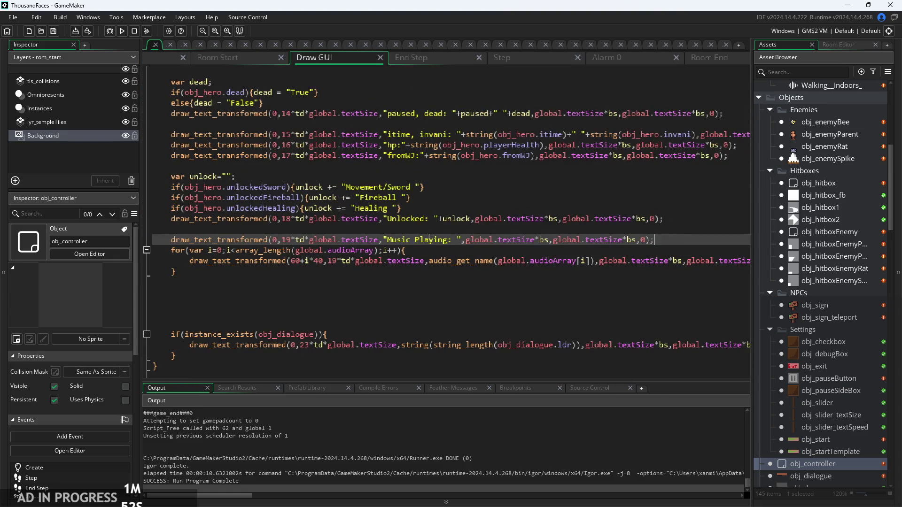
{"action": "double_click", "coordinate": [397, 241]}
{"action": "type", "text": "Sounds"}
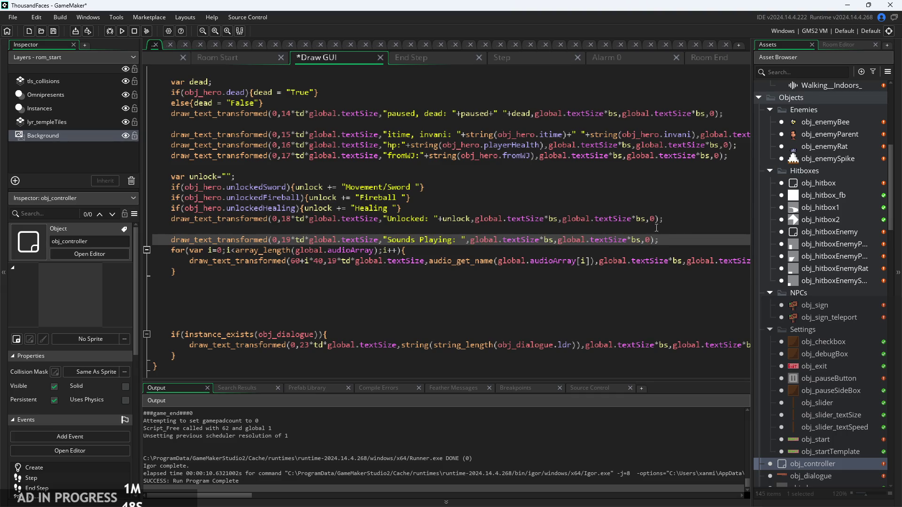
{"action": "scroll", "coordinate": [470, 244], "scroll_direction": "down", "scroll_amount": 2, "text": "ctrl"}
{"action": "left_click", "coordinate": [318, 260]}
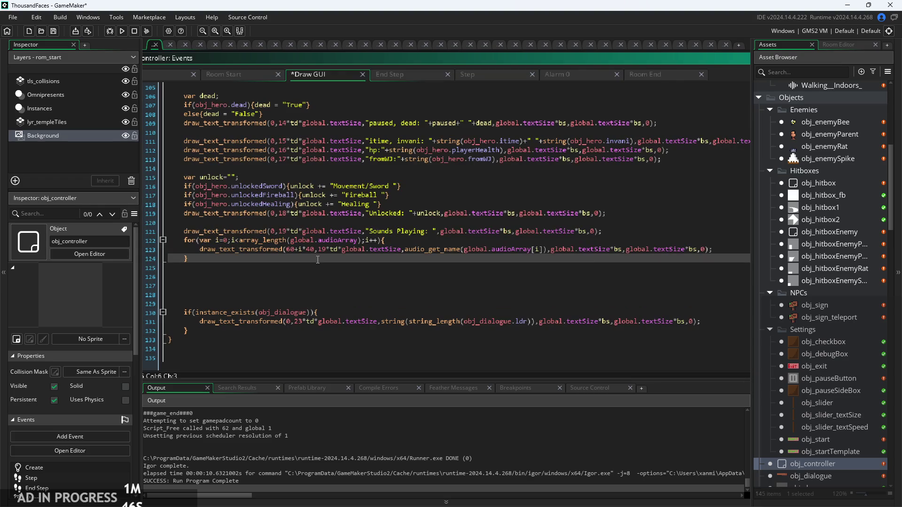
Paste a Music Playing draw line after the loop, positioned at x 0, row 20.
{"action": "key", "text": "Return"}
{"action": "type", "text": "draw_text_transformed(i*20+40,19*td*global.textSize,\"Music Playing: \"+audio_get_name(global.audioArray[i]),global.textSize*bs,global.textSize*bs,0);"}
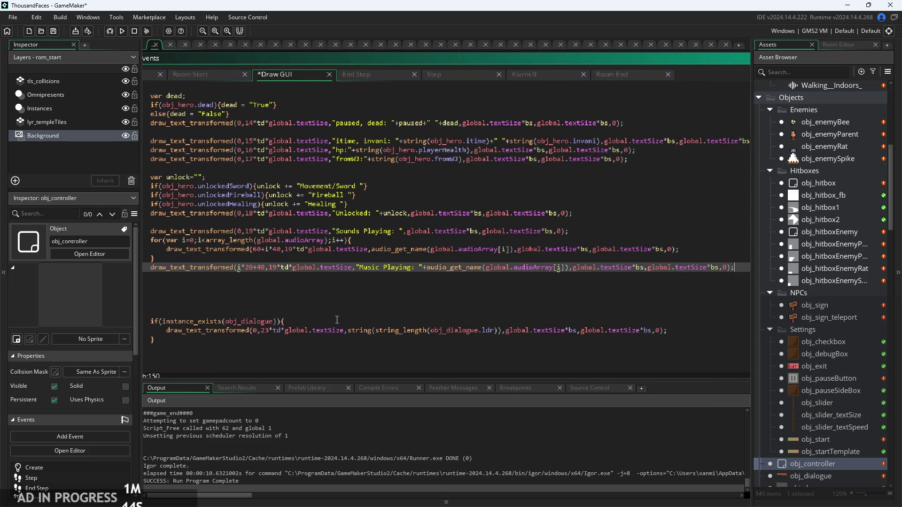
{"action": "scroll", "coordinate": [249, 262], "scroll_direction": "up", "scroll_amount": 3, "text": "ctrl"}
{"action": "left_click_drag", "start_coordinate": [269, 266], "coordinate": [227, 266]}
{"action": "type", "text": "0"}
{"action": "key", "text": "Right"}
{"action": "key", "text": "Right"}
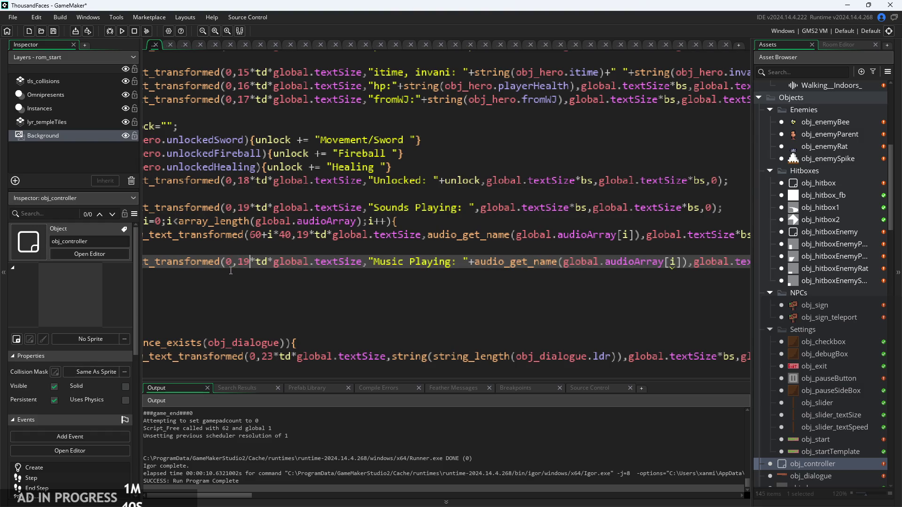
{"action": "key", "text": "BackSpace"}
{"action": "key", "text": "BackSpace"}
{"action": "type", "text": "2"}
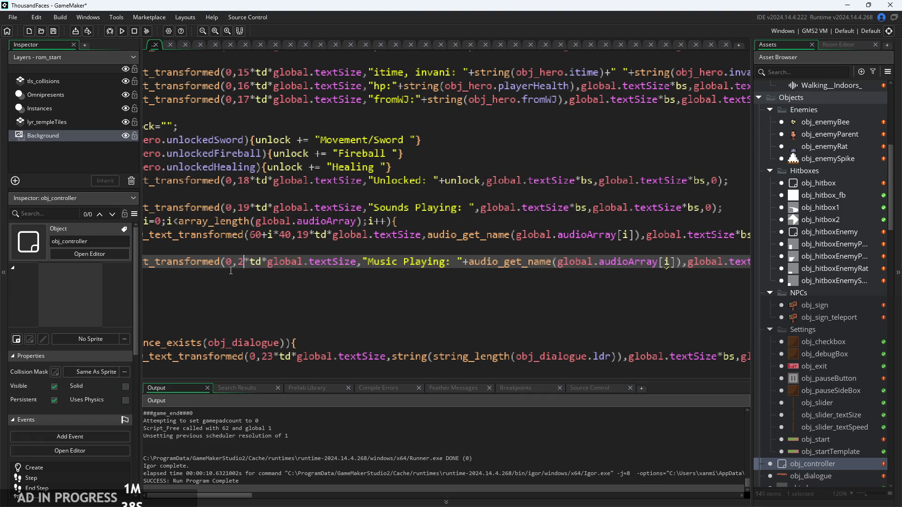
{"action": "type", "text": "0"}
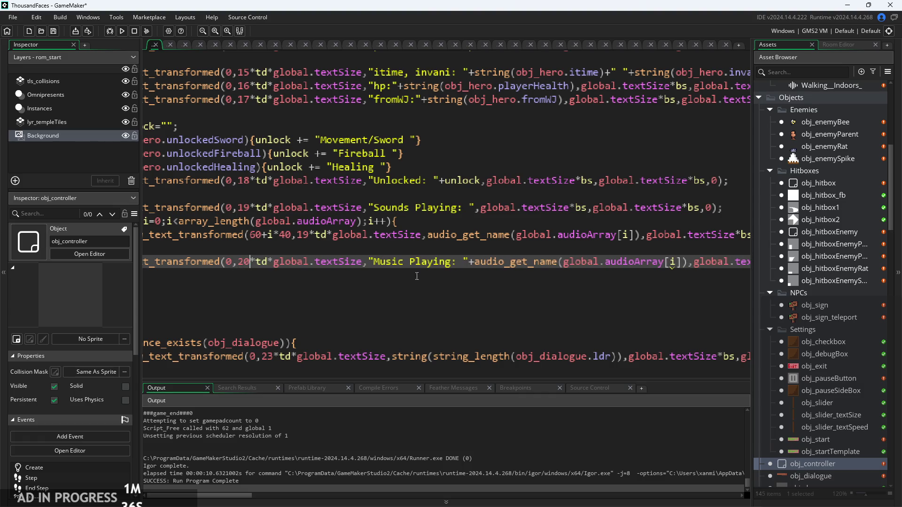
{"action": "key", "text": "End"}
{"action": "key", "text": "Return"}
Make that line show the name of global.currentMusic, then run a test build with F5.
{"action": "scroll", "coordinate": [396, 303], "scroll_direction": "up", "scroll_amount": 1}
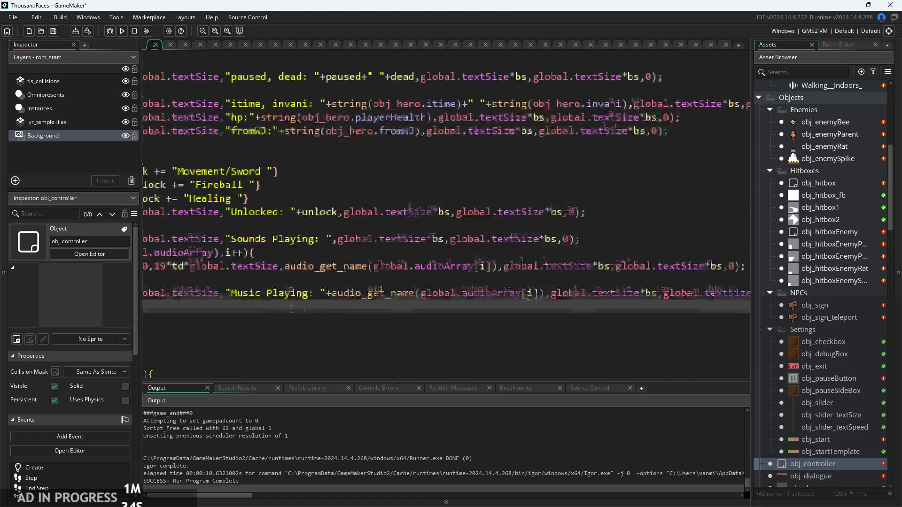
{"action": "left_click_drag", "start_coordinate": [430, 298], "coordinate": [502, 309]}
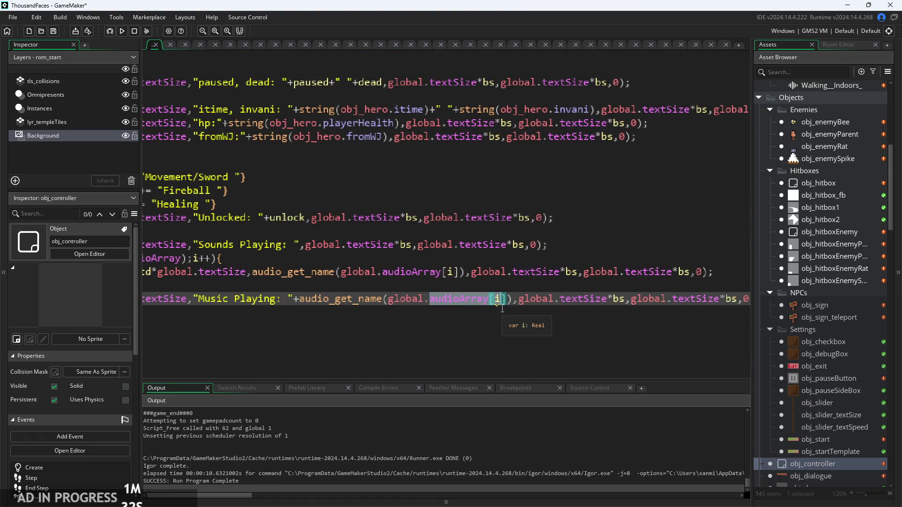
{"action": "type", "text": "currentMusic"}
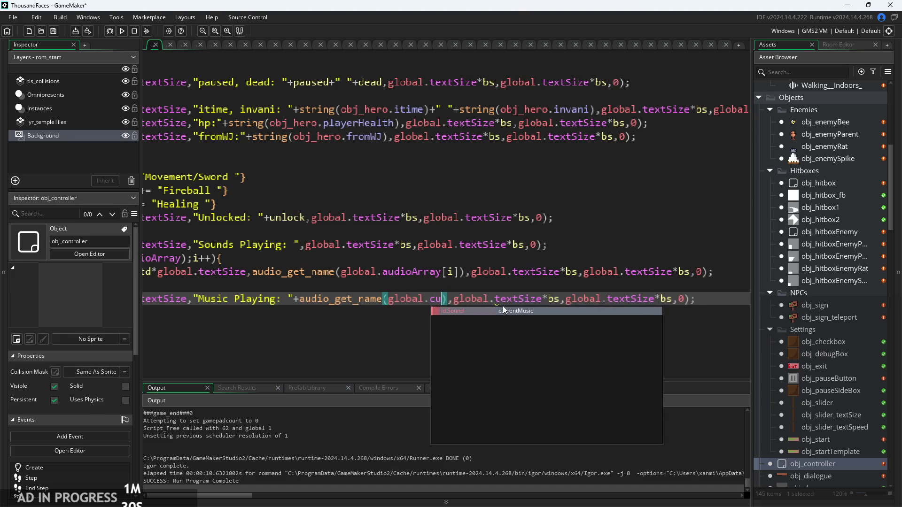
{"action": "key", "text": "Escape"}
{"action": "scroll", "coordinate": [503, 306], "scroll_direction": "down", "scroll_amount": 1}
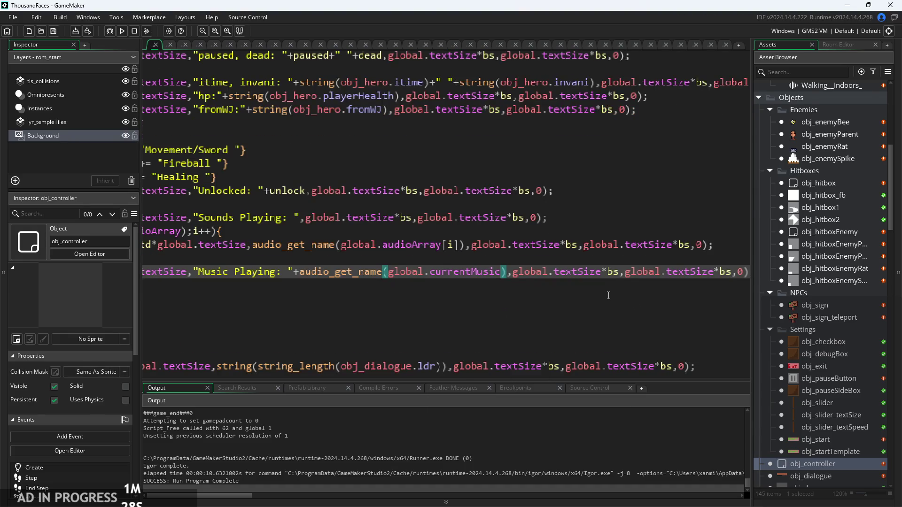
{"action": "left_click", "coordinate": [623, 297]}
{"action": "scroll", "coordinate": [622, 297], "scroll_direction": "down", "scroll_amount": 1, "text": "ctrl"}
{"action": "scroll", "coordinate": [622, 297], "scroll_direction": "left", "scroll_amount": 1}
{"action": "key", "text": "F5"}
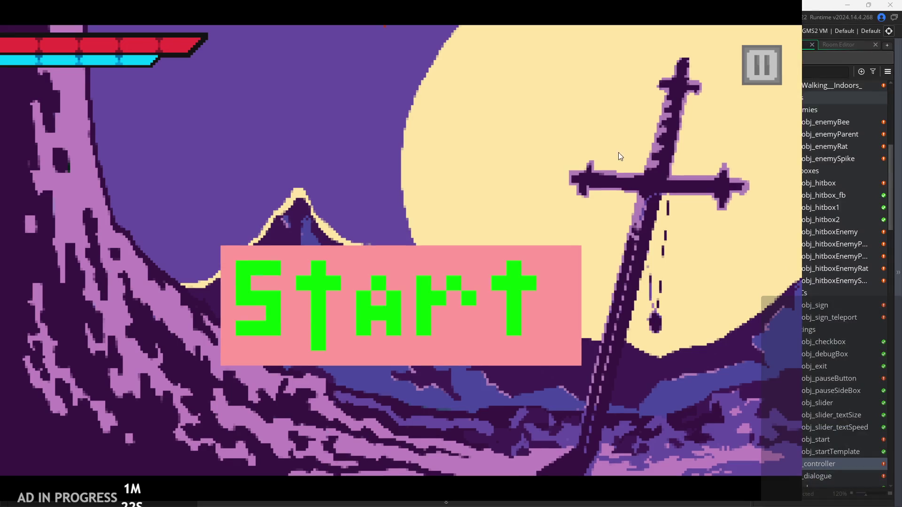
{"action": "left_click", "coordinate": [777, 49]}
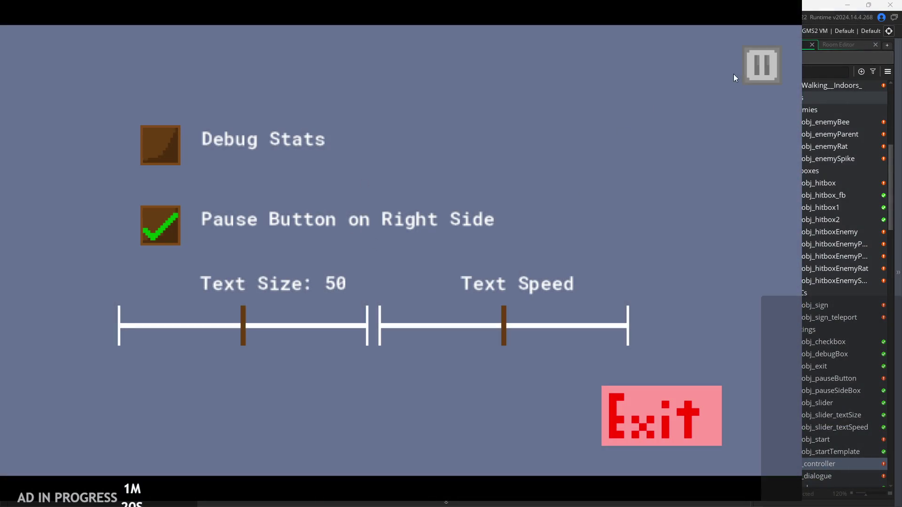
{"action": "left_click", "coordinate": [146, 151]}
{"action": "left_click", "coordinate": [740, 51]}
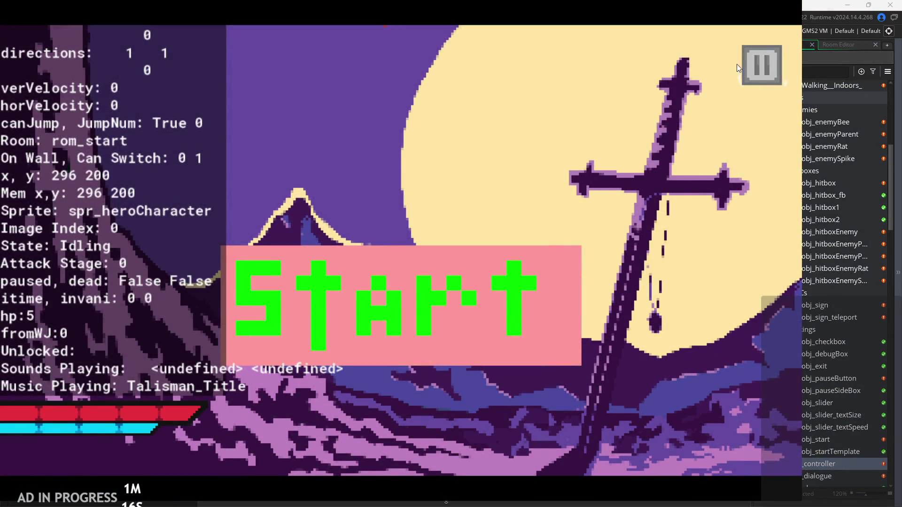
{"action": "left_click", "coordinate": [759, 65]}
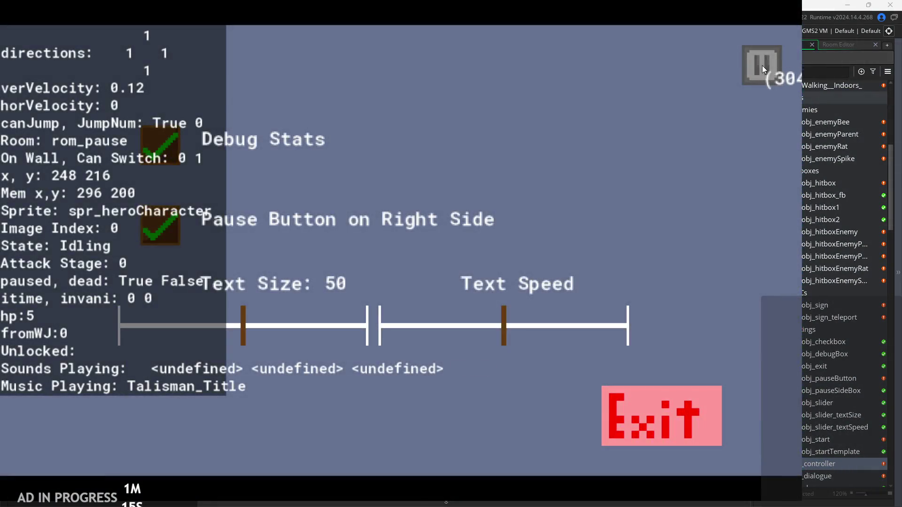
{"action": "left_click", "coordinate": [762, 65]}
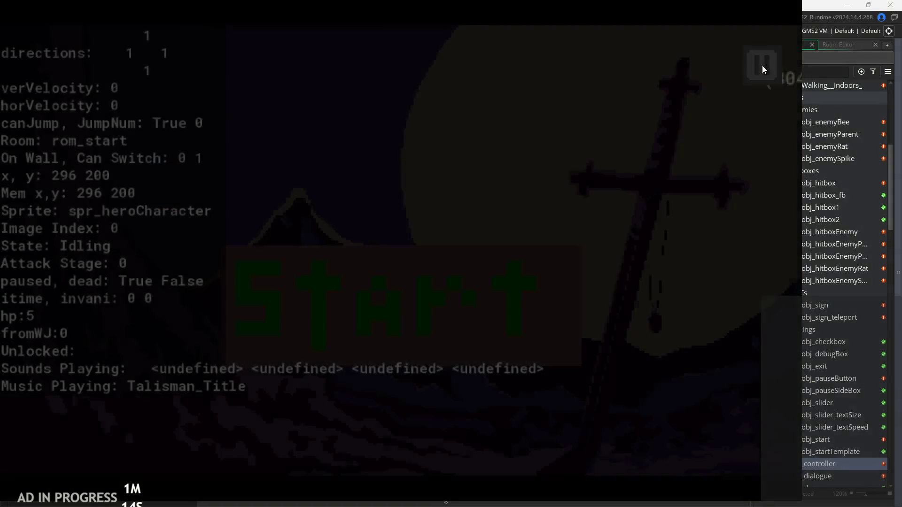
{"action": "left_click", "coordinate": [758, 74]}
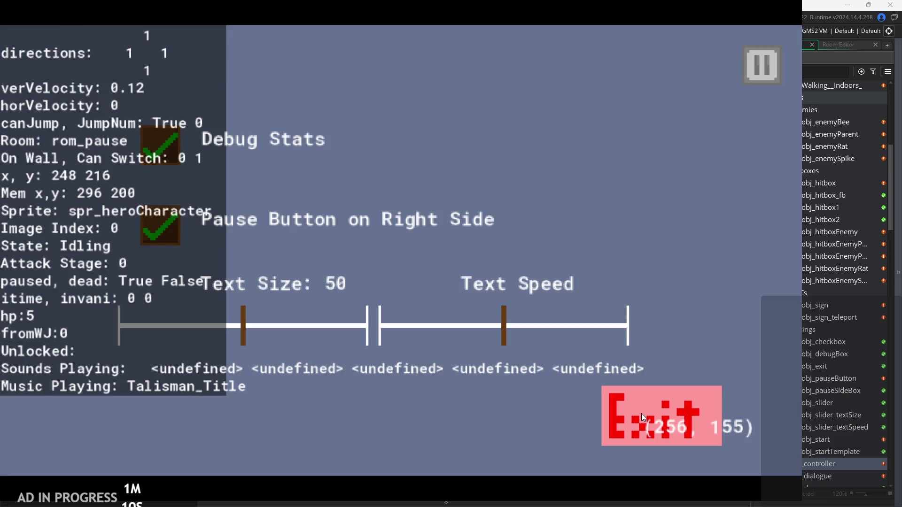
{"action": "left_click", "coordinate": [643, 415]}
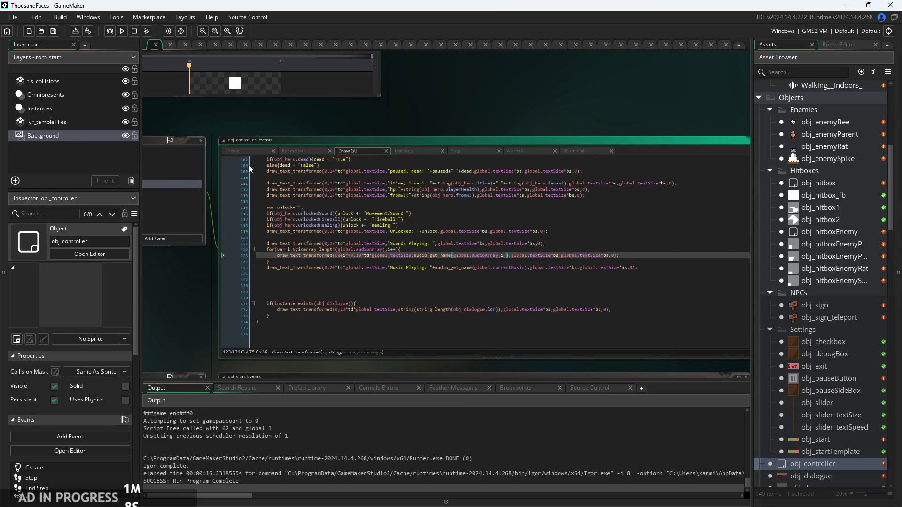
In obj_controller's Create event, insert an empty line above the global.audioArray declaration.
{"action": "left_click", "coordinate": [247, 154]}
{"action": "scroll", "coordinate": [296, 215], "scroll_direction": "up", "scroll_amount": 3}
{"action": "left_click", "coordinate": [295, 215]}
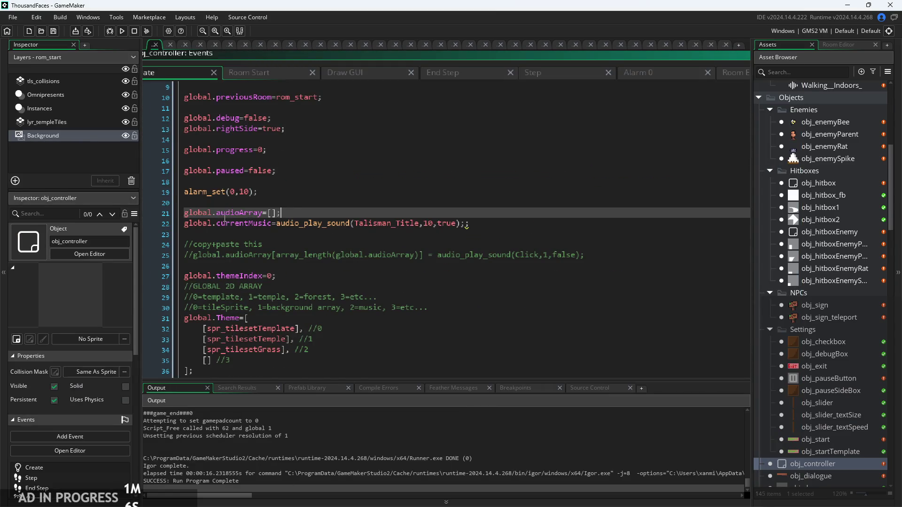
{"action": "scroll", "coordinate": [296, 215], "scroll_direction": "up", "scroll_amount": 2}
{"action": "key", "text": "Up"}
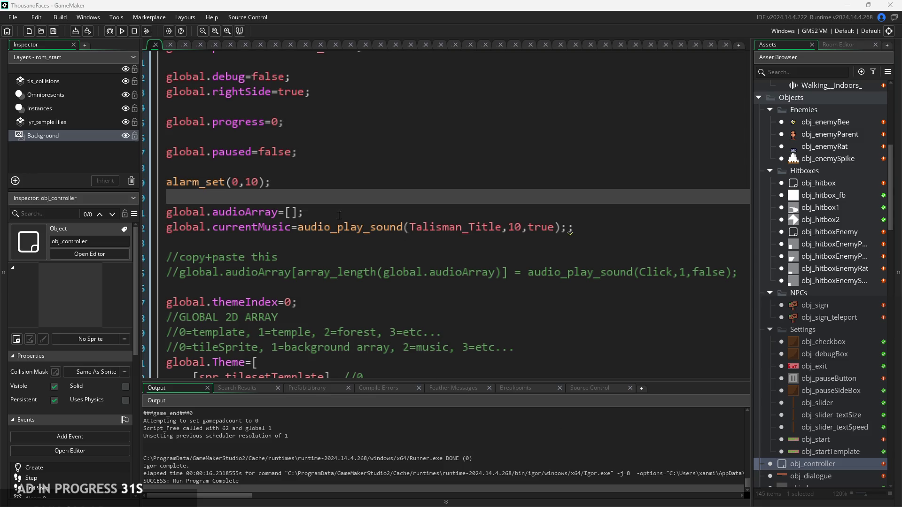
{"action": "key", "text": "Return"}
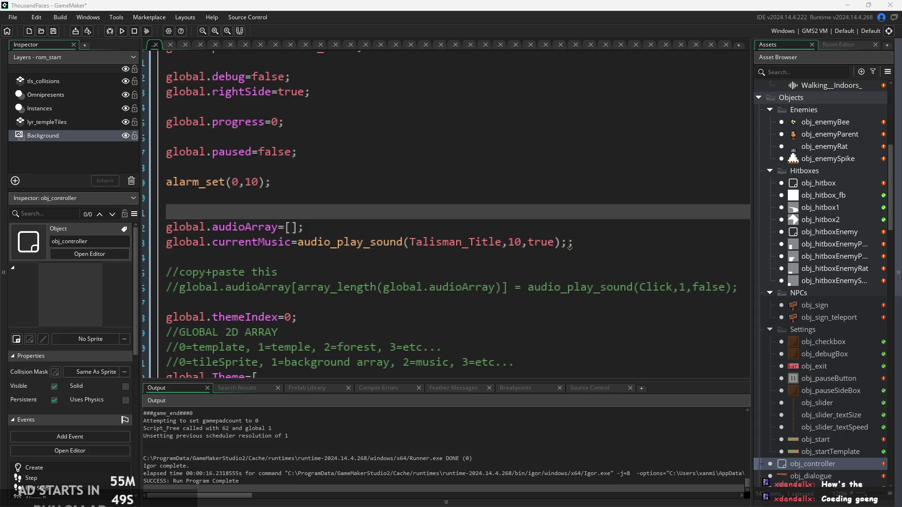
Delete the duplicate semicolon at the end of the global.currentMusic line.
{"action": "left_click", "coordinate": [474, 263]}
{"action": "scroll", "coordinate": [475, 263], "scroll_direction": "down", "scroll_amount": 2}
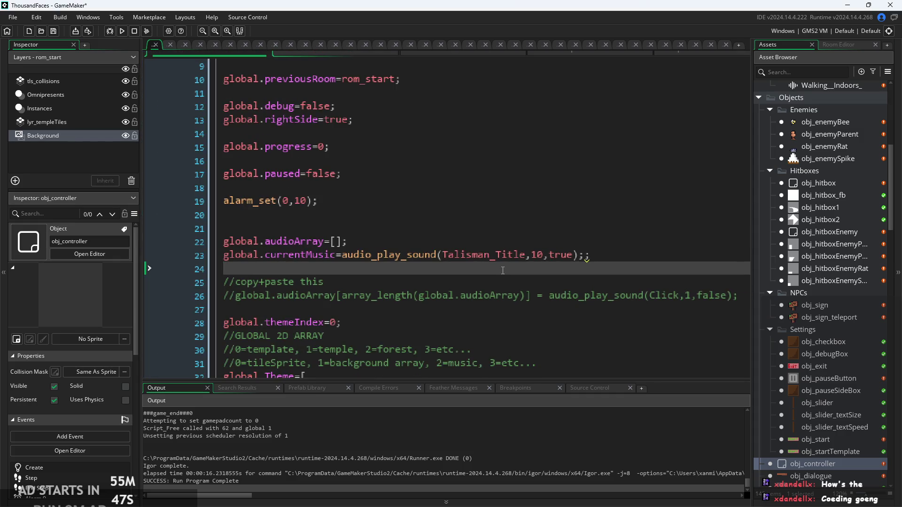
{"action": "scroll", "coordinate": [614, 275], "scroll_direction": "down", "scroll_amount": 1}
{"action": "left_click", "coordinate": [601, 257]}
{"action": "key", "text": "BackSpace"}
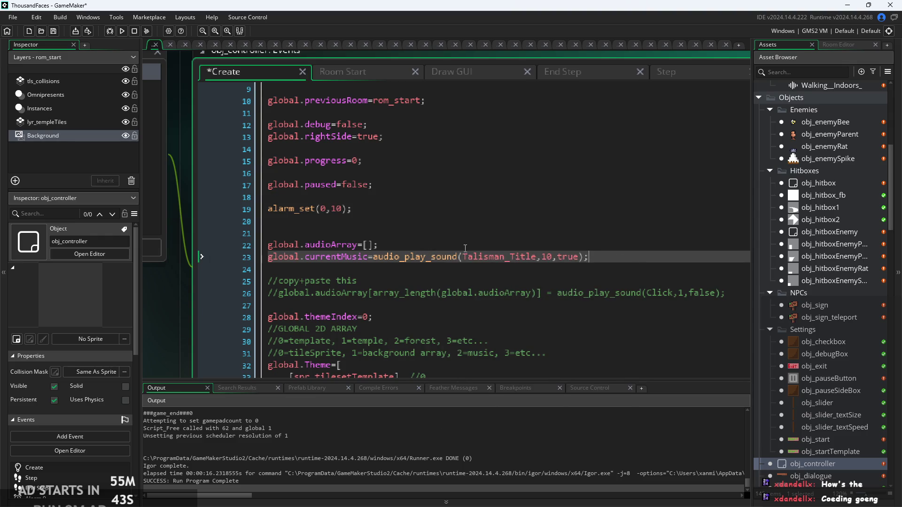
Look over the Create code from the audioArray line down to the themeIndex lines.
{"action": "left_click", "coordinate": [485, 242]}
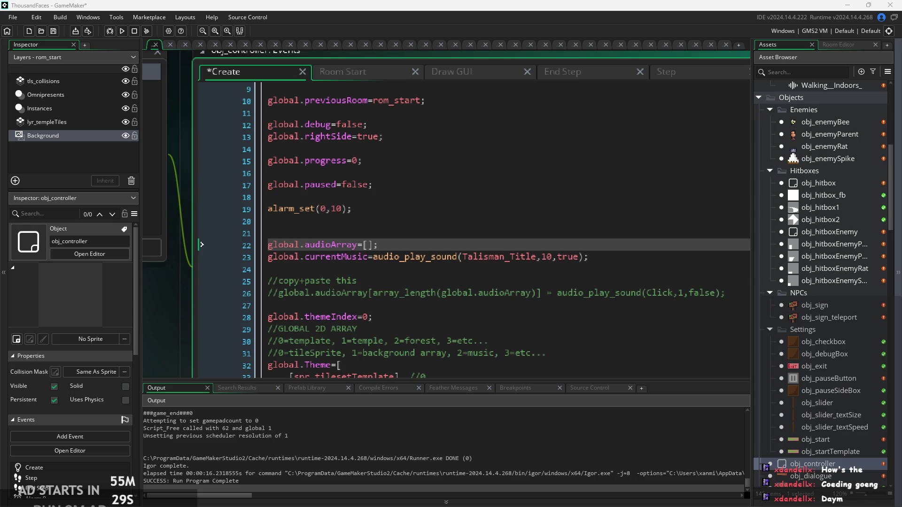
{"action": "left_click", "coordinate": [628, 293]}
{"action": "scroll", "coordinate": [629, 282], "scroll_direction": "down", "scroll_amount": 3, "text": "ctrl"}
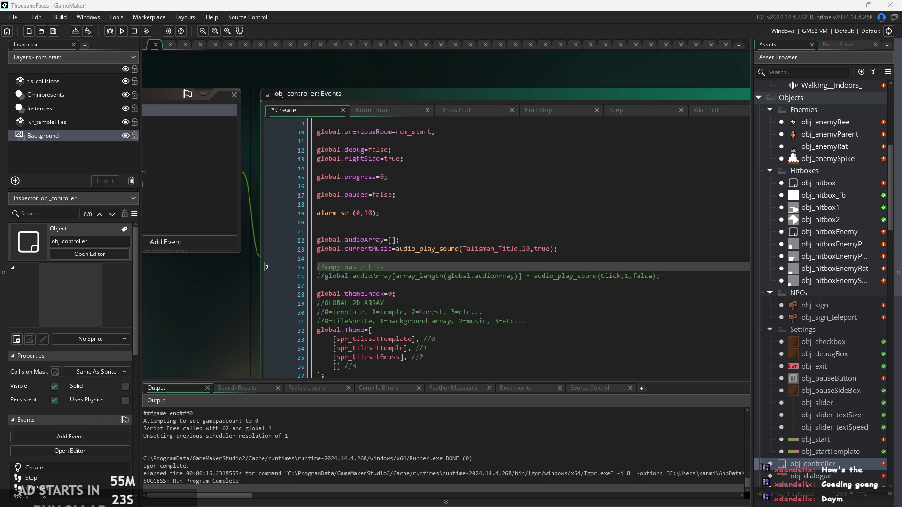
{"action": "left_click", "coordinate": [447, 303]}
{"action": "scroll", "coordinate": [447, 231], "scroll_direction": "up", "scroll_amount": 2, "text": "ctrl"}
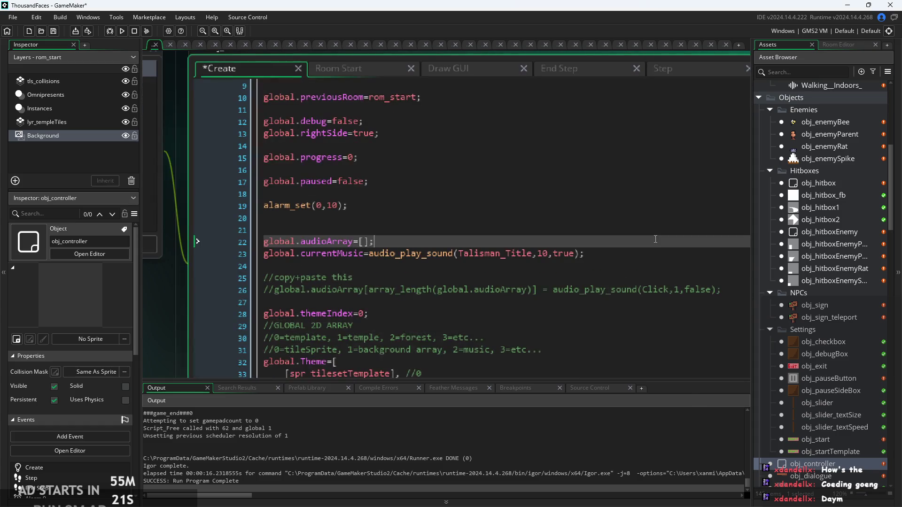
{"action": "left_click", "coordinate": [710, 253]}
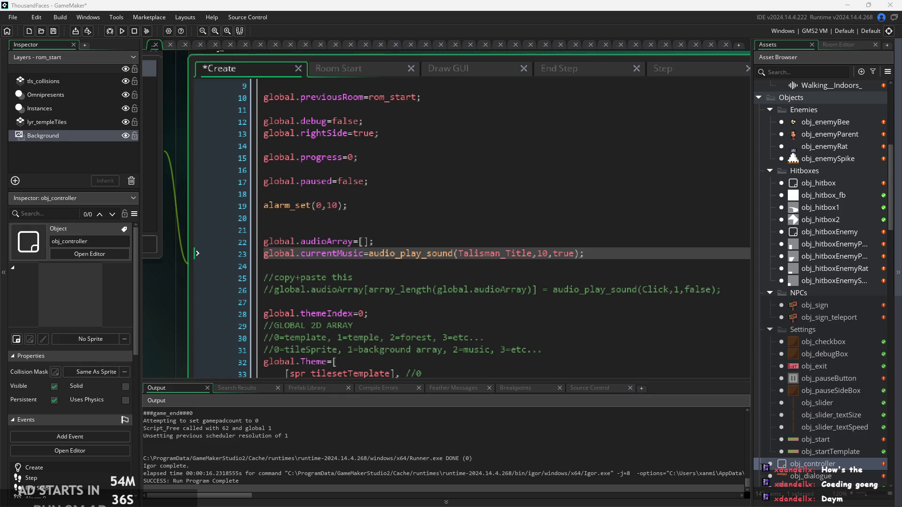
{"action": "left_click", "coordinate": [457, 313]}
{"action": "scroll", "coordinate": [457, 294], "scroll_direction": "down", "scroll_amount": 2, "text": "ctrl"}
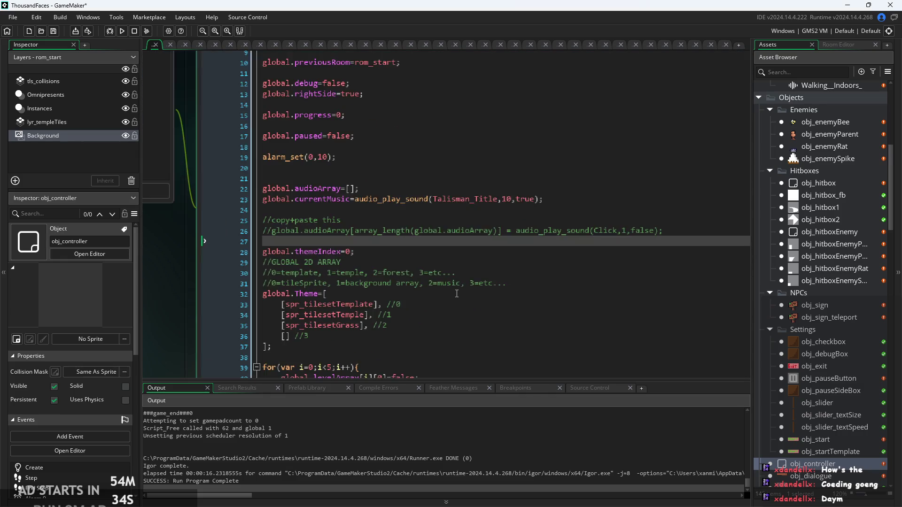
{"action": "scroll", "coordinate": [457, 293], "scroll_direction": "down", "scroll_amount": 4, "text": "ctrl"}
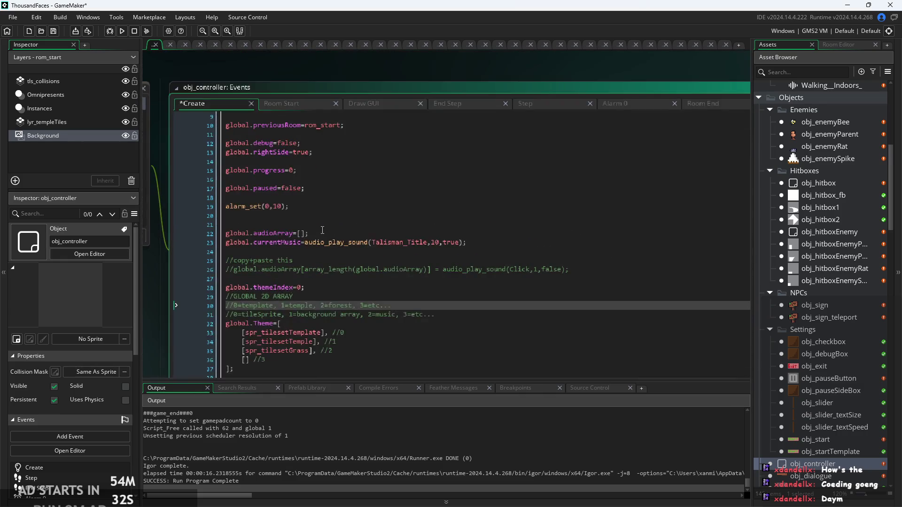
Move from the Create code through Room End to obj_controller's Draw GUI code.
{"action": "left_click", "coordinate": [322, 230]}
{"action": "left_click", "coordinate": [697, 104]}
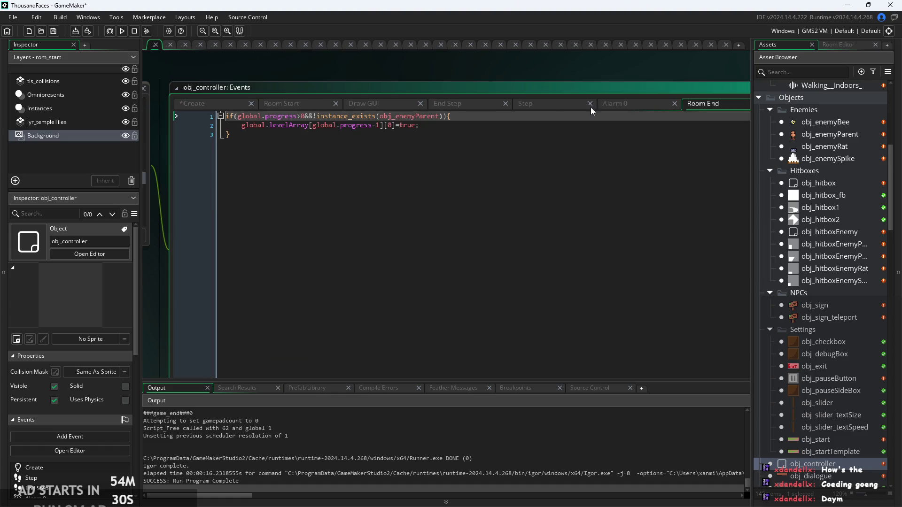
{"action": "left_click", "coordinate": [376, 106]}
{"action": "scroll", "coordinate": [420, 278], "scroll_direction": "up", "scroll_amount": 3, "text": "ctrl"}
{"action": "scroll", "coordinate": [611, 320], "scroll_direction": "up", "scroll_amount": 2, "text": "ctrl"}
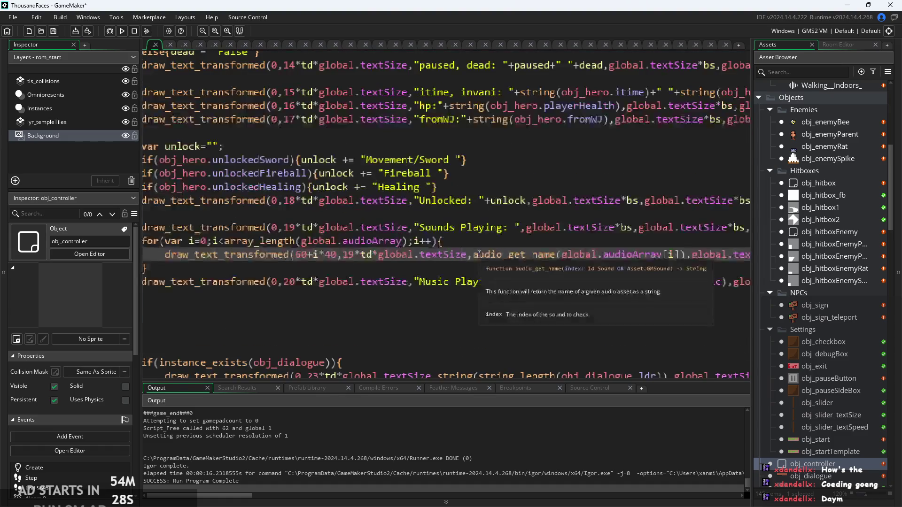
Inspect the Sounds Playing for-loop header and the draw line inside it.
{"action": "left_click", "coordinate": [310, 252]}
{"action": "scroll", "coordinate": [404, 266], "scroll_direction": "down", "scroll_amount": 2, "text": "ctrl"}
{"action": "left_click", "coordinate": [405, 259]}
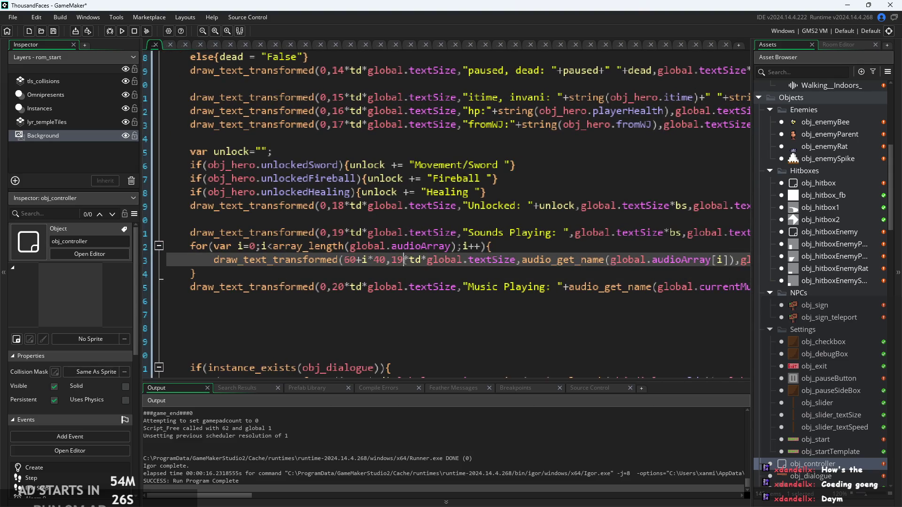
{"action": "scroll", "coordinate": [405, 260], "scroll_direction": "up", "scroll_amount": 2, "text": "ctrl"}
{"action": "left_click", "coordinate": [477, 245]}
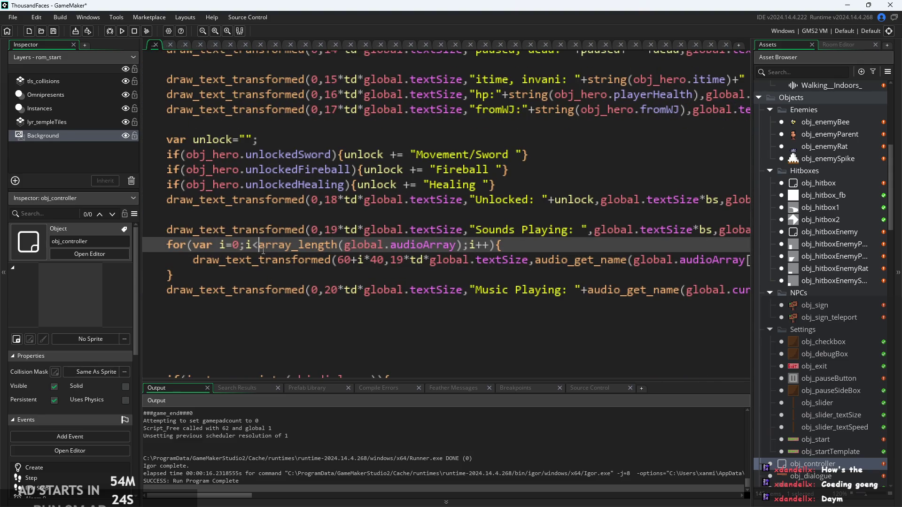
{"action": "left_click", "coordinate": [304, 245], "text": "shift"}
{"action": "scroll", "coordinate": [300, 247], "scroll_direction": "up", "scroll_amount": 1, "text": "ctrl"}
{"action": "left_click", "coordinate": [278, 249]}
Look over the loop's closing brace and the for-loop on line 122.
{"action": "left_click", "coordinate": [472, 278]}
{"action": "scroll", "coordinate": [472, 278], "scroll_direction": "right", "scroll_amount": 2}
{"action": "scroll", "coordinate": [472, 279], "scroll_direction": "down", "scroll_amount": 1, "text": "ctrl"}
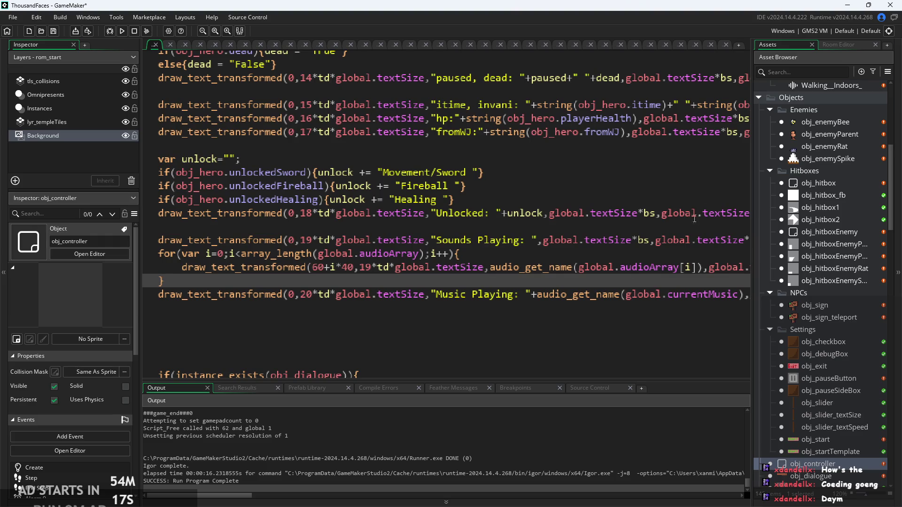
{"action": "scroll", "coordinate": [657, 226], "scroll_direction": "down", "scroll_amount": 2, "text": "ctrl"}
{"action": "left_click", "coordinate": [596, 258]}
{"action": "scroll", "coordinate": [596, 258], "scroll_direction": "down", "scroll_amount": 1, "text": "ctrl"}
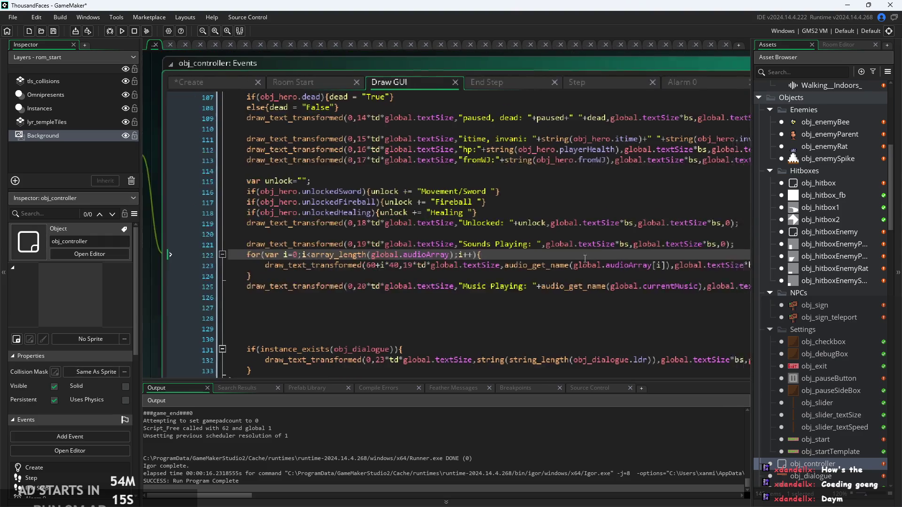
{"action": "scroll", "coordinate": [596, 258], "scroll_direction": "down", "scroll_amount": 2, "text": "ctrl"}
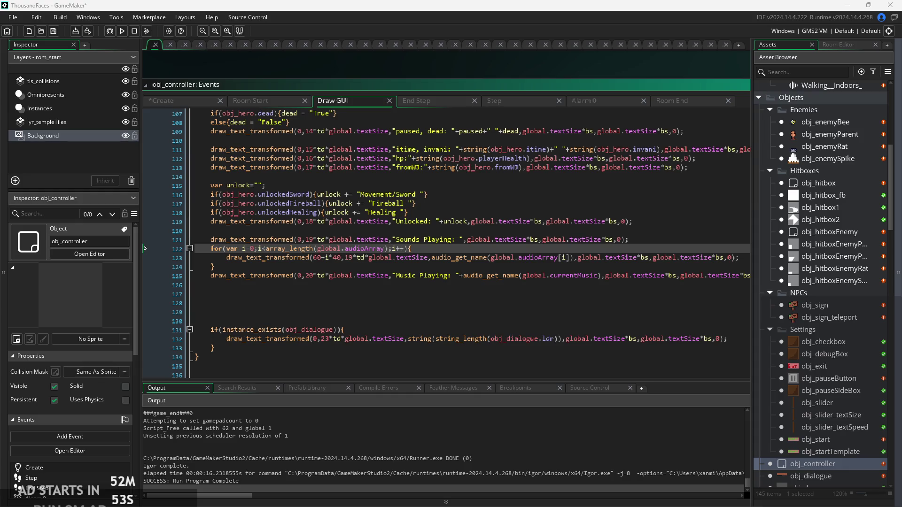
Inspect the loop's global.textSize and array_length references in the Draw GUI code.
{"action": "left_click", "coordinate": [429, 258]}
{"action": "left_click", "coordinate": [487, 248]}
{"action": "scroll", "coordinate": [487, 231], "scroll_direction": "up", "scroll_amount": 2}
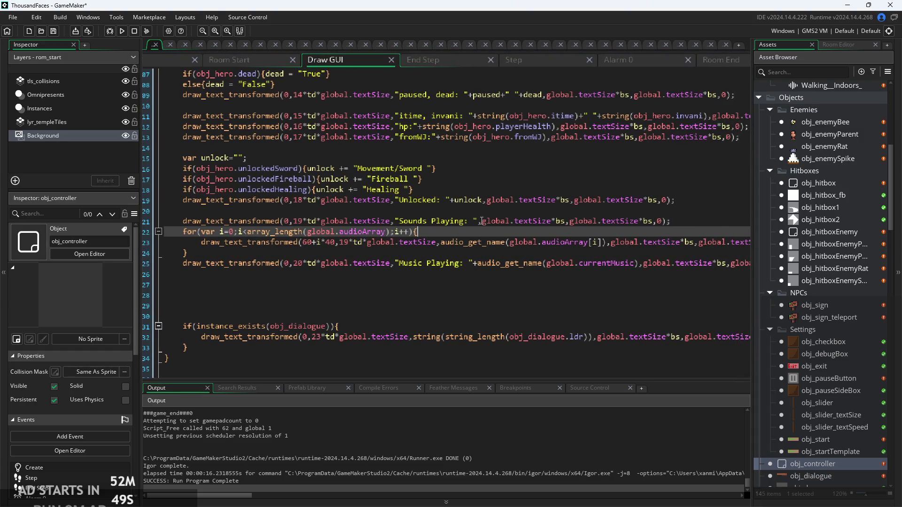
{"action": "scroll", "coordinate": [455, 234], "scroll_direction": "right", "scroll_amount": 1}
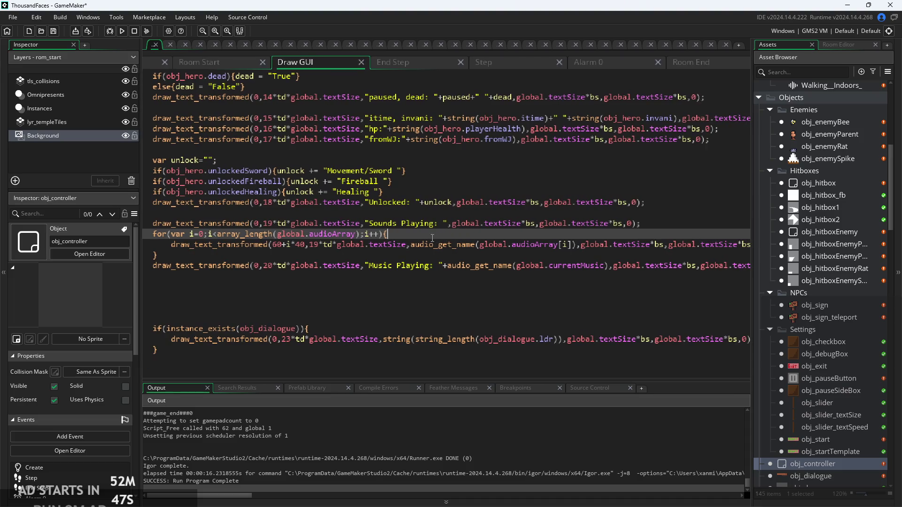
{"action": "scroll", "coordinate": [321, 230], "scroll_direction": "up", "scroll_amount": 2}
{"action": "left_click", "coordinate": [321, 230]}
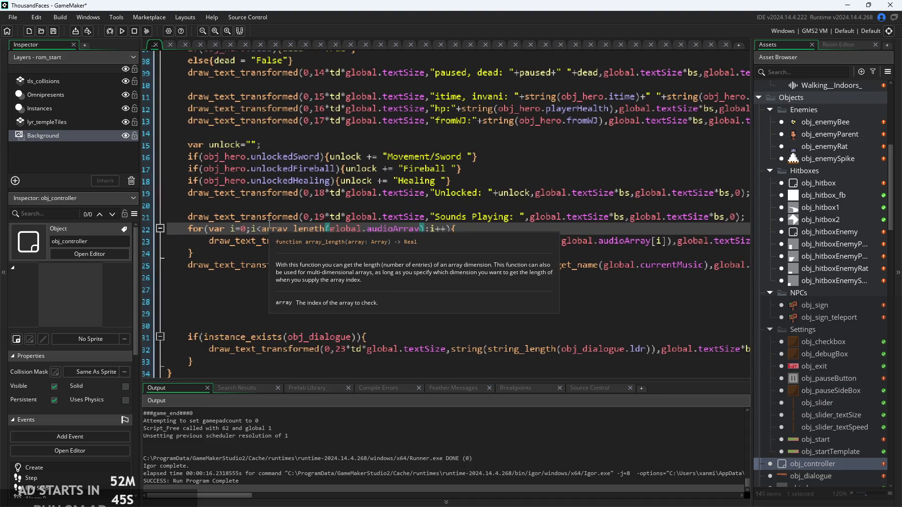
{"action": "scroll", "coordinate": [314, 230], "scroll_direction": "up", "scroll_amount": 1}
{"action": "left_click", "coordinate": [245, 245]}
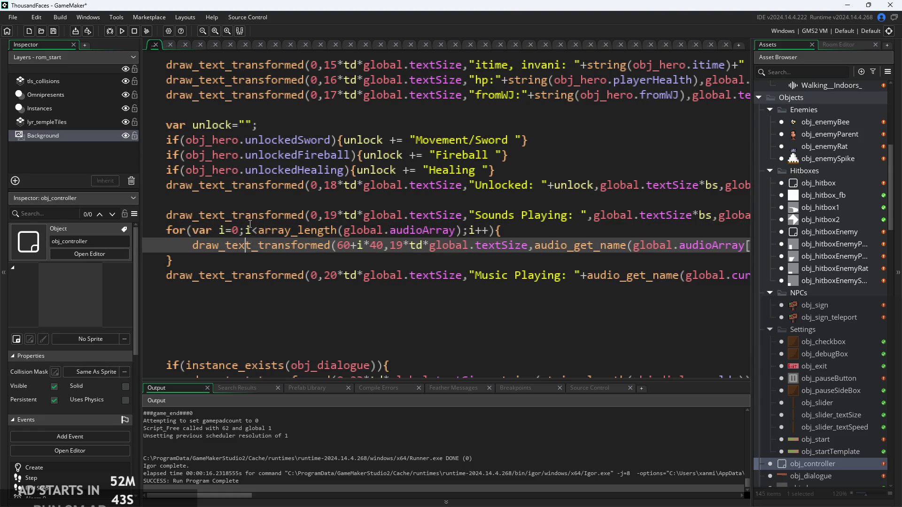
Add a blank line after the loop's closing brace, removing a stray one after Sounds Playing.
{"action": "key", "text": "Up"}
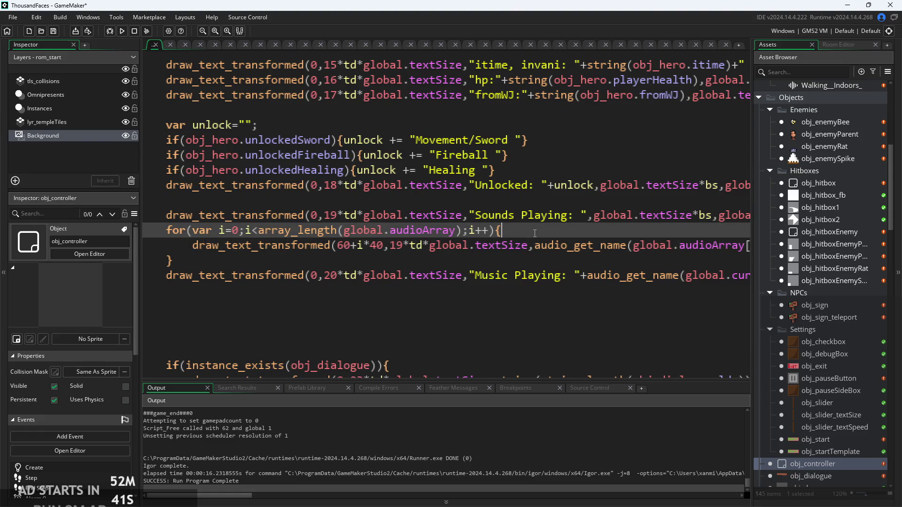
{"action": "scroll", "coordinate": [528, 266], "scroll_direction": "down", "scroll_amount": 3}
{"action": "left_click", "coordinate": [718, 206]}
{"action": "key", "text": "Return"}
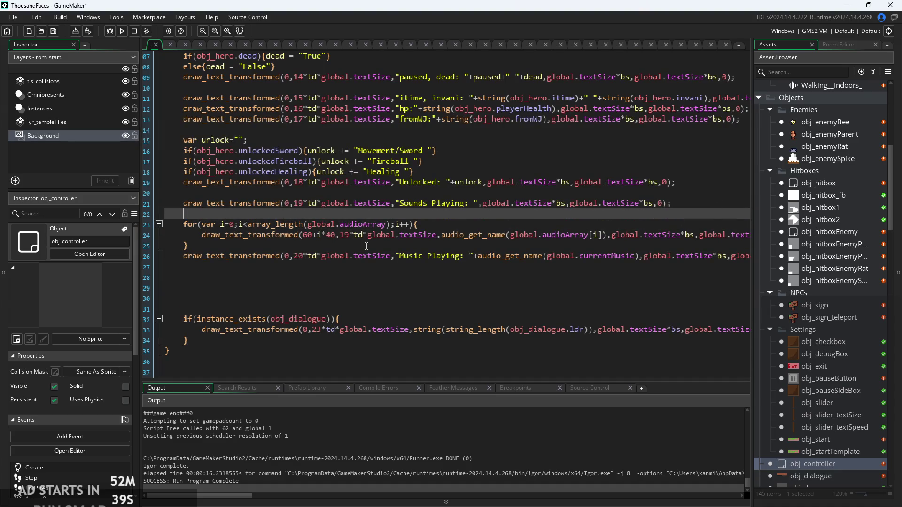
{"action": "left_click", "coordinate": [282, 245]}
{"action": "key", "text": "Return"}
{"action": "left_click", "coordinate": [286, 213]}
{"action": "key", "text": "BackSpace"}
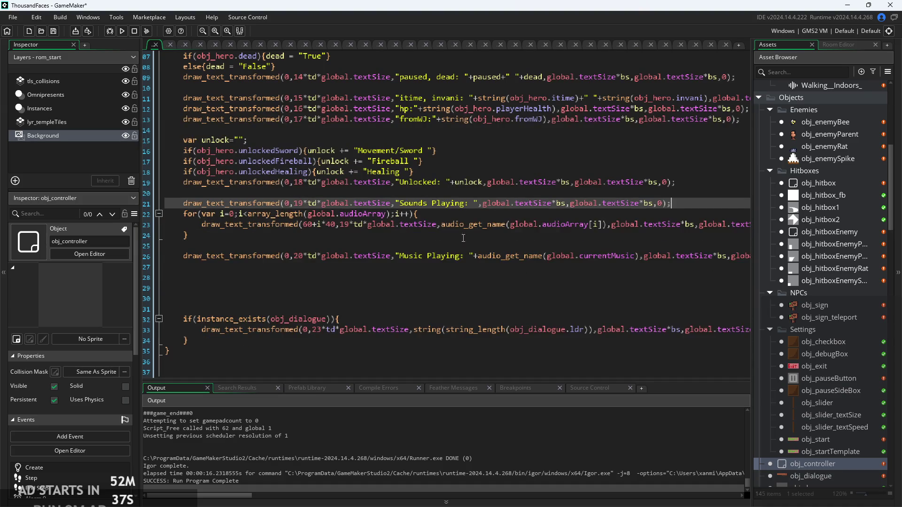
{"action": "left_click", "coordinate": [607, 217]}
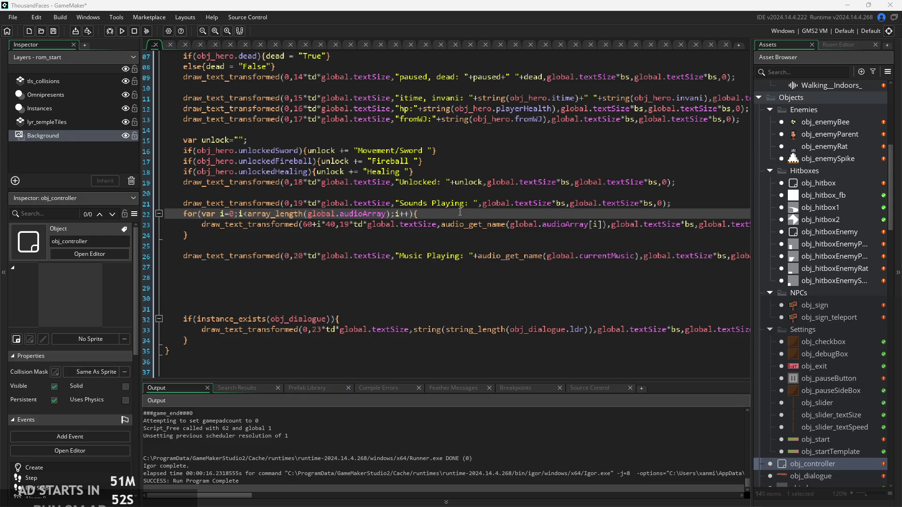
{"action": "scroll", "coordinate": [359, 227], "scroll_direction": "up", "scroll_amount": 1}
{"action": "left_click", "coordinate": [368, 223]}
{"action": "scroll", "coordinate": [360, 227], "scroll_direction": "down", "scroll_amount": 2}
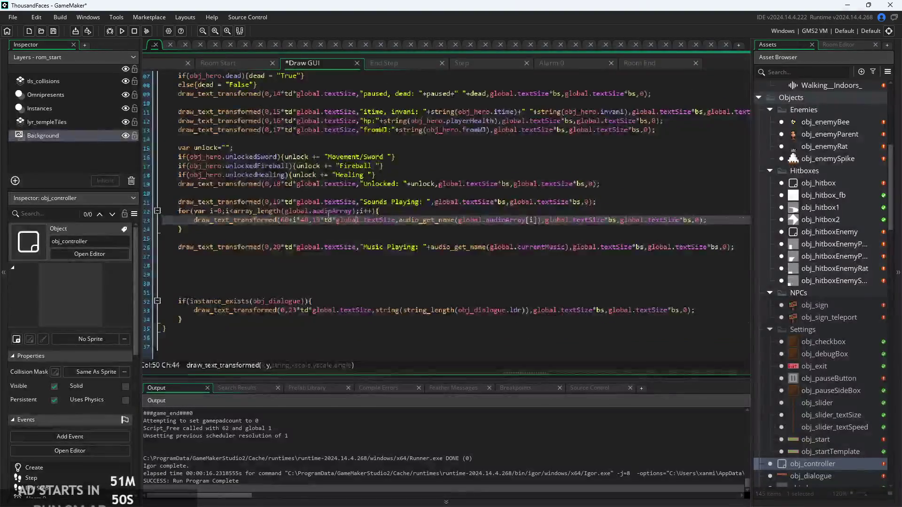
{"action": "scroll", "coordinate": [404, 211], "scroll_direction": "up", "scroll_amount": 1}
{"action": "left_click", "coordinate": [404, 211]}
{"action": "scroll", "coordinate": [404, 211], "scroll_direction": "up", "scroll_amount": 1}
{"action": "key", "text": "Left"}
{"action": "key", "text": "Left"}
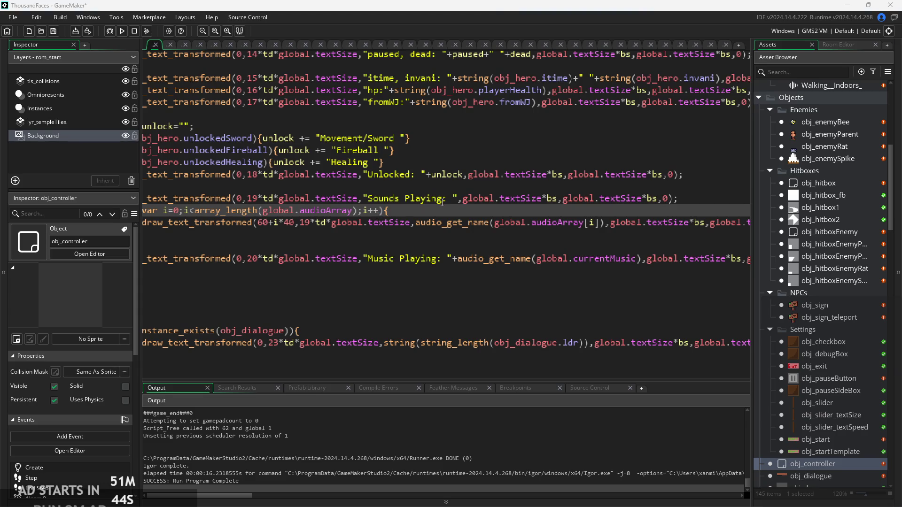
{"action": "scroll", "coordinate": [444, 211], "scroll_direction": "up", "scroll_amount": 2}
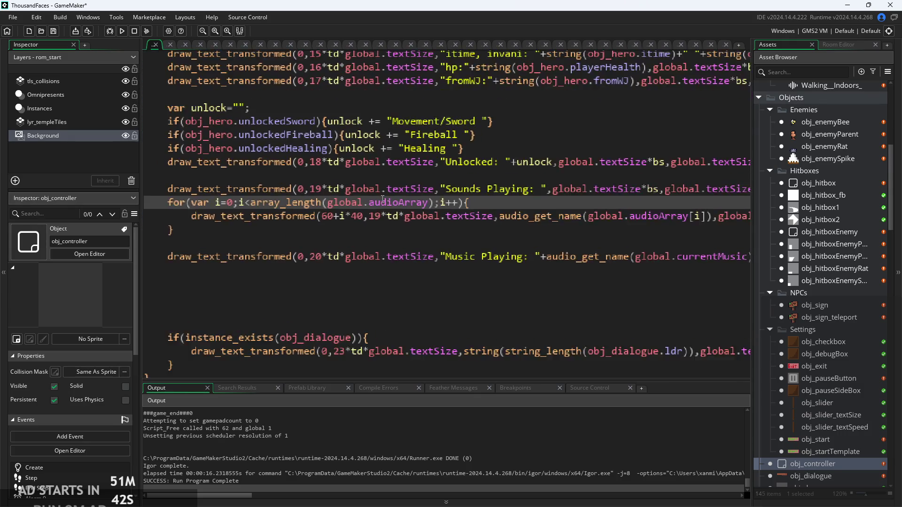
{"action": "left_click_drag", "start_coordinate": [235, 207], "coordinate": [438, 207]}
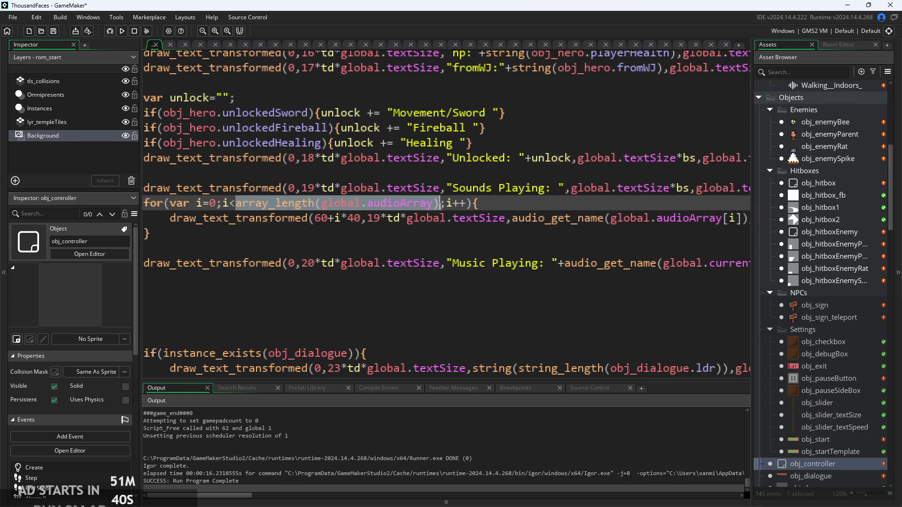
{"action": "scroll", "coordinate": [194, 207], "scroll_direction": "down", "scroll_amount": 1}
{"action": "left_click", "coordinate": [194, 207]}
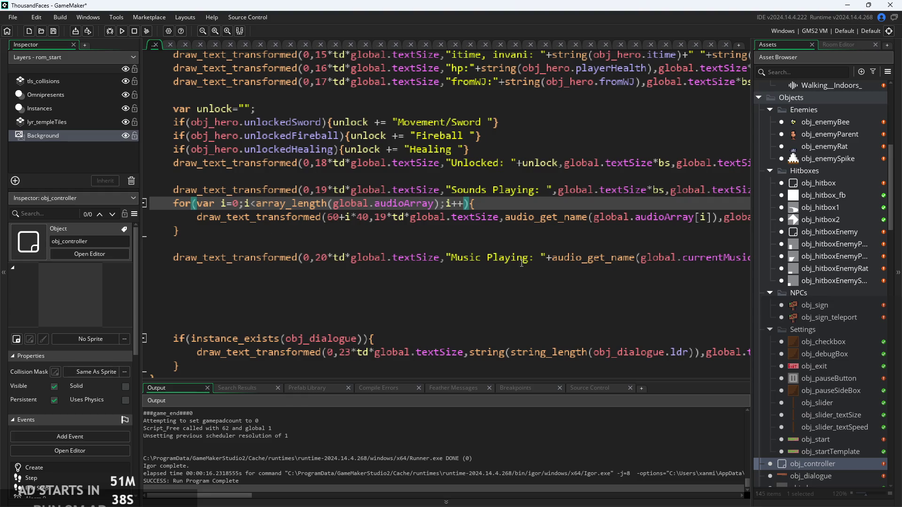
{"action": "mouse_move", "coordinate": [437, 205]}
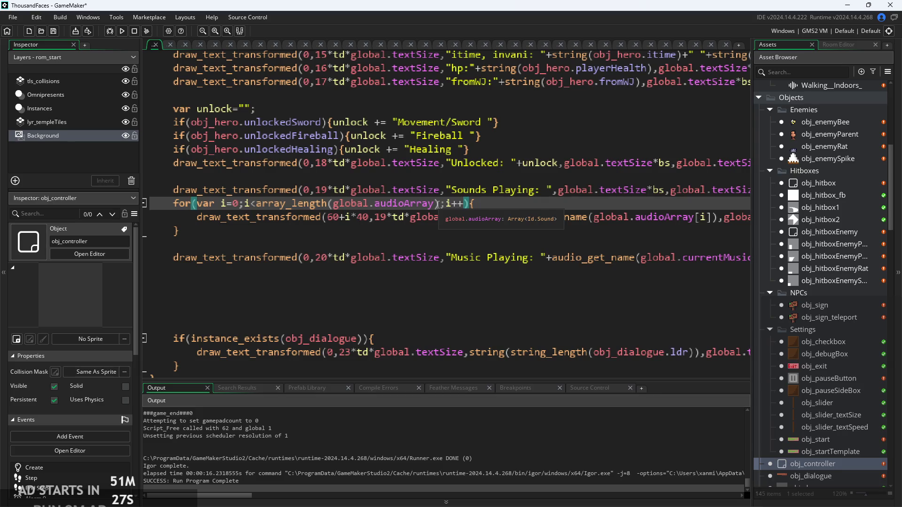
{"action": "mouse_move", "coordinate": [290, 203]}
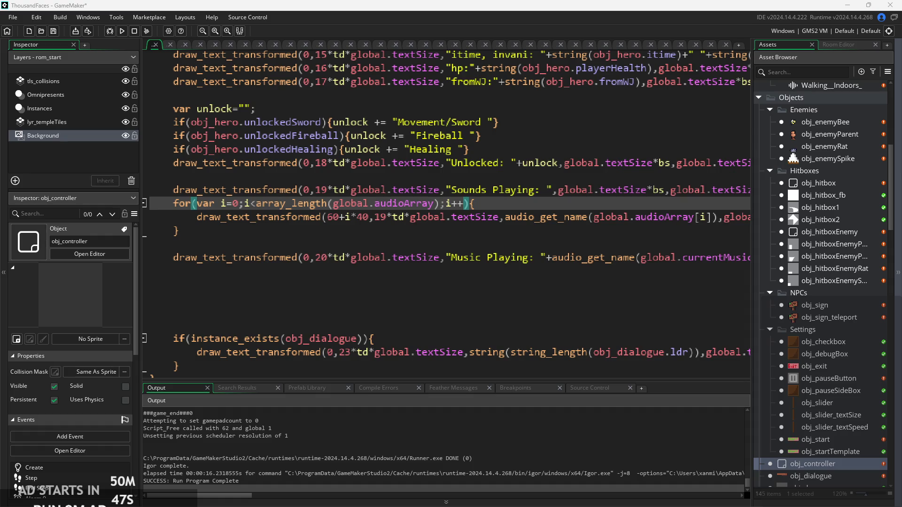
{"action": "left_click", "coordinate": [556, 245]}
Delete the empty line 125 between the loop's closing brace and the Music Playing line.
{"action": "scroll", "coordinate": [547, 235], "scroll_direction": "down", "scroll_amount": 2, "text": "ctrl"}
{"action": "left_click", "coordinate": [547, 233]}
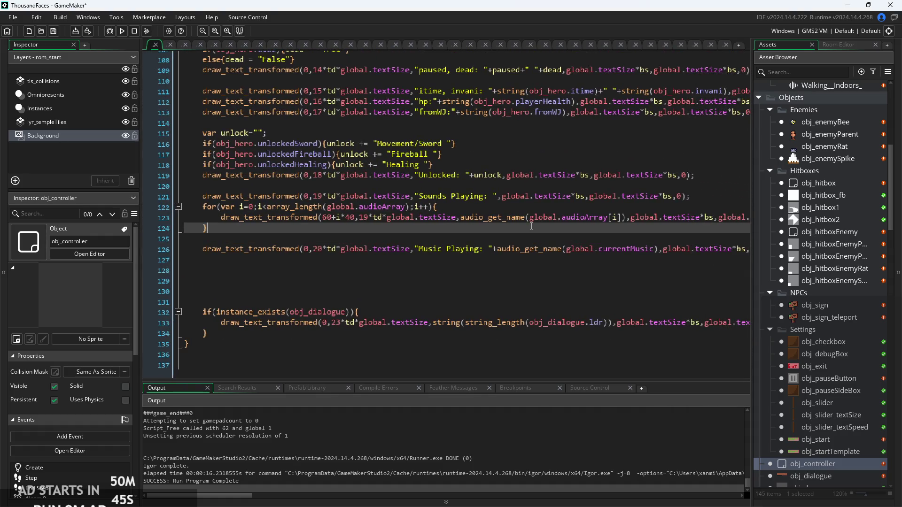
{"action": "scroll", "coordinate": [686, 224], "scroll_direction": "down", "scroll_amount": 2, "text": "ctrl"}
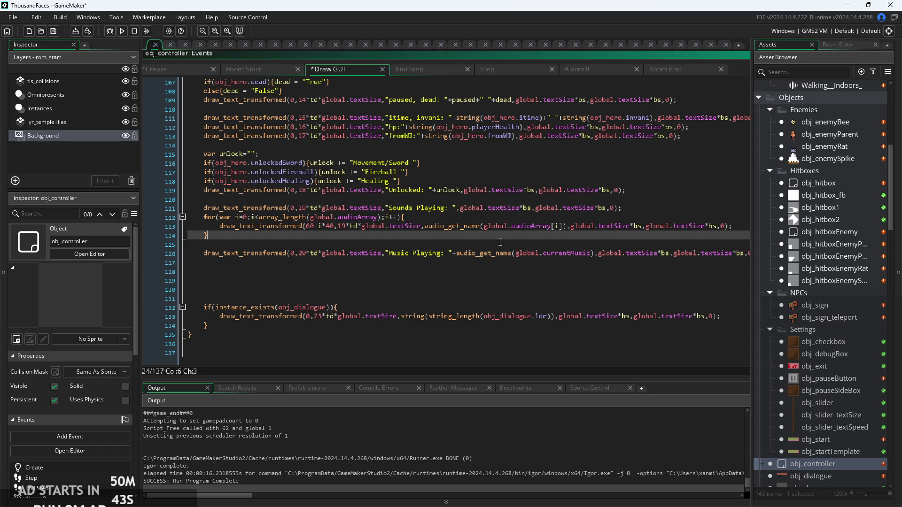
{"action": "scroll", "coordinate": [340, 238], "scroll_direction": "up", "scroll_amount": 2, "text": "ctrl"}
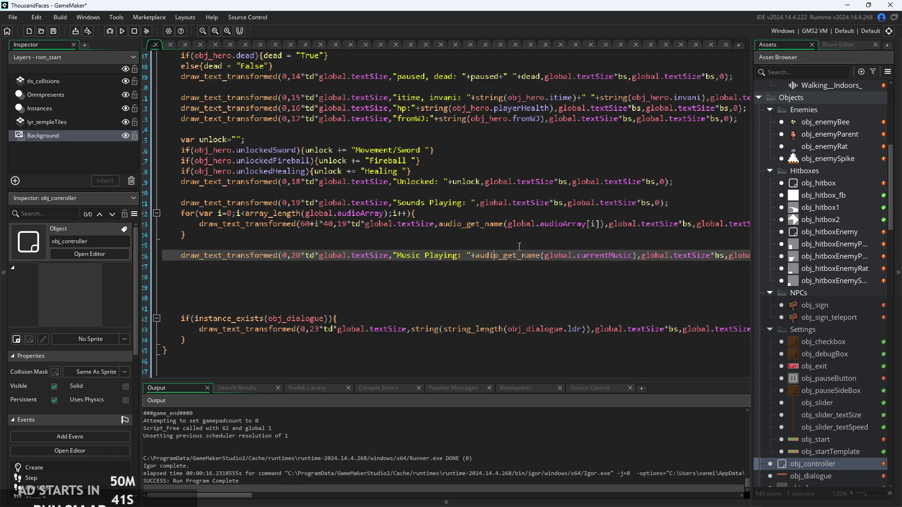
{"action": "scroll", "coordinate": [512, 244], "scroll_direction": "down", "scroll_amount": 2, "text": "ctrl"}
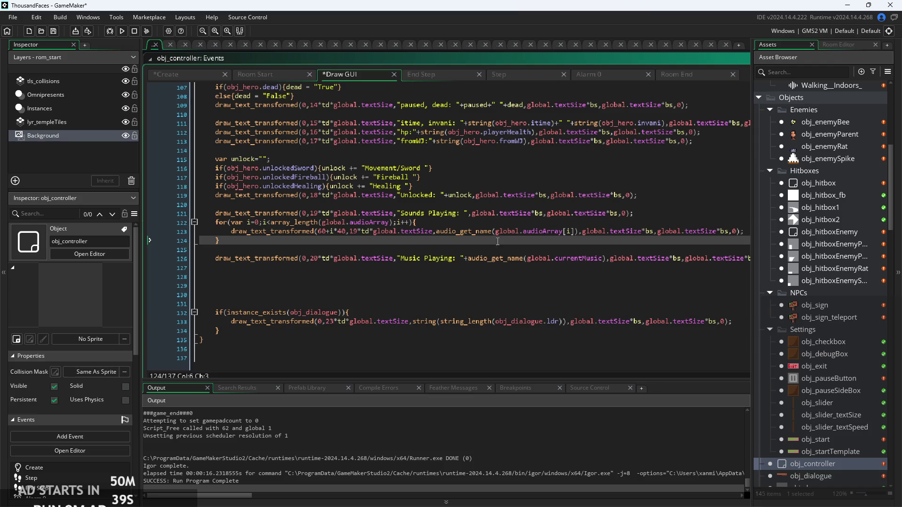
{"action": "left_click", "coordinate": [477, 249]}
{"action": "key", "text": "BackSpace"}
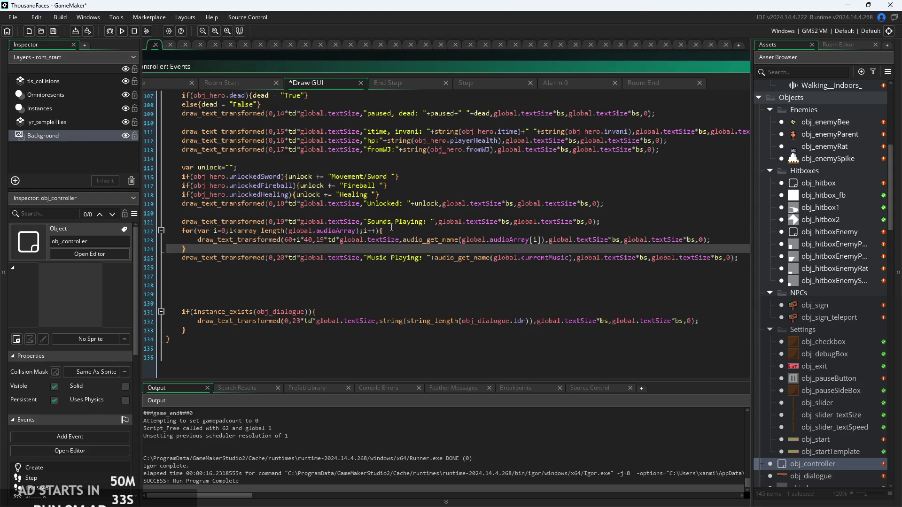
{"action": "left_click", "coordinate": [393, 230]}
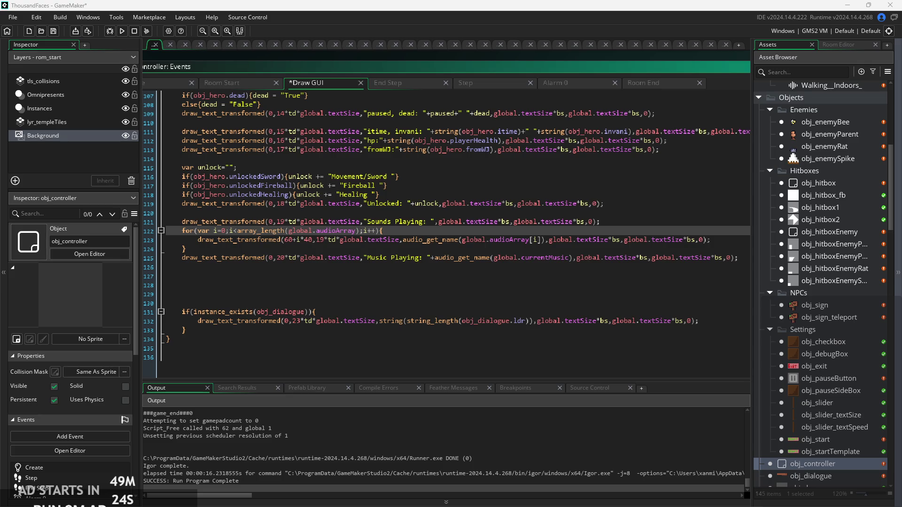
{"action": "left_click", "coordinate": [411, 228]}
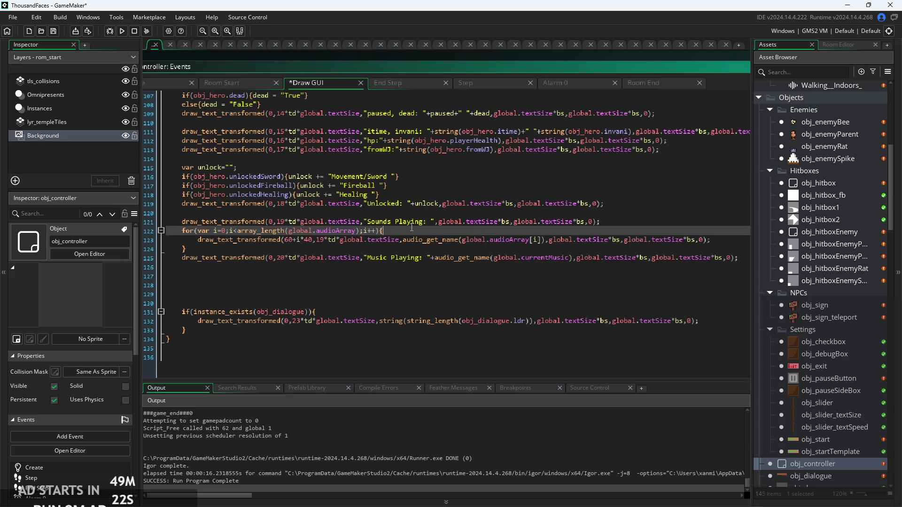
Replace the whole for-loop header with the keyword while.
{"action": "left_click", "coordinate": [398, 240]}
{"action": "scroll", "coordinate": [447, 216], "scroll_direction": "up", "scroll_amount": 2, "text": "ctrl"}
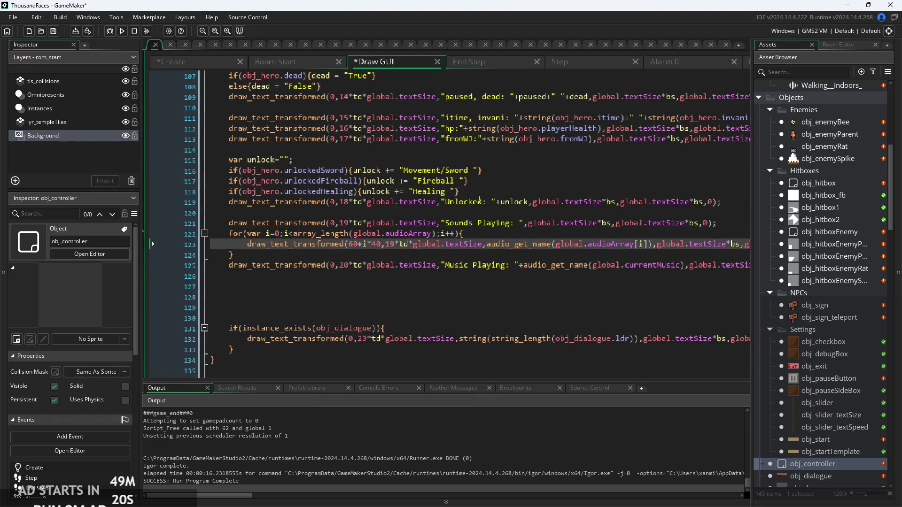
{"action": "scroll", "coordinate": [470, 211], "scroll_direction": "down", "scroll_amount": 2, "text": "ctrl"}
{"action": "left_click", "coordinate": [440, 248]}
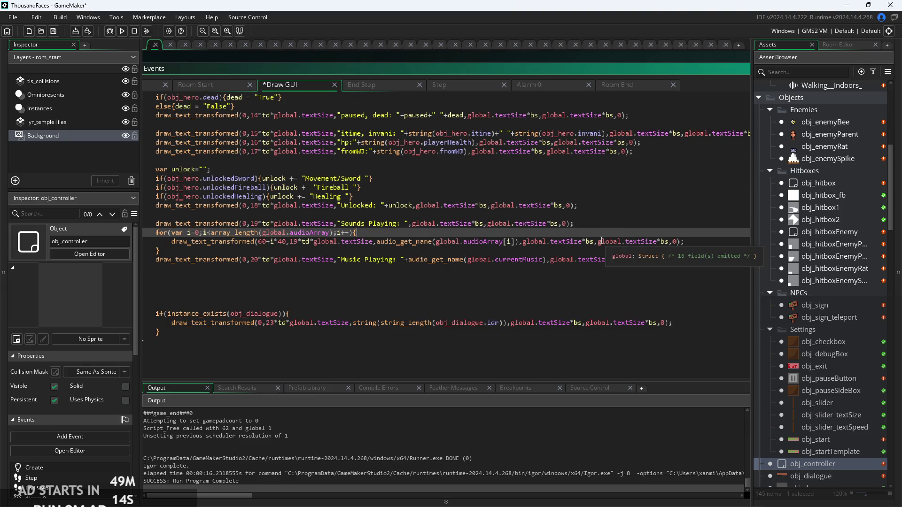
{"action": "scroll", "coordinate": [601, 238], "scroll_direction": "up", "scroll_amount": 1}
{"action": "left_click", "coordinate": [419, 209]}
{"action": "left_click", "coordinate": [416, 219]}
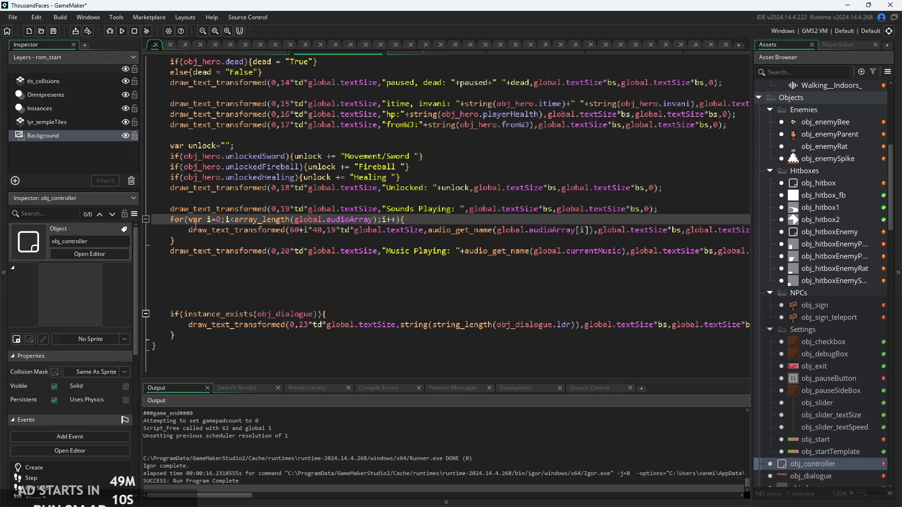
{"action": "left_click_drag", "start_coordinate": [183, 221], "coordinate": [420, 217]}
{"action": "type", "text": "while"}
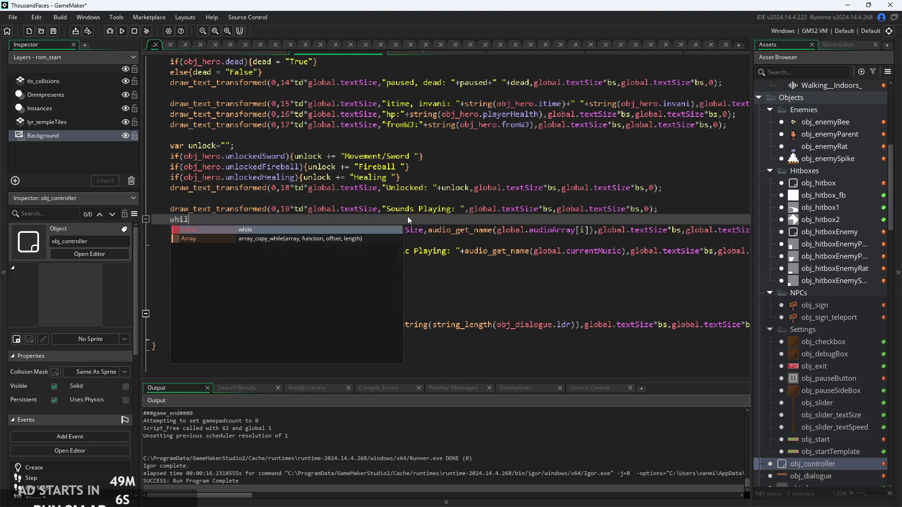
Declare var _in = 0; and give the loop the condition while(_in<array_length(global.audioArray)).
{"action": "left_click", "coordinate": [668, 212]}
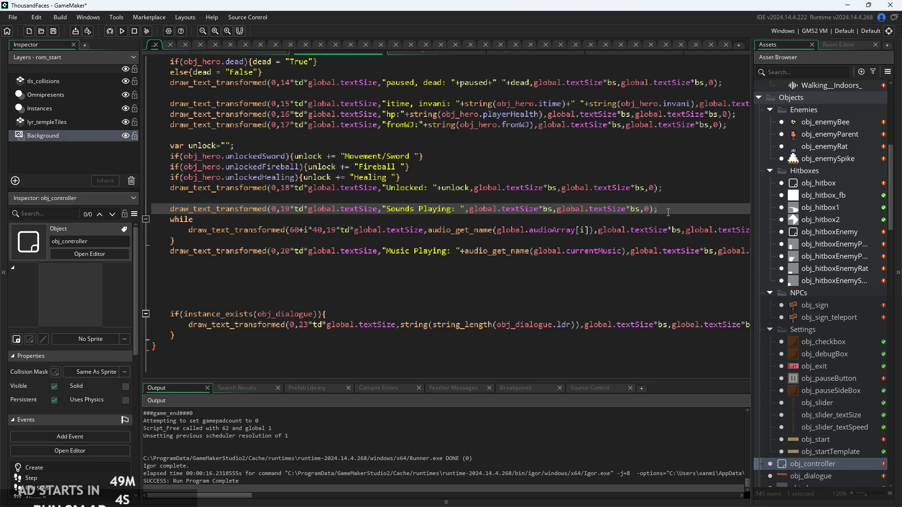
{"action": "key", "text": "Return"}
{"action": "type", "text": "var"}
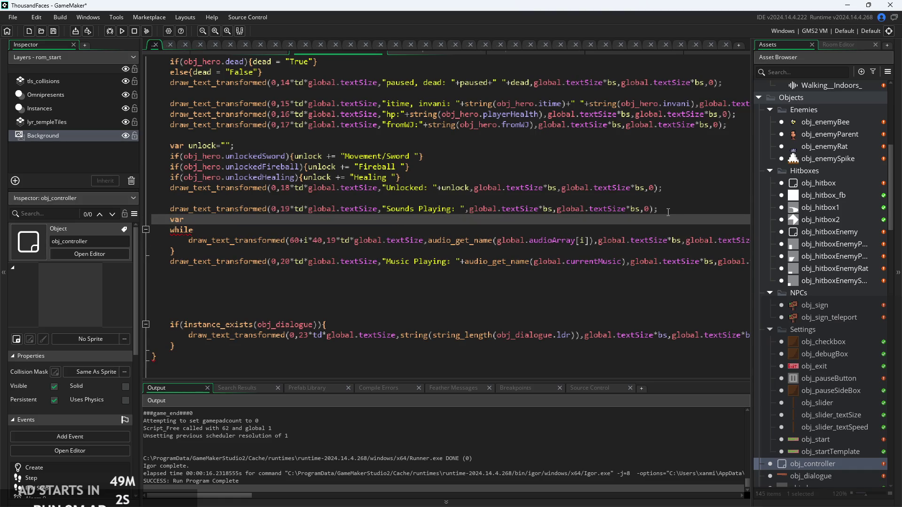
{"action": "type", "text": " _in"}
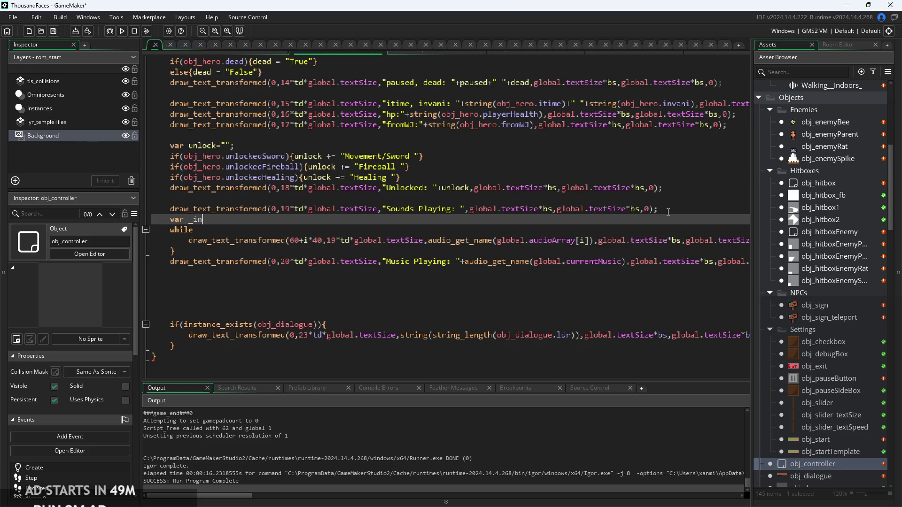
{"action": "type", "text": " = 0;"}
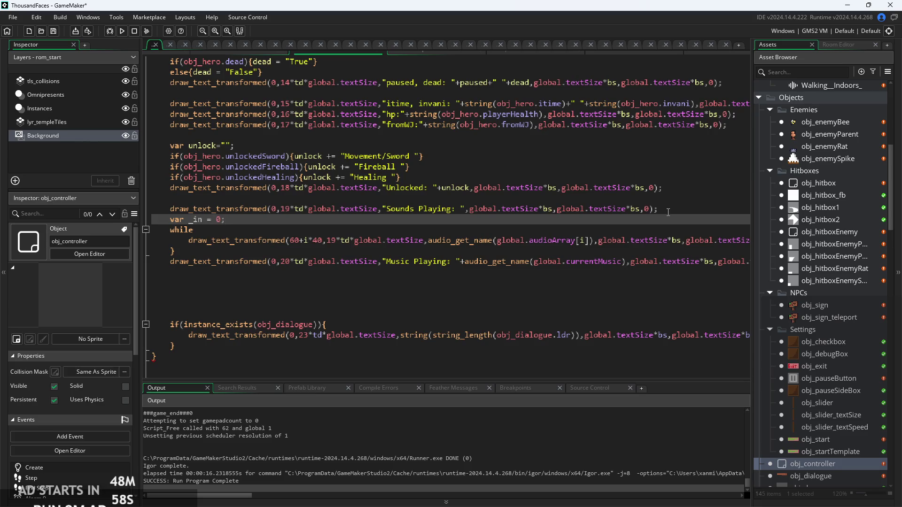
{"action": "key", "text": "Down"}
{"action": "type", "text": "(_in<"}
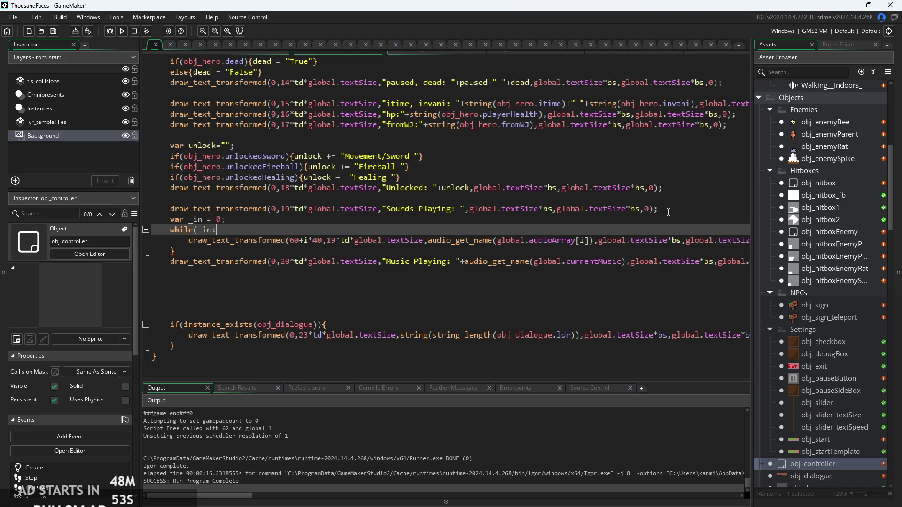
{"action": "type", "text": "global."}
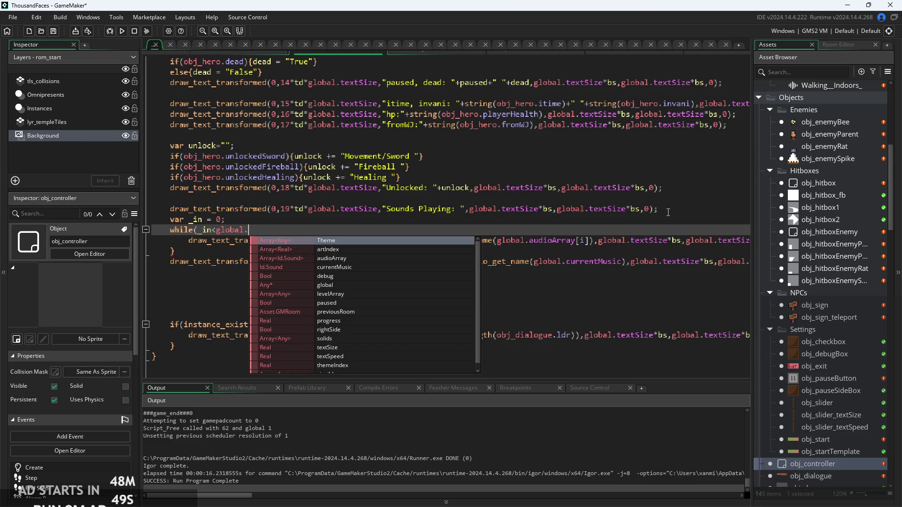
{"action": "key", "text": "Down"}
{"action": "key", "text": "Down"}
{"action": "key", "text": "Return"}
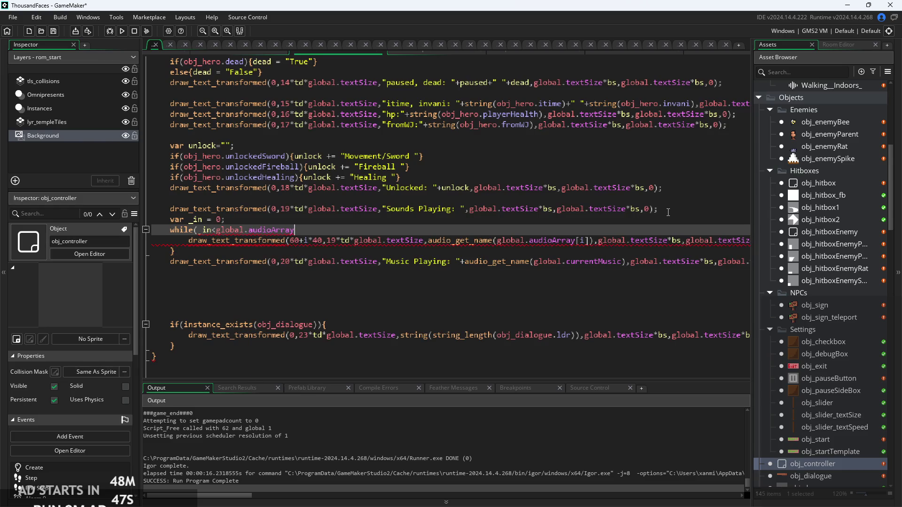
{"action": "left_click", "coordinate": [217, 231]}
{"action": "type", "text": "atta"}
{"action": "key", "text": "BackSpace"}
{"action": "key", "text": "BackSpace"}
{"action": "key", "text": "BackSpace"}
{"action": "type", "text": "ar"}
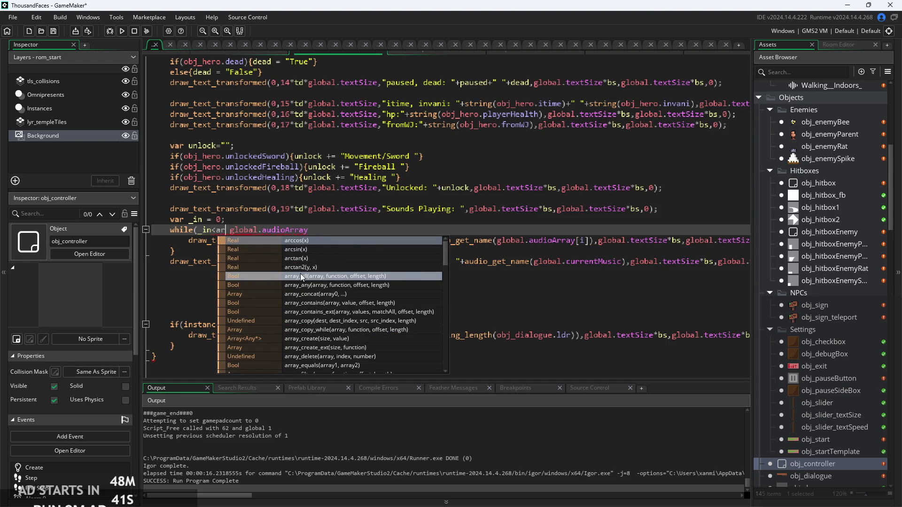
{"action": "type", "text": "ray_"}
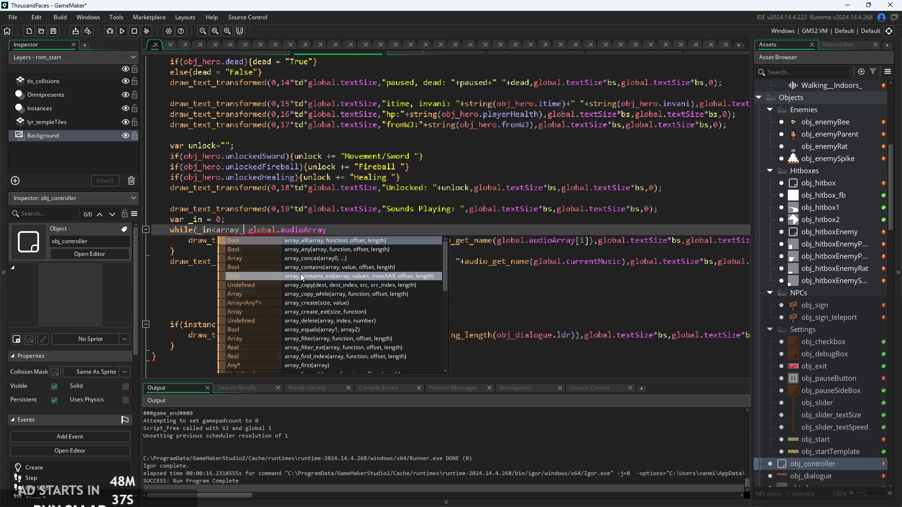
{"action": "type", "text": "le"}
{"action": "key", "text": "Return"}
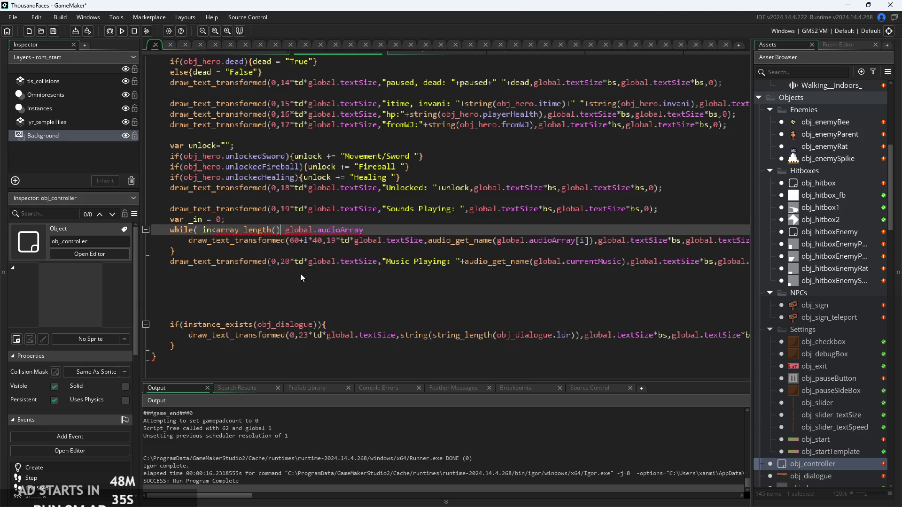
{"action": "left_click", "coordinate": [375, 230]}
{"action": "type", "text": "))"}
Tidy the loop's closing brace and open an empty first line inside the while loop.
{"action": "scroll", "coordinate": [385, 249], "scroll_direction": "down", "scroll_amount": 2}
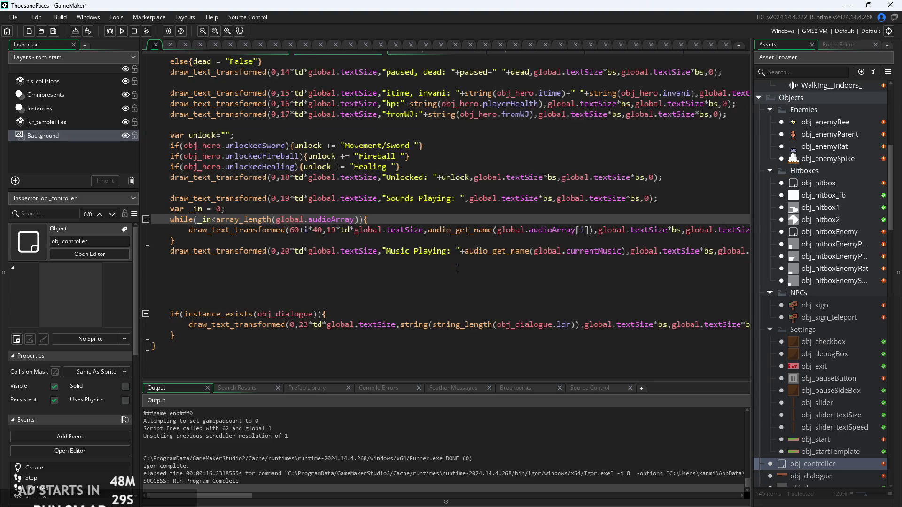
{"action": "left_click", "coordinate": [719, 228]}
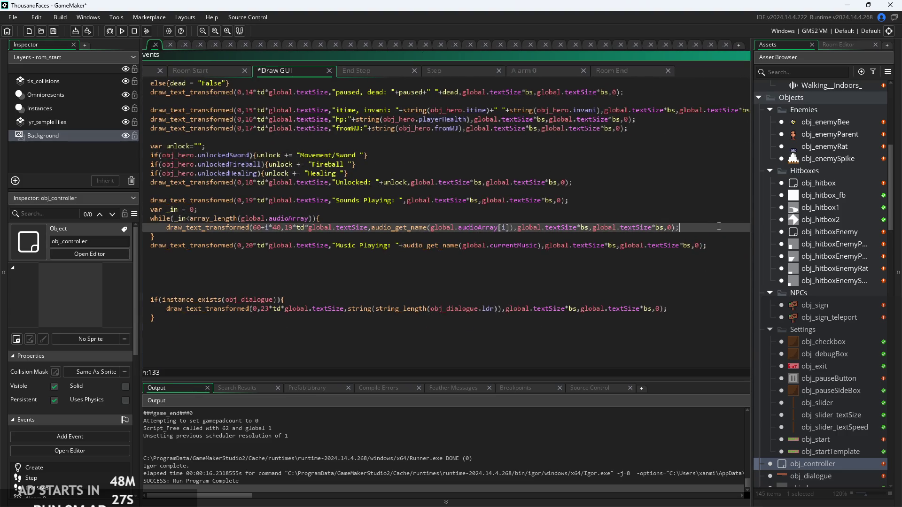
{"action": "key", "text": "Return"}
{"action": "type", "text": "}"}
{"action": "scroll", "coordinate": [203, 301], "scroll_direction": "up", "scroll_amount": 2}
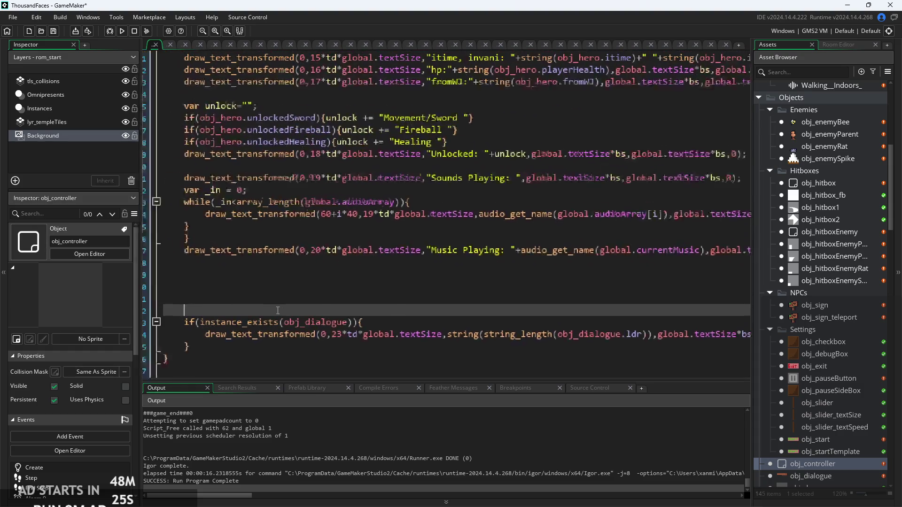
{"action": "key", "text": "BackSpace"}
{"action": "key", "text": "BackSpace"}
{"action": "scroll", "coordinate": [329, 226], "scroll_direction": "up", "scroll_amount": 2}
{"action": "left_click", "coordinate": [498, 231]}
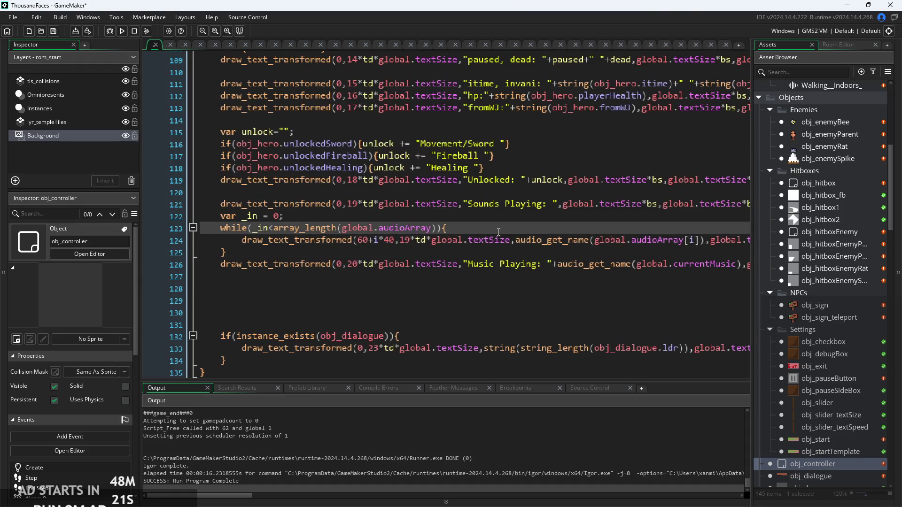
{"action": "key", "text": "Return"}
{"action": "type", "text": "if(="}
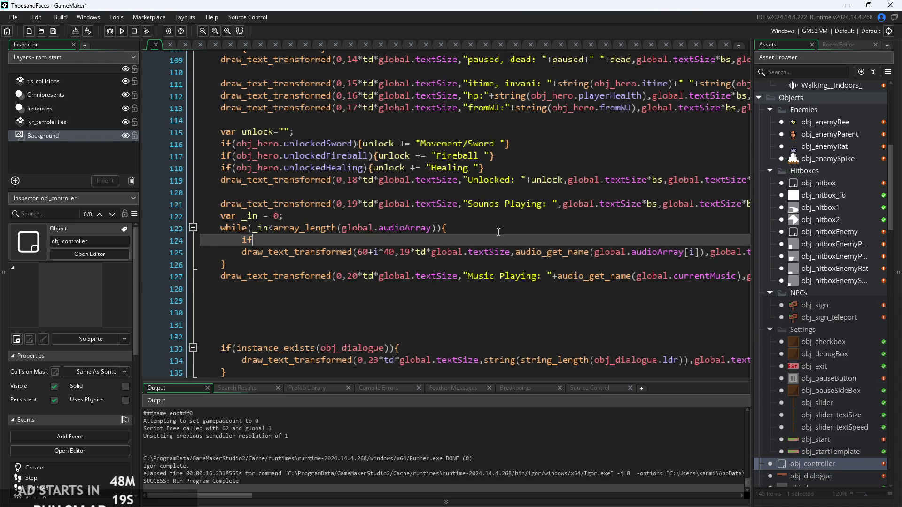
{"action": "key", "text": "BackSpace"}
{"action": "key", "text": "BackSpace"}
{"action": "key", "text": "BackSpace"}
Add a second counter, var _i = 0;, below the _in declaration.
{"action": "left_click", "coordinate": [248, 229]}
{"action": "left_click", "coordinate": [289, 216]}
{"action": "key", "text": "Return"}
{"action": "type", "text": "var _"}
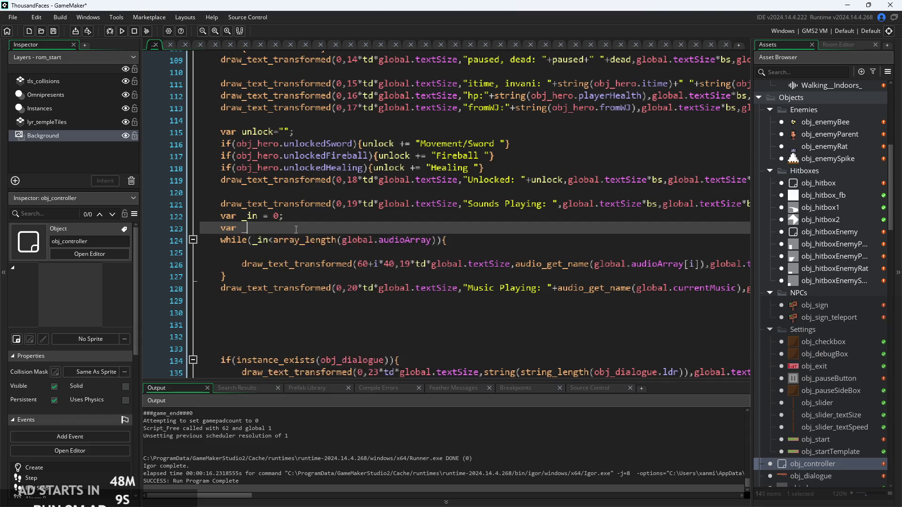
{"action": "type", "text": "i = 0;"}
Try for in place of while, then undo back to while.
{"action": "left_click", "coordinate": [241, 240]}
{"action": "scroll", "coordinate": [275, 247], "scroll_direction": "up", "scroll_amount": 2}
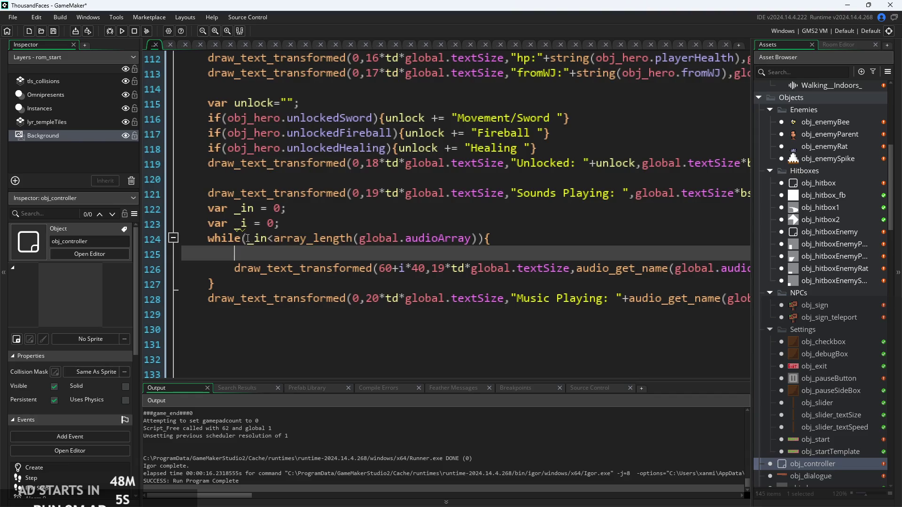
{"action": "left_click", "coordinate": [215, 243], "text": "shift"}
{"action": "left_click_drag", "start_coordinate": [214, 243], "coordinate": [210, 244]}
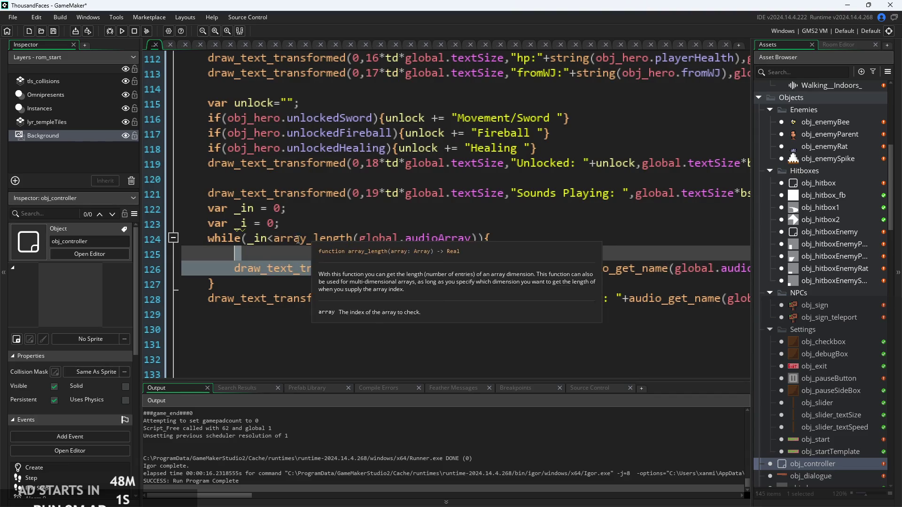
{"action": "key", "text": "shift+Left"}
{"action": "left_click_drag", "start_coordinate": [221, 239], "coordinate": [241, 239]}
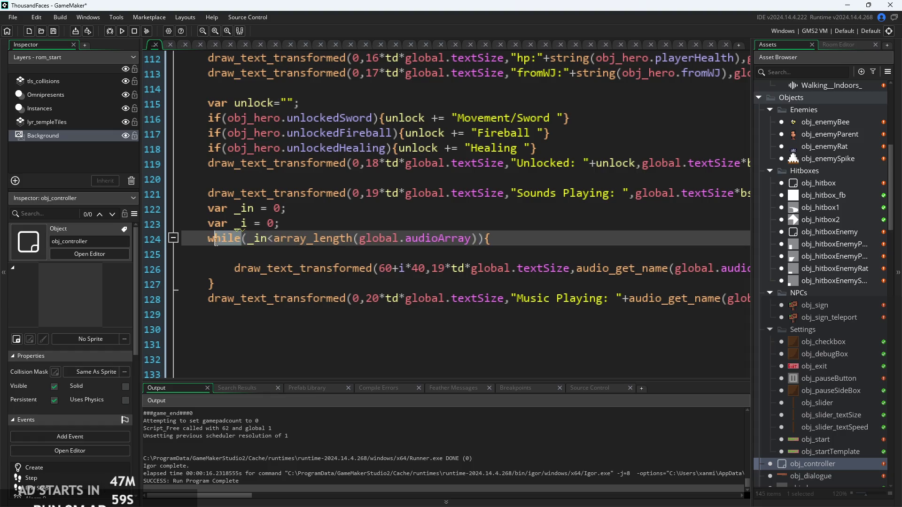
{"action": "type", "text": "for("}
{"action": "key", "text": "Escape"}
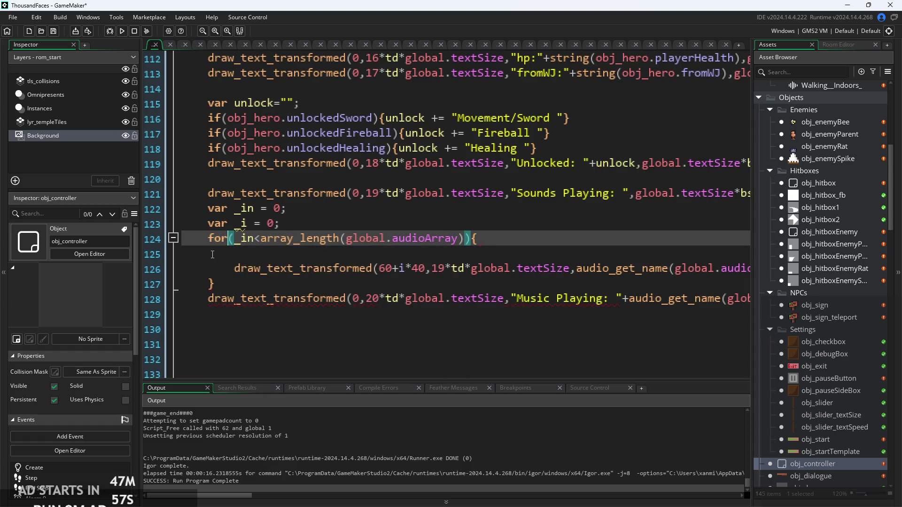
{"action": "key", "text": "ctrl+z"}
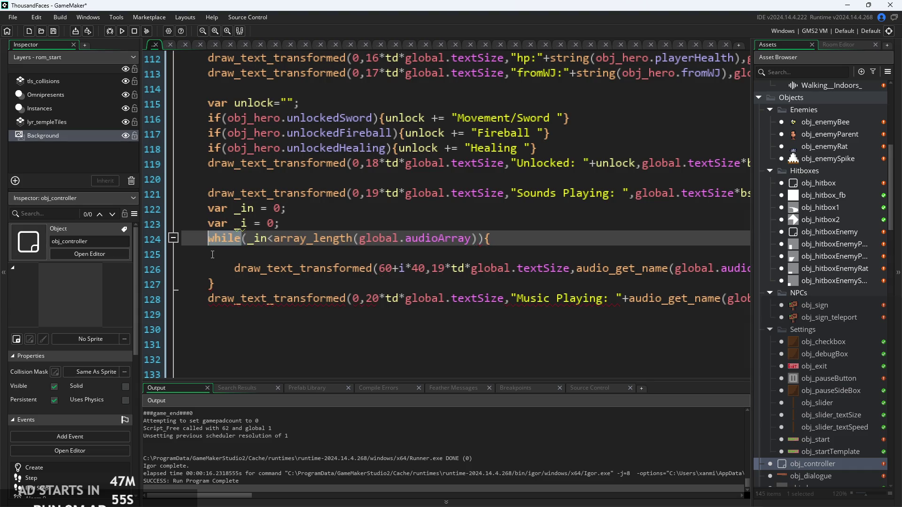
Start an if(global.au condition on the loop's empty first line.
{"action": "left_click", "coordinate": [445, 256]}
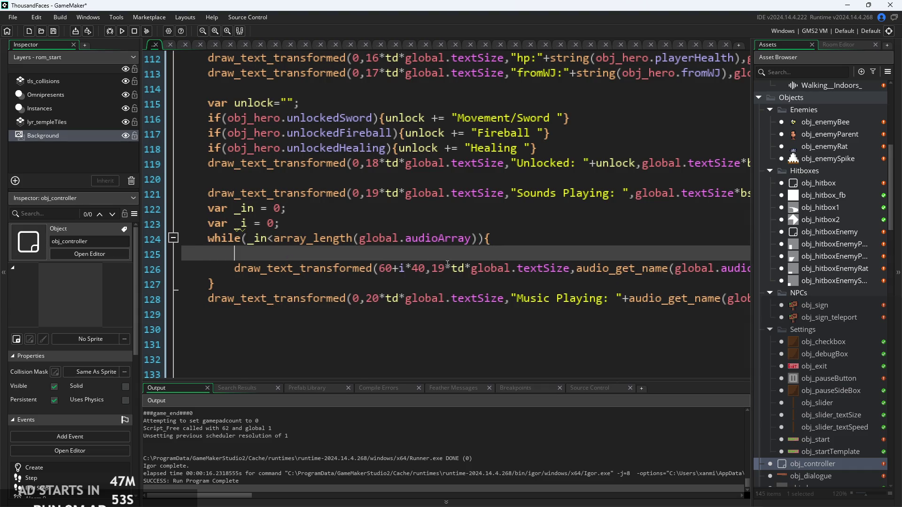
{"action": "scroll", "coordinate": [448, 264], "scroll_direction": "down", "scroll_amount": 3, "text": "ctrl"}
{"action": "type", "text": "if"}
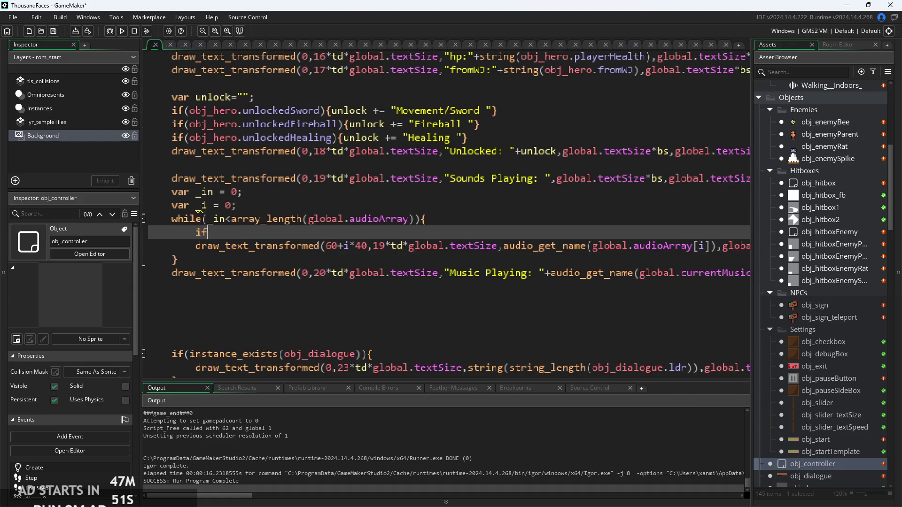
{"action": "type", "text": "("}
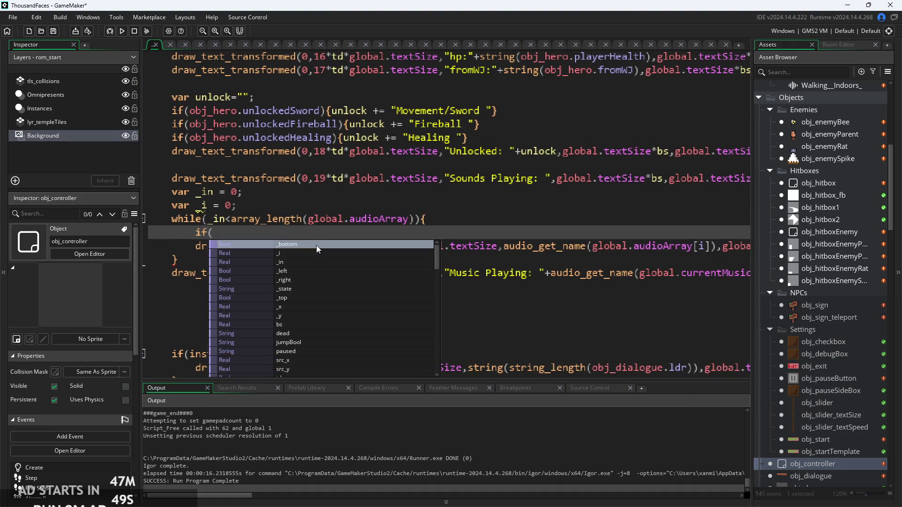
{"action": "type", "text": "global.au"}
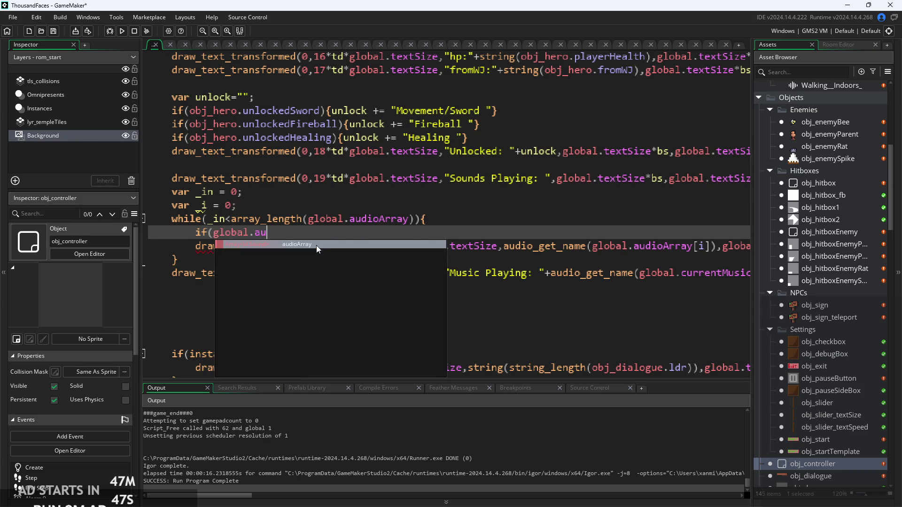
Wrap the draw call in if(global.audioArray[_in]!=undefined){ }.
{"action": "key", "text": "Return"}
{"action": "type", "text": "[_in]"}
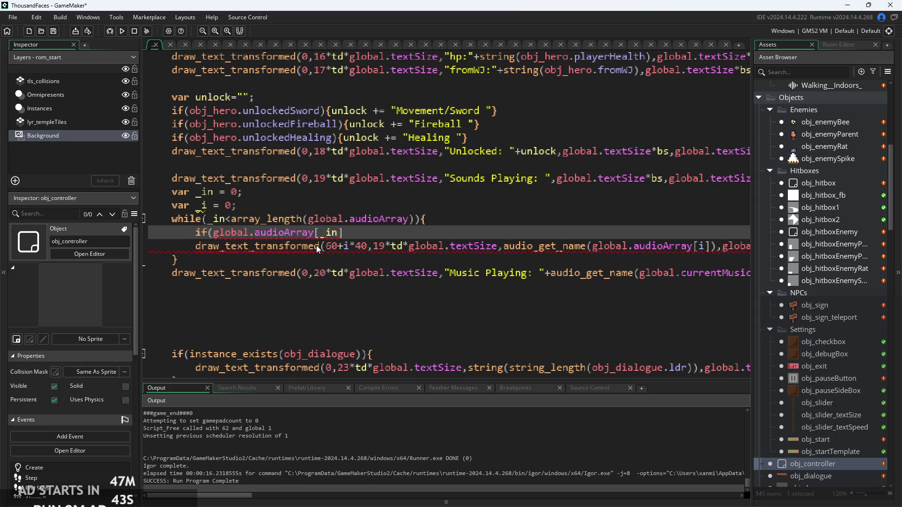
{"action": "type", "text": "!=und"}
{"action": "key", "text": "Return"}
{"action": "type", "text": "){"}
{"action": "scroll", "coordinate": [317, 246], "scroll_direction": "down", "scroll_amount": 5}
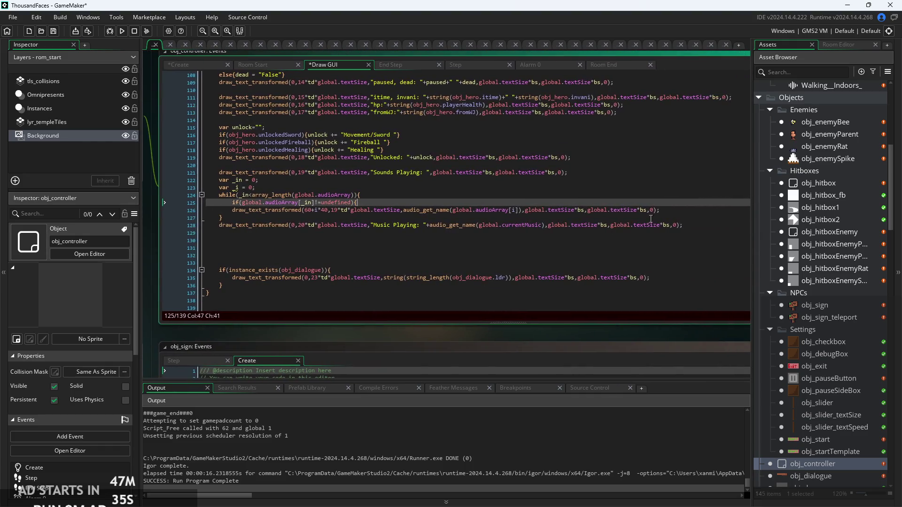
{"action": "left_click", "coordinate": [664, 214]}
{"action": "left_click", "coordinate": [668, 209]}
{"action": "key", "text": "Return"}
{"action": "type", "text": "}"}
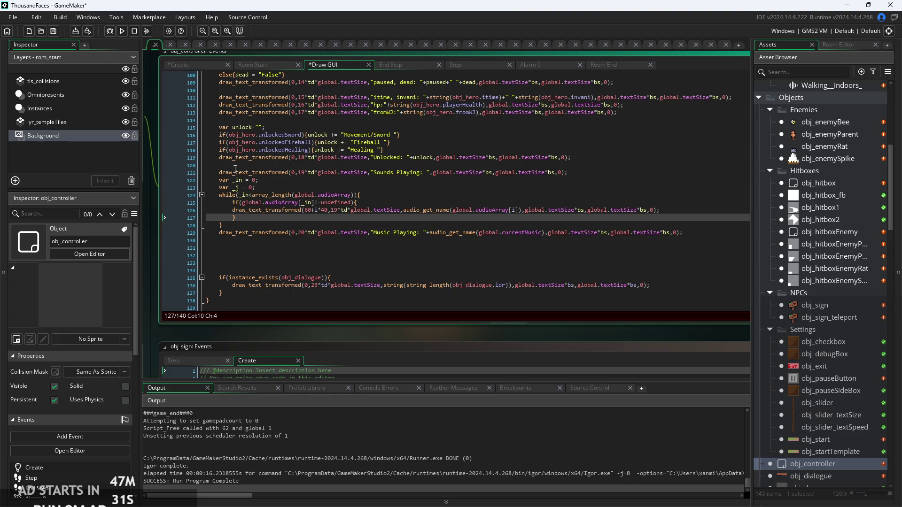
Add _i++ after the draw call and change the x offset to 60+_i*40.
{"action": "left_click", "coordinate": [247, 210]}
{"action": "scroll", "coordinate": [687, 222], "scroll_direction": "up", "scroll_amount": 1}
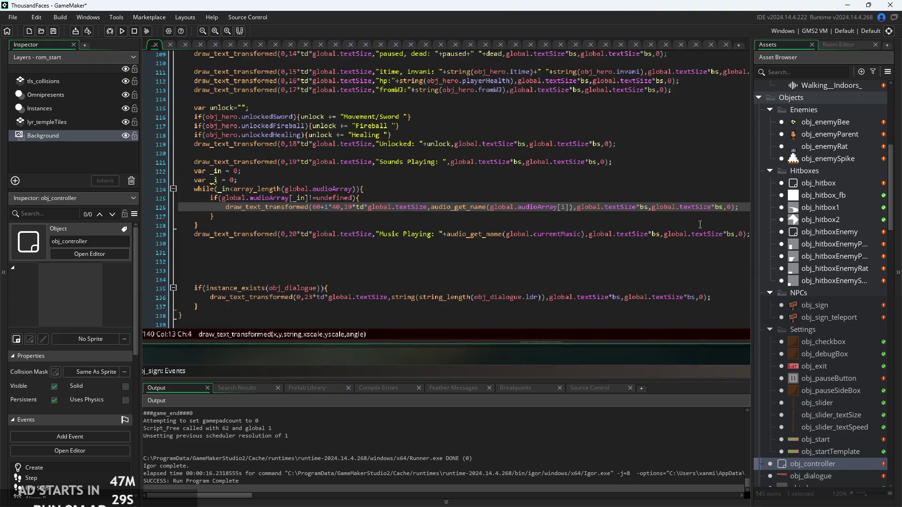
{"action": "left_click", "coordinate": [743, 211]}
{"action": "key", "text": "Return"}
{"action": "type", "text": "_i++;"}
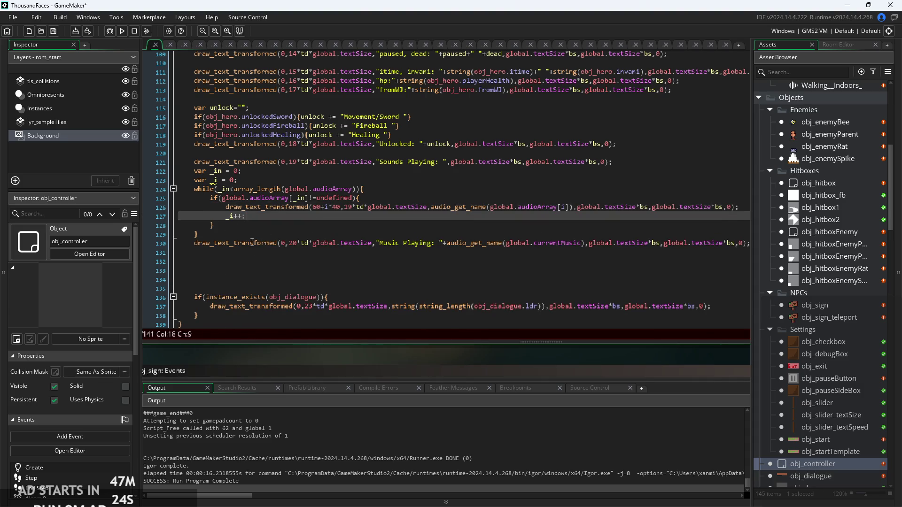
{"action": "scroll", "coordinate": [296, 244], "scroll_direction": "up", "scroll_amount": 1}
{"action": "left_click", "coordinate": [341, 190]}
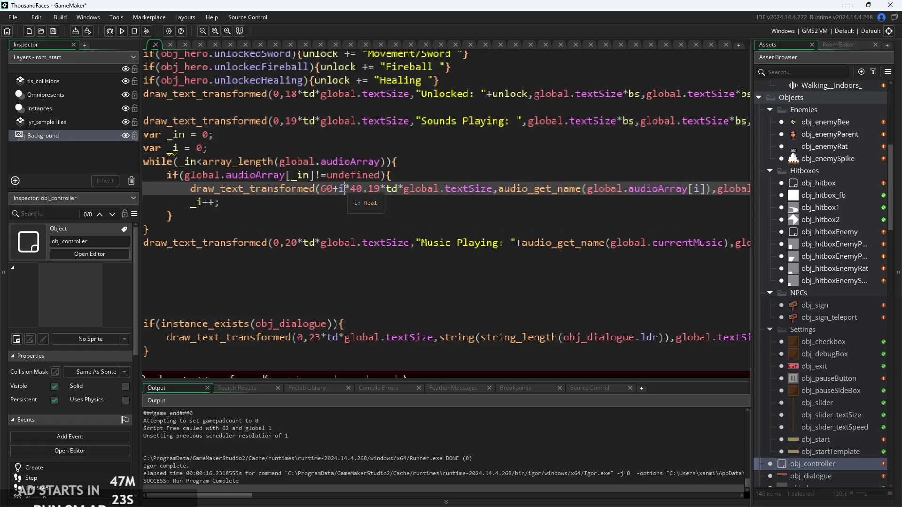
{"action": "type", "text": "_"}
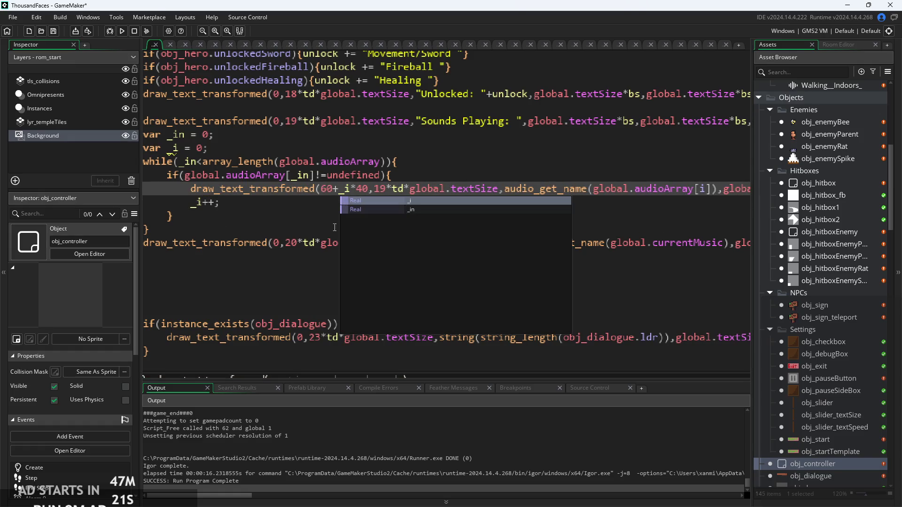
{"action": "left_click", "coordinate": [273, 202]}
Add _in++; after the if block's closing brace.
{"action": "scroll", "coordinate": [273, 201], "scroll_direction": "down", "scroll_amount": 2}
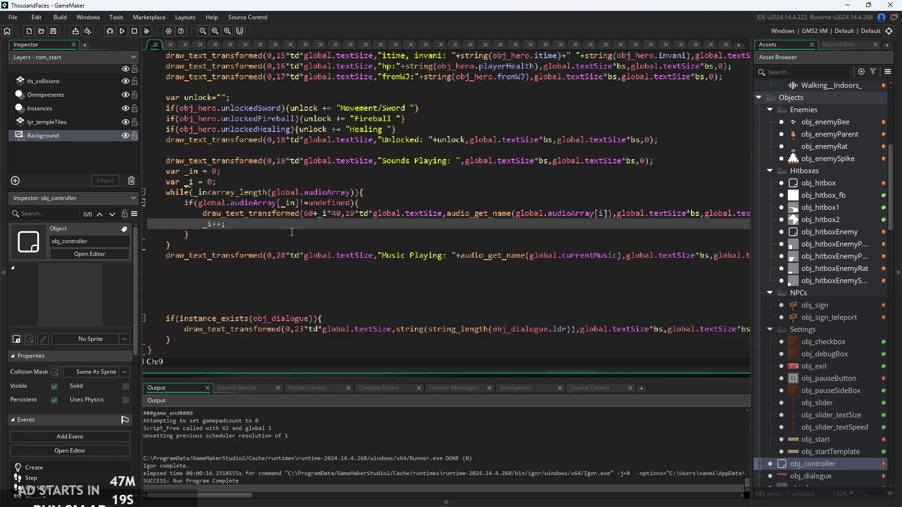
{"action": "left_click", "coordinate": [262, 232]}
{"action": "key", "text": "Up"}
{"action": "key", "text": "Down"}
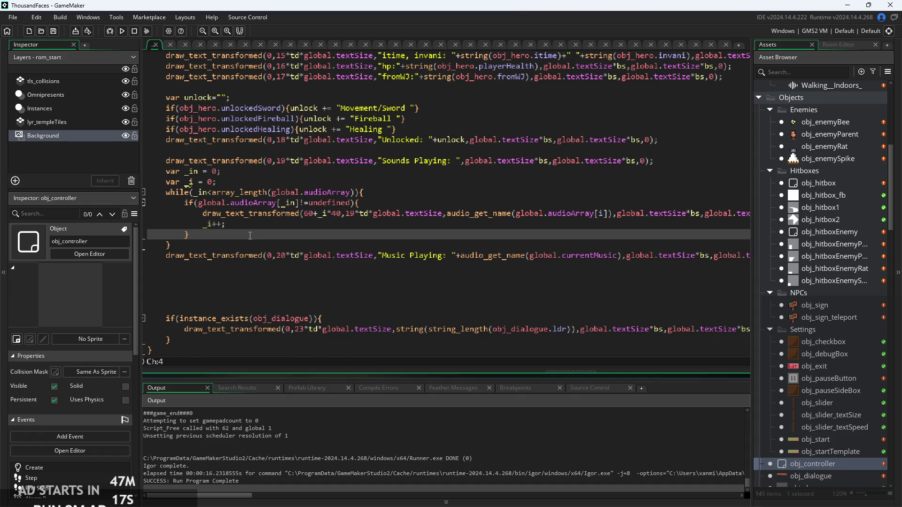
{"action": "key", "text": "Return"}
{"action": "type", "text": "_i"}
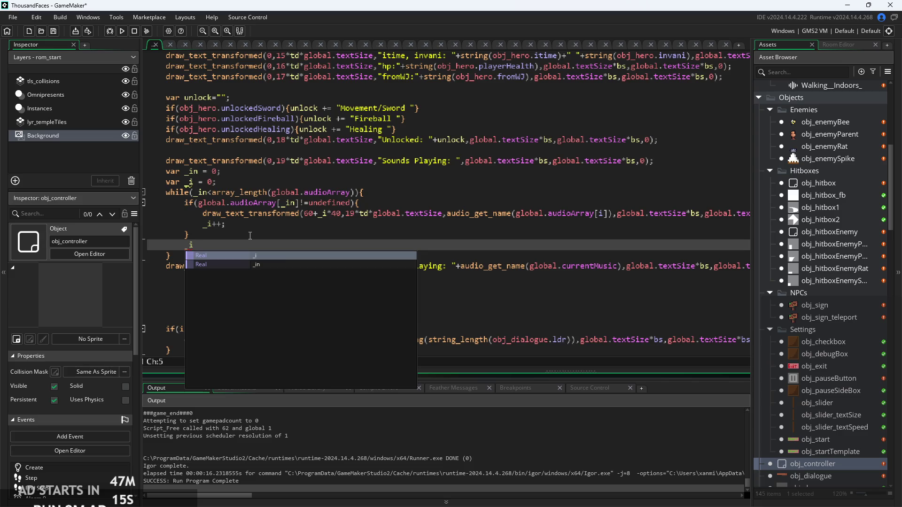
{"action": "type", "text": "n++;"}
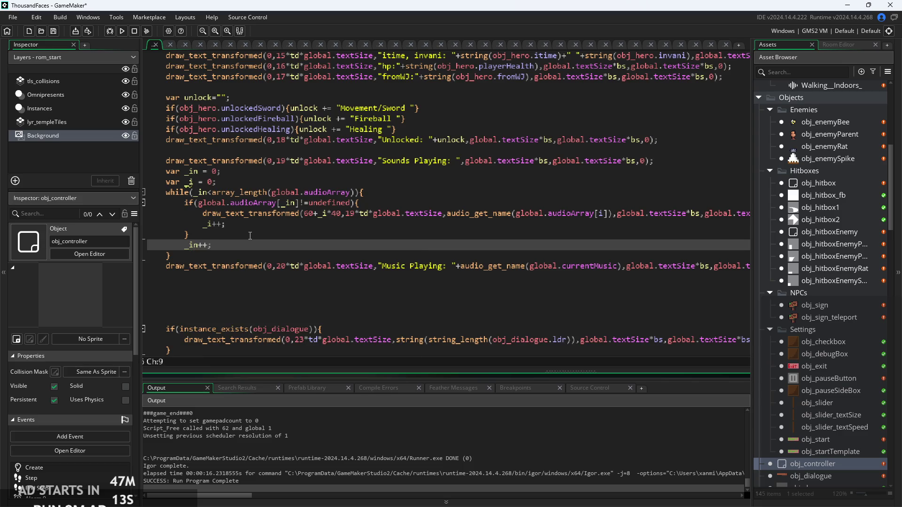
Change audioArray[i] to audioArray[_in], save the Draw GUI code and start a test run.
{"action": "left_click", "coordinate": [256, 233]}
{"action": "scroll", "coordinate": [256, 233], "scroll_direction": "down", "scroll_amount": 1}
{"action": "scroll", "coordinate": [267, 238], "scroll_direction": "down", "scroll_amount": 2}
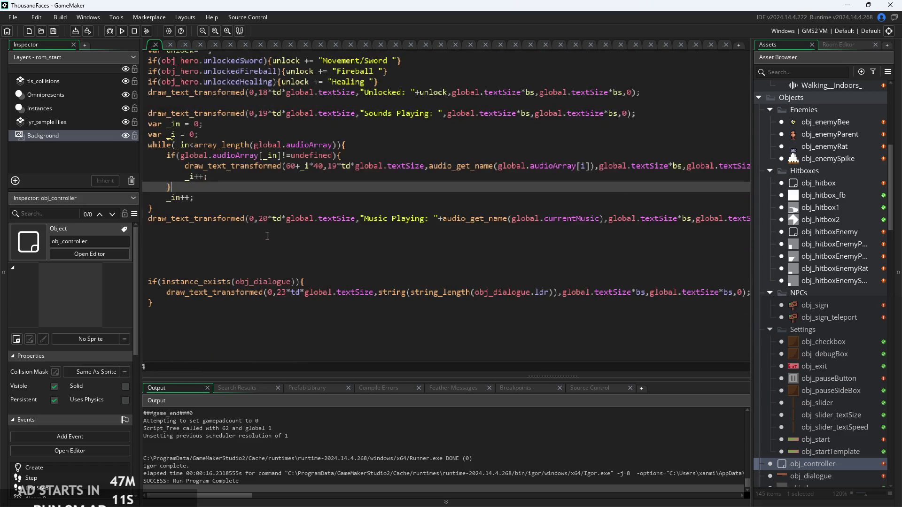
{"action": "scroll", "coordinate": [261, 199], "scroll_direction": "down", "scroll_amount": 1}
{"action": "left_click", "coordinate": [261, 199]}
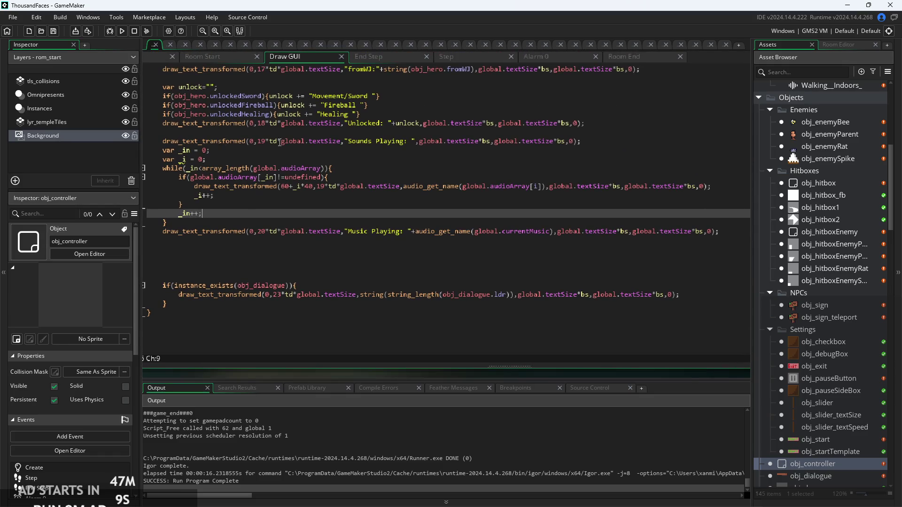
{"action": "left_click", "coordinate": [538, 187]}
{"action": "key", "text": "BackSpace"}
{"action": "type", "text": "_in"}
{"action": "key", "text": "ctrl+s"}
{"action": "left_click", "coordinate": [123, 30]}
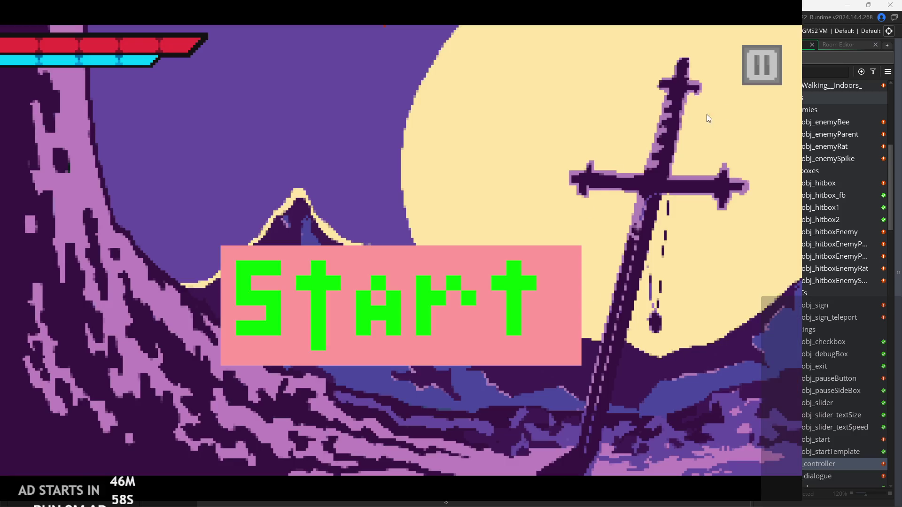
Pause the game, enable Debug Stats, check the Sounds Playing overlay, then exit the game.
{"action": "left_click", "coordinate": [761, 65]}
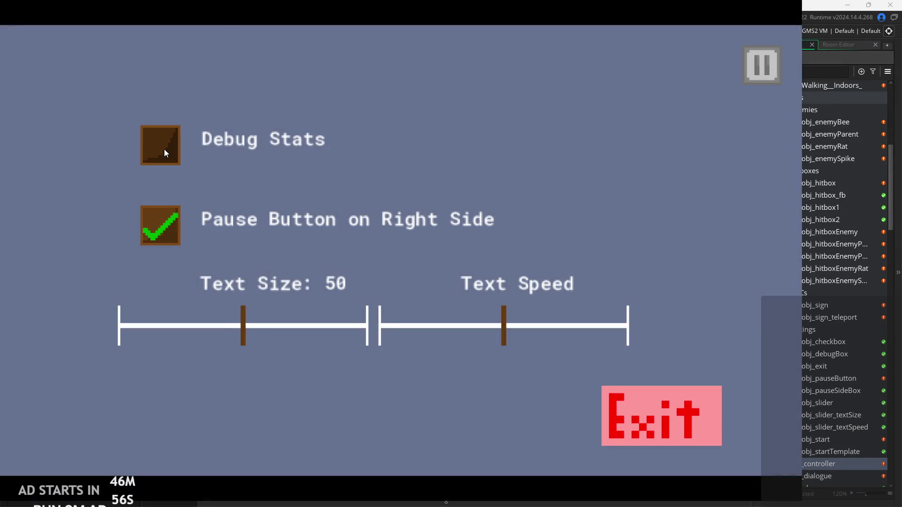
{"action": "left_click", "coordinate": [165, 149]}
{"action": "left_click", "coordinate": [768, 60]}
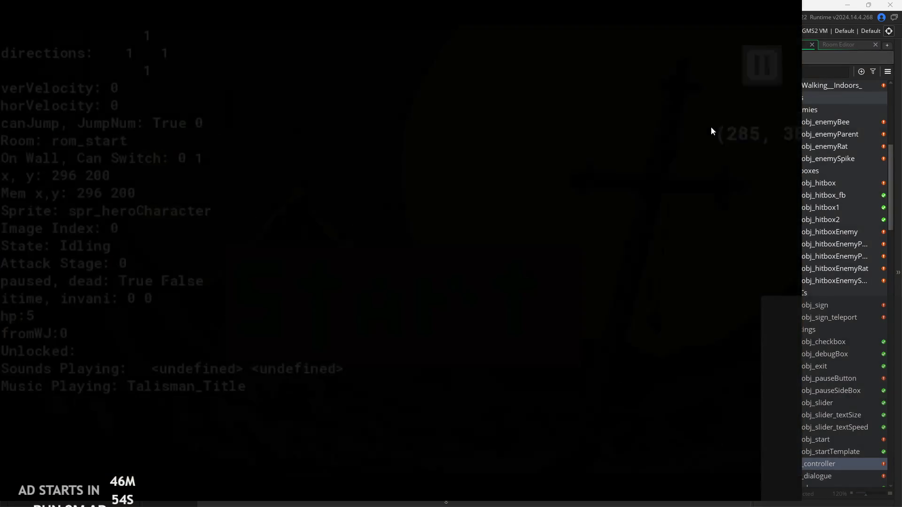
{"action": "left_click", "coordinate": [779, 60]}
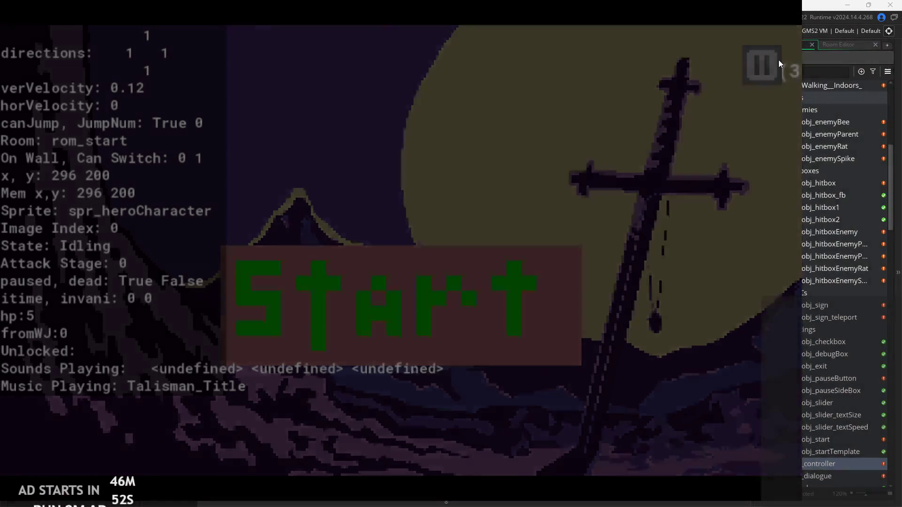
{"action": "left_click", "coordinate": [779, 60]}
{"action": "left_click", "coordinate": [774, 66]}
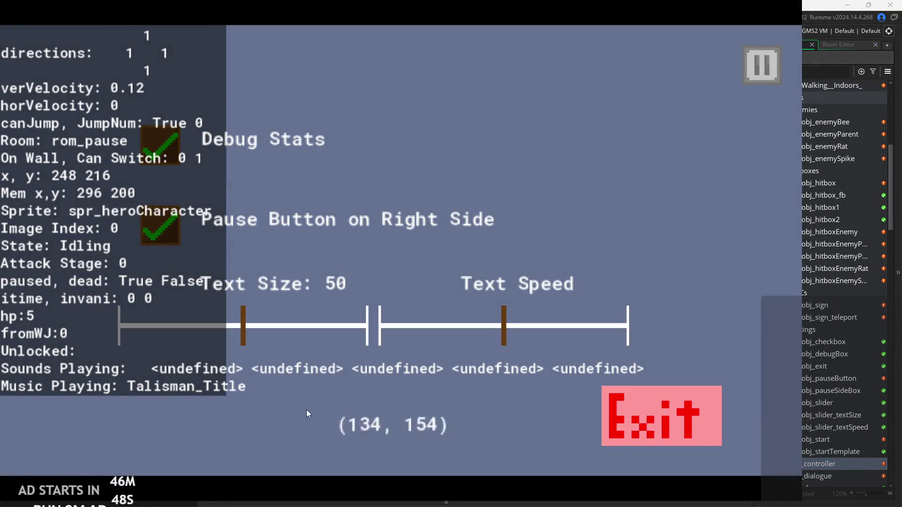
{"action": "left_click", "coordinate": [612, 417]}
{"action": "scroll", "coordinate": [253, 231], "scroll_direction": "up", "scroll_amount": 2, "text": "ctrl"}
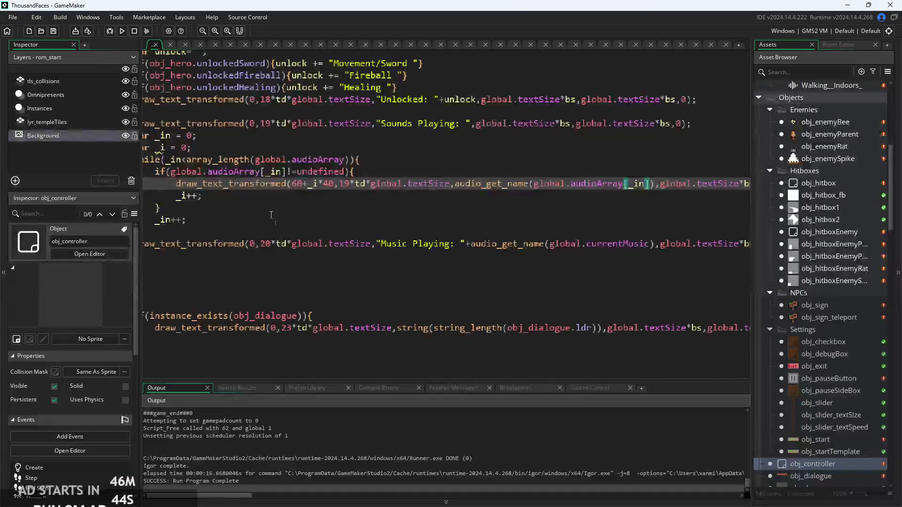
Review the while loop's _in and _i counters, undefined check and 60+_i*40 draw offset.
{"action": "left_click", "coordinate": [289, 216]}
{"action": "left_click", "coordinate": [312, 197]}
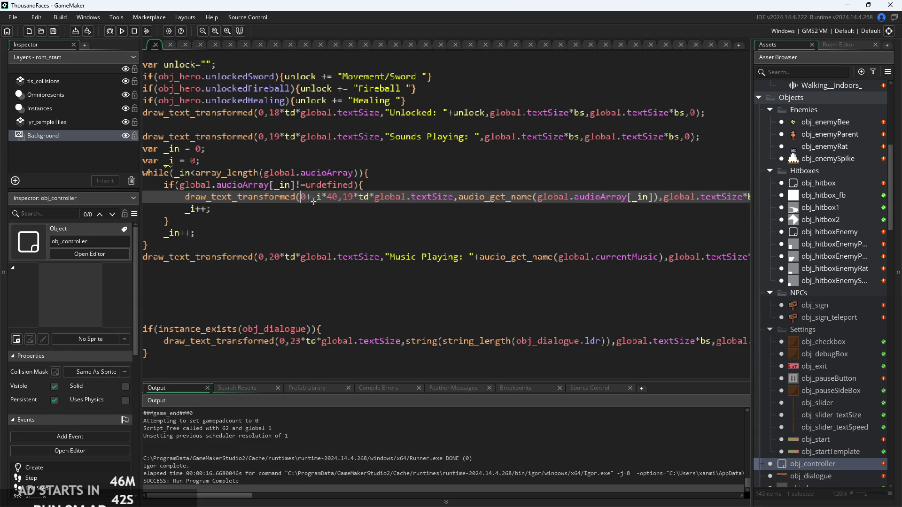
{"action": "type", "text": "5"}
{"action": "left_click", "coordinate": [337, 212]}
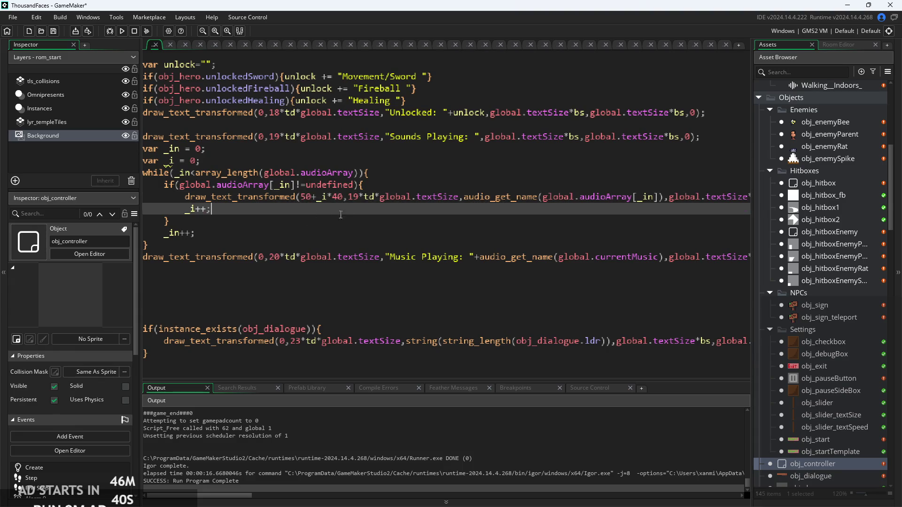
{"action": "scroll", "coordinate": [337, 217], "scroll_direction": "right", "scroll_amount": 2}
{"action": "scroll", "coordinate": [336, 218], "scroll_direction": "down", "scroll_amount": 2, "text": "ctrl"}
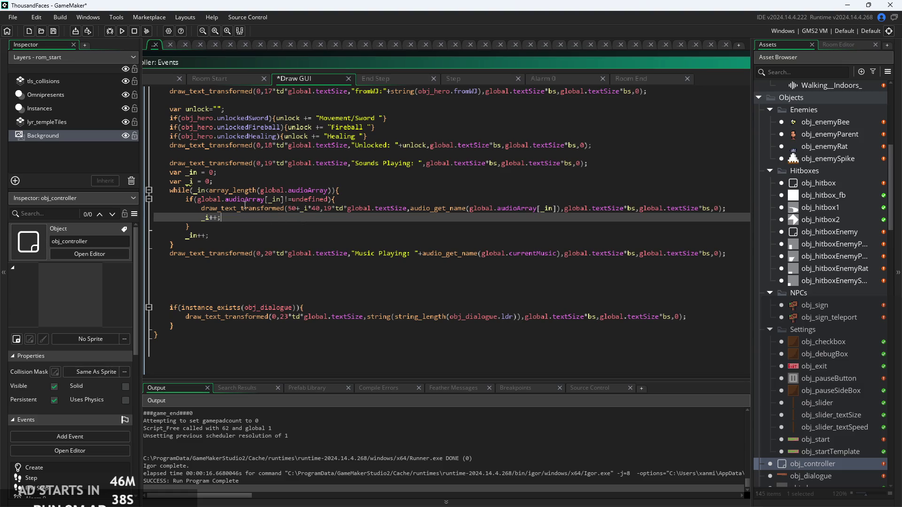
{"action": "left_click", "coordinate": [240, 181]}
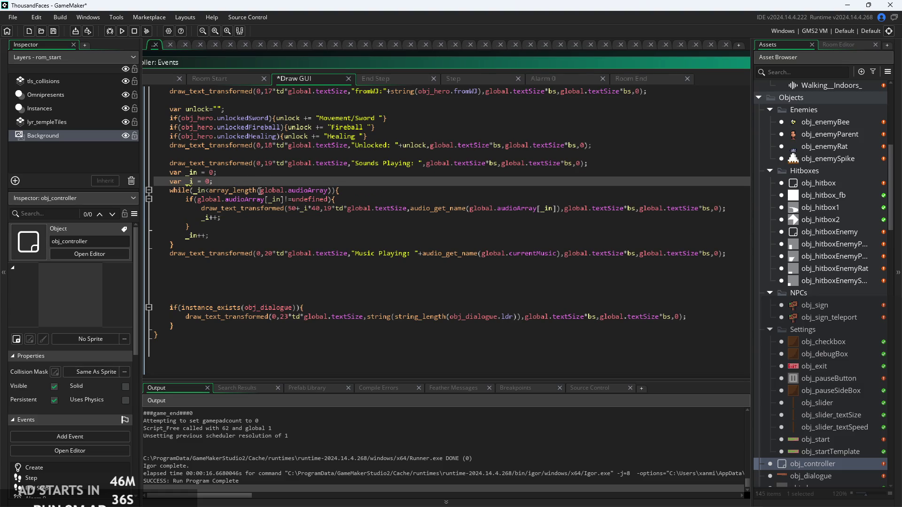
{"action": "left_click", "coordinate": [264, 190]}
{"action": "scroll", "coordinate": [263, 190], "scroll_direction": "up", "scroll_amount": 2, "text": "ctrl"}
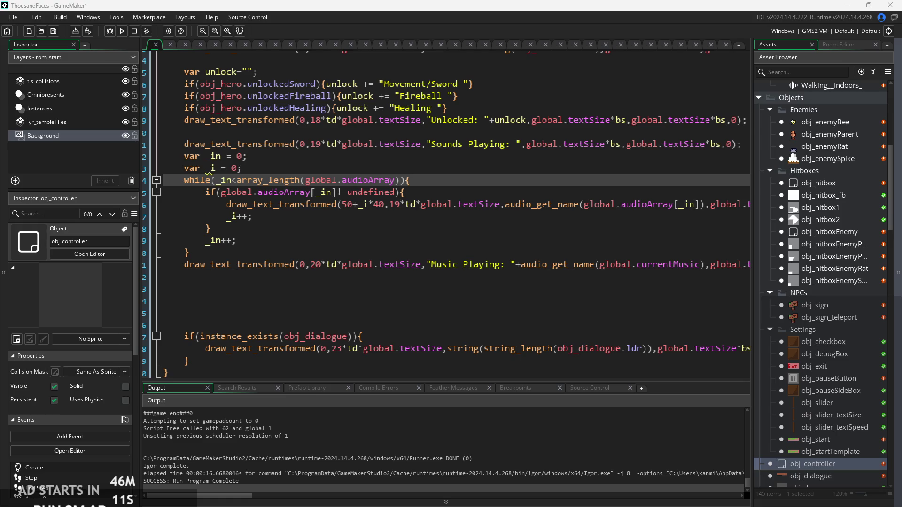
{"action": "key", "text": "Down"}
{"action": "key", "text": "Down"}
{"action": "key", "text": "Down"}
Try deleting the whole while loop block in Draw GUI, then restore it with undo.
{"action": "scroll", "coordinate": [391, 197], "scroll_direction": "up", "scroll_amount": 2}
{"action": "left_click", "coordinate": [444, 196]}
{"action": "scroll", "coordinate": [449, 179], "scroll_direction": "down", "scroll_amount": 2}
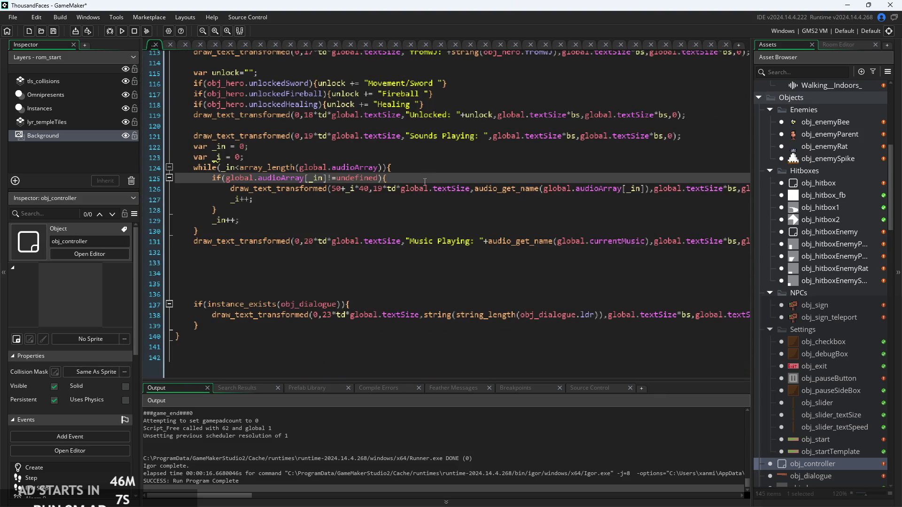
{"action": "key", "text": "Down"}
{"action": "left_click", "coordinate": [402, 178]}
{"action": "key", "text": "Up"}
{"action": "key", "text": "Down"}
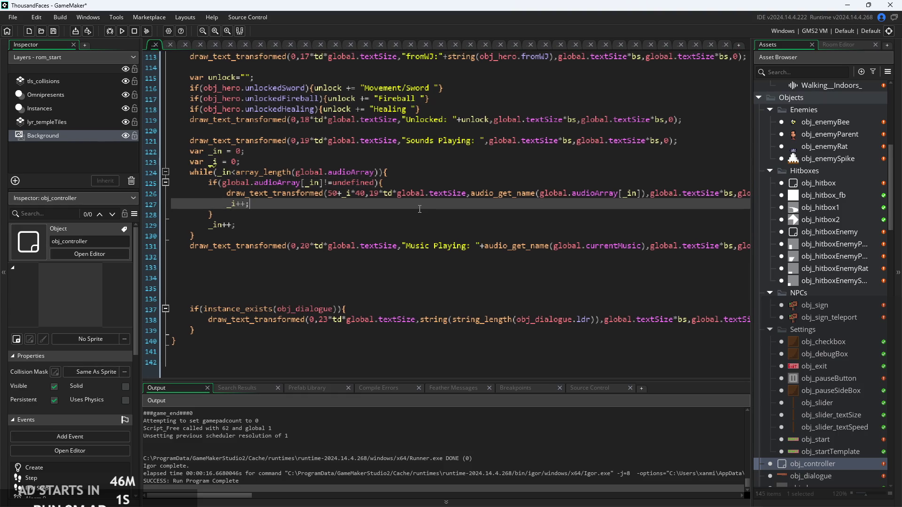
{"action": "left_click", "coordinate": [291, 225]}
{"action": "mouse_move", "coordinate": [197, 235]}
{"action": "left_mouse_down"}
{"action": "mouse_move", "coordinate": [165, 183]}
{"action": "mouse_move", "coordinate": [193, 175]}
{"action": "left_mouse_up"}
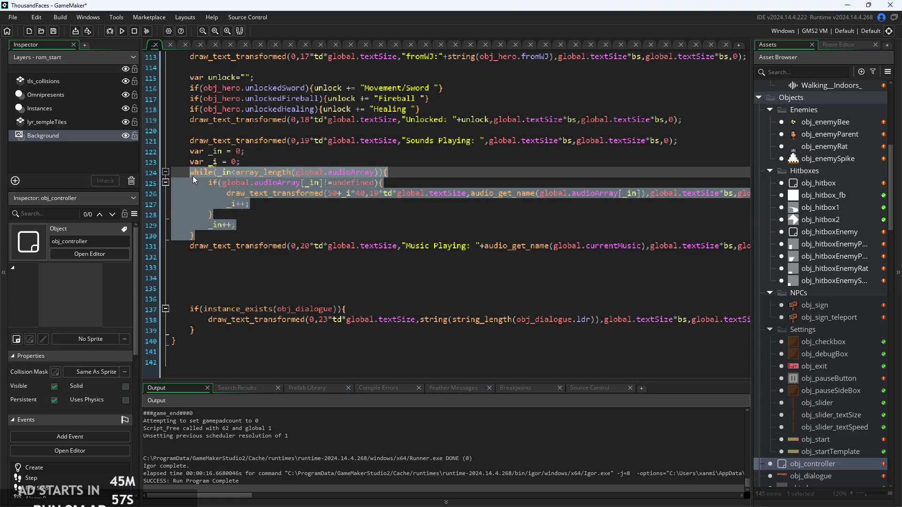
{"action": "key", "text": "Delete"}
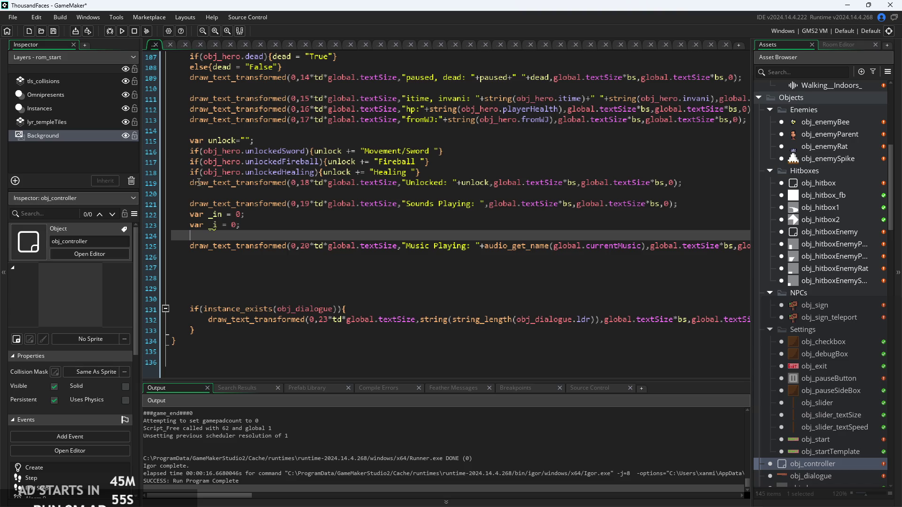
{"action": "key", "text": "ctrl+z"}
Remove the while loop's header and closing lines and unindent its body.
{"action": "left_click", "coordinate": [284, 267]}
{"action": "left_click_drag", "start_coordinate": [254, 301], "coordinate": [137, 276]}
{"action": "key", "text": "Delete"}
{"action": "left_click_drag", "start_coordinate": [389, 236], "coordinate": [103, 226]}
{"action": "key", "text": "Delete"}
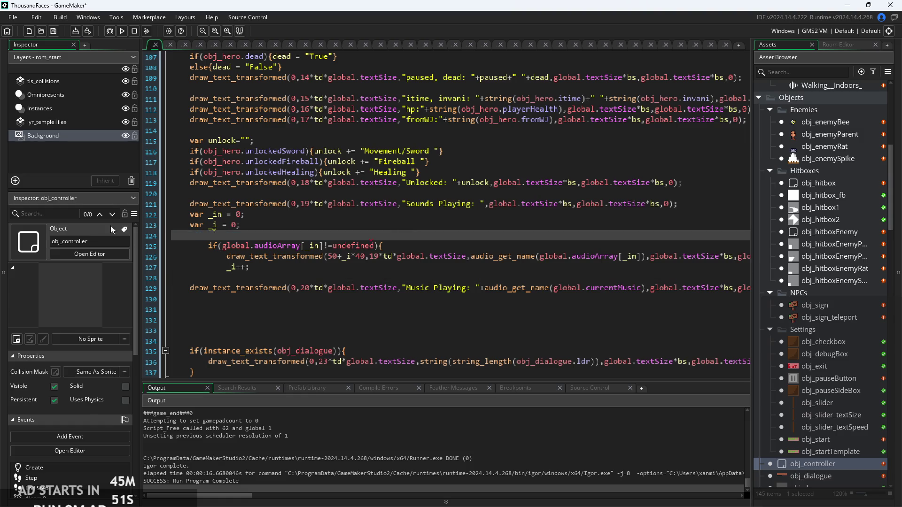
{"action": "key", "text": "Delete"}
{"action": "key", "text": "shift+Tab"}
{"action": "key", "text": "Down"}
{"action": "key", "text": "shift+Tab"}
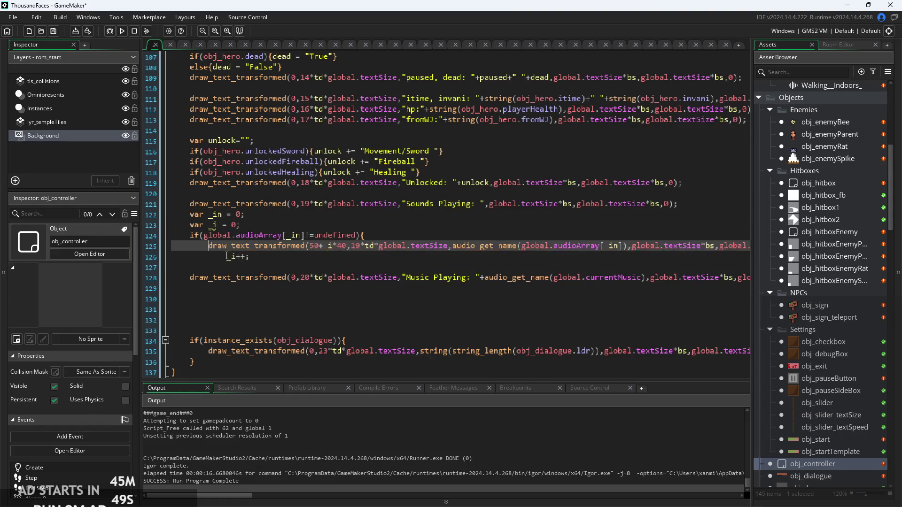
Delete the _i++ counter line and the undefined check line.
{"action": "left_click", "coordinate": [228, 256]}
{"action": "left_click_drag", "start_coordinate": [249, 256], "coordinate": [145, 249]}
{"action": "key", "text": "Delete"}
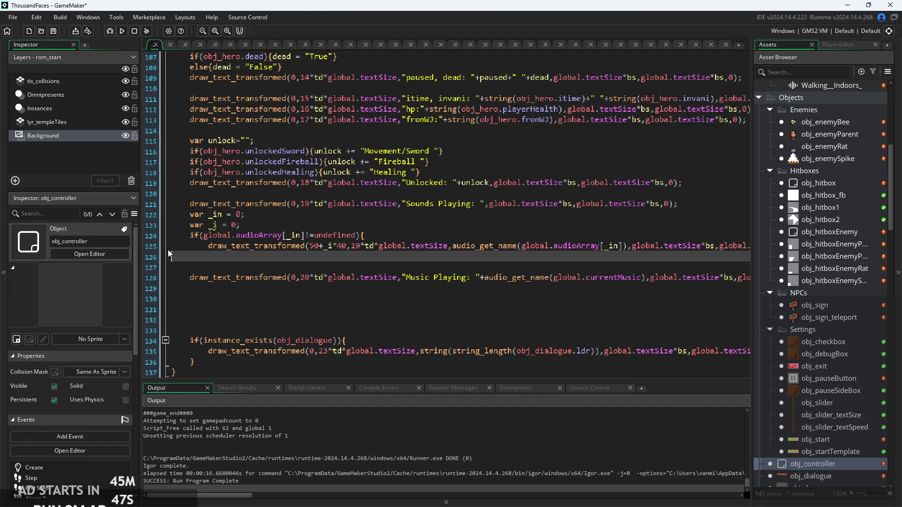
{"action": "mouse_move", "coordinate": [365, 235]}
{"action": "left_mouse_down"}
{"action": "mouse_move", "coordinate": [137, 238]}
{"action": "mouse_move", "coordinate": [96, 219]}
{"action": "mouse_move", "coordinate": [93, 238]}
{"action": "left_mouse_up"}
{"action": "key", "text": "Delete"}
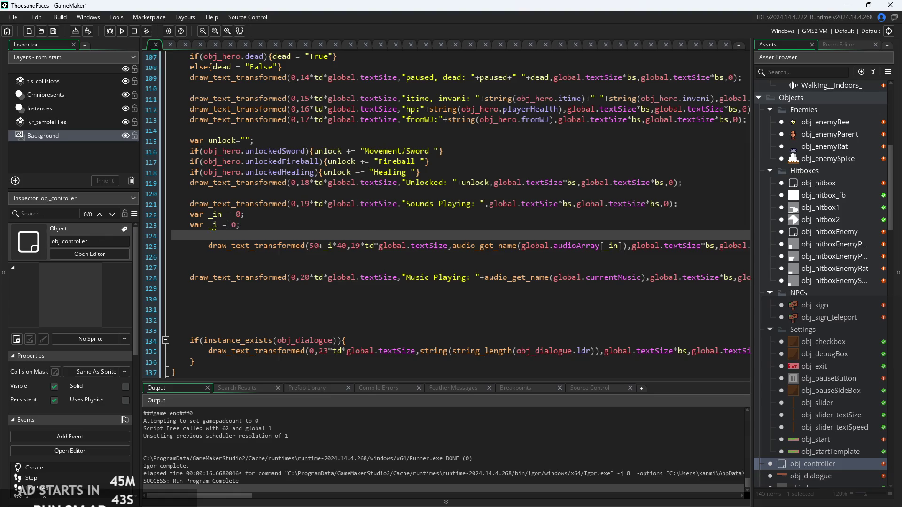
Undo the loop edits to restore the original for loop over audioArray.
{"action": "key", "text": "ctrl+z"}
{"action": "key", "text": "ctrl+z"}
{"action": "key", "text": "ctrl+z"}
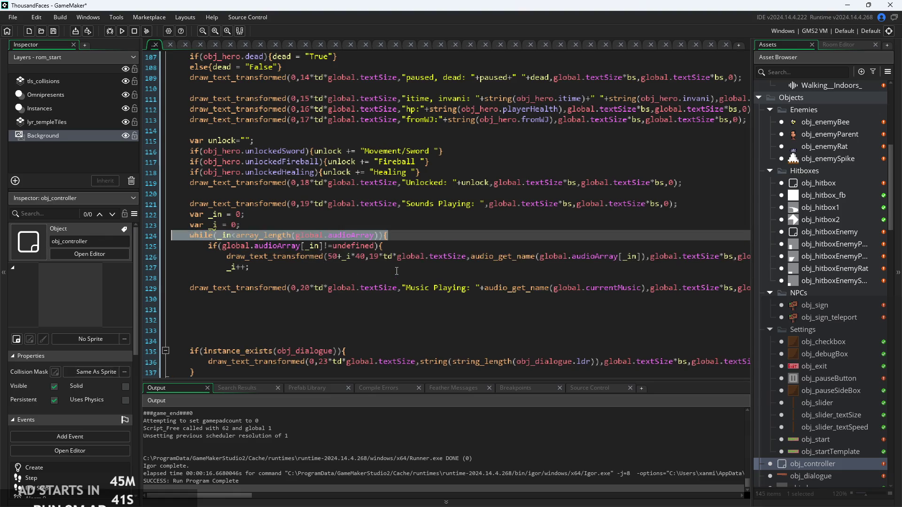
{"action": "key", "text": "ctrl+z"}
{"action": "key", "text": "ctrl+z"}
{"action": "key", "text": "ctrl+z"}
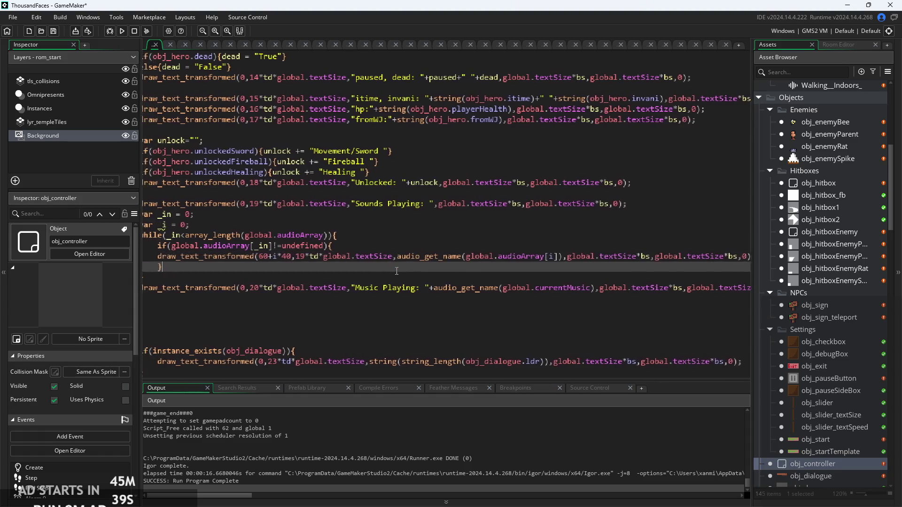
{"action": "key", "text": "ctrl+z"}
{"action": "key", "text": "ctrl+z"}
{"action": "key", "text": "ctrl+z"}
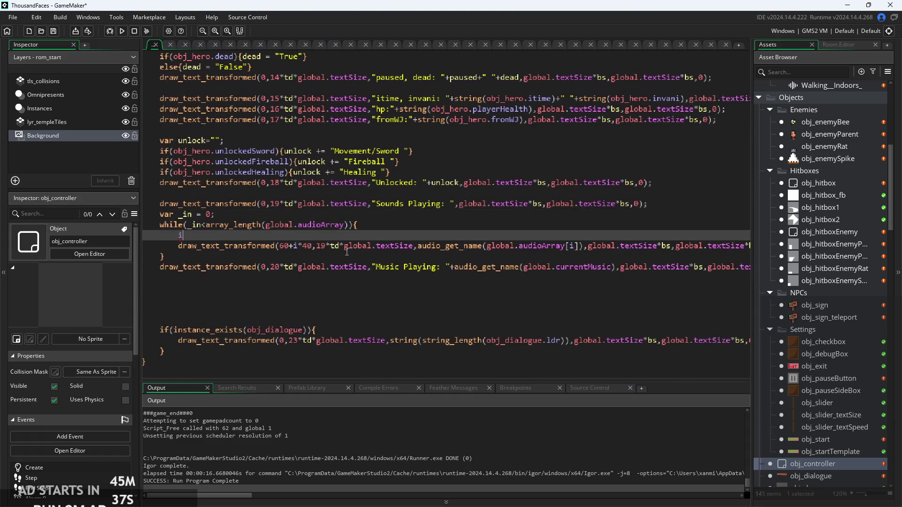
{"action": "key", "text": "ctrl+z"}
{"action": "key", "text": "ctrl+z"}
{"action": "key", "text": "ctrl+z"}
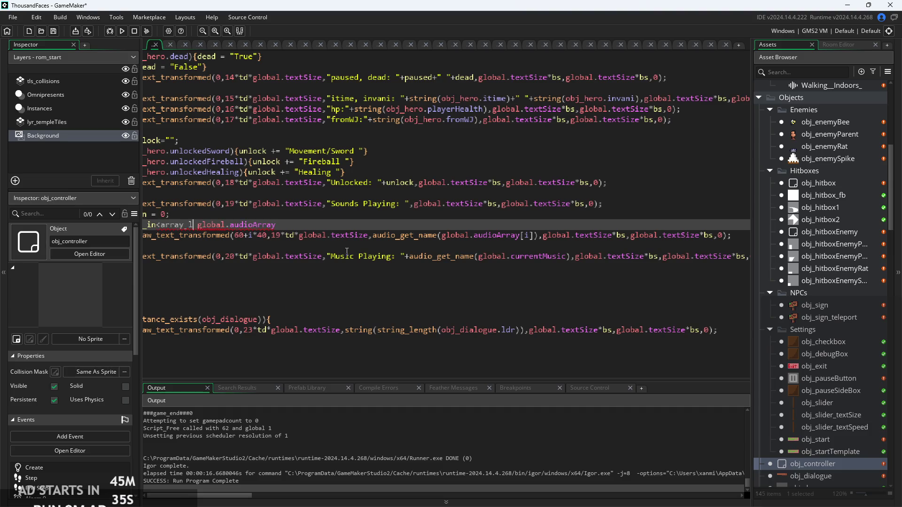
{"action": "key", "text": "ctrl+z"}
{"action": "key", "text": "ctrl+z"}
{"action": "key", "text": "ctrl+z"}
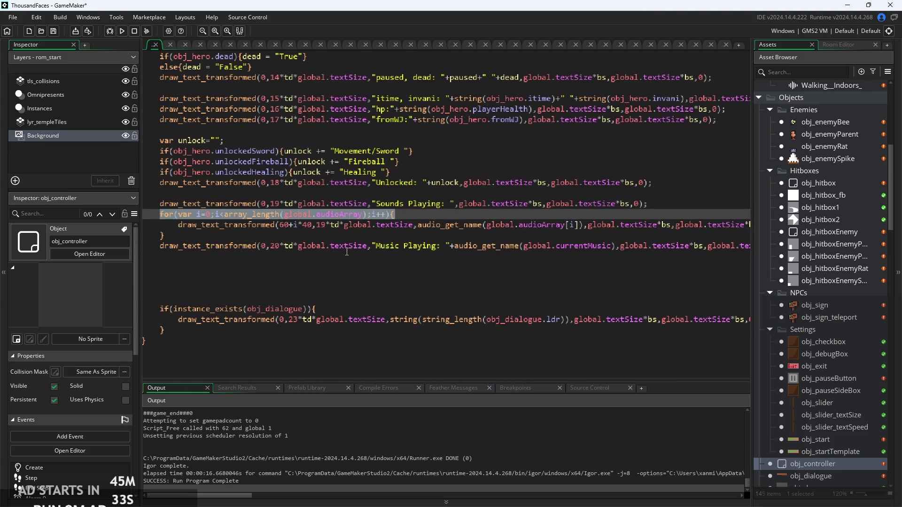
{"action": "key", "text": "ctrl+z"}
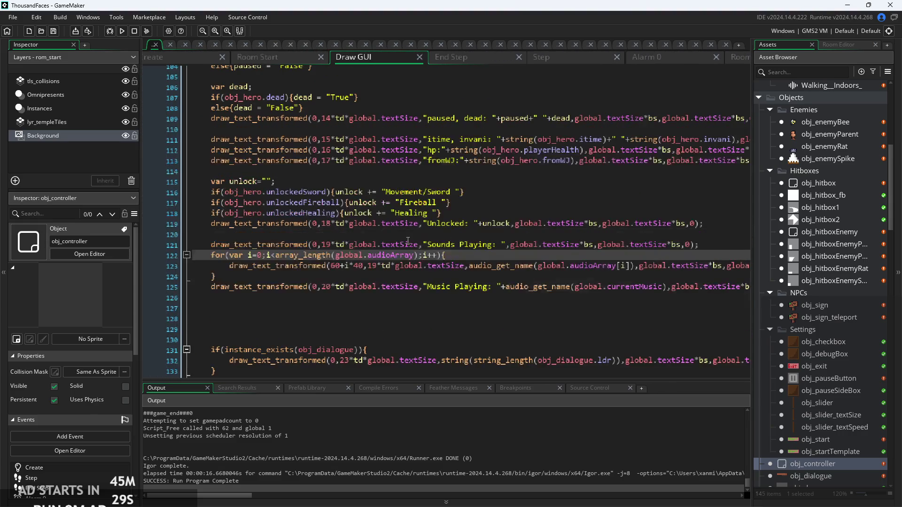
Look over the for loop's draw line and the Music Playing line beneath it.
{"action": "key", "text": "Down"}
{"action": "key", "text": "Down"}
{"action": "key", "text": "Down"}
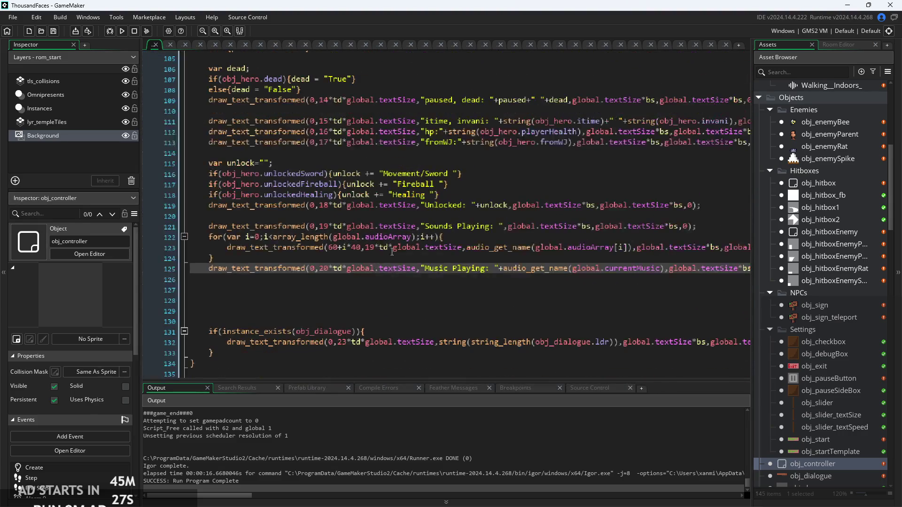
{"action": "left_click", "coordinate": [393, 249]}
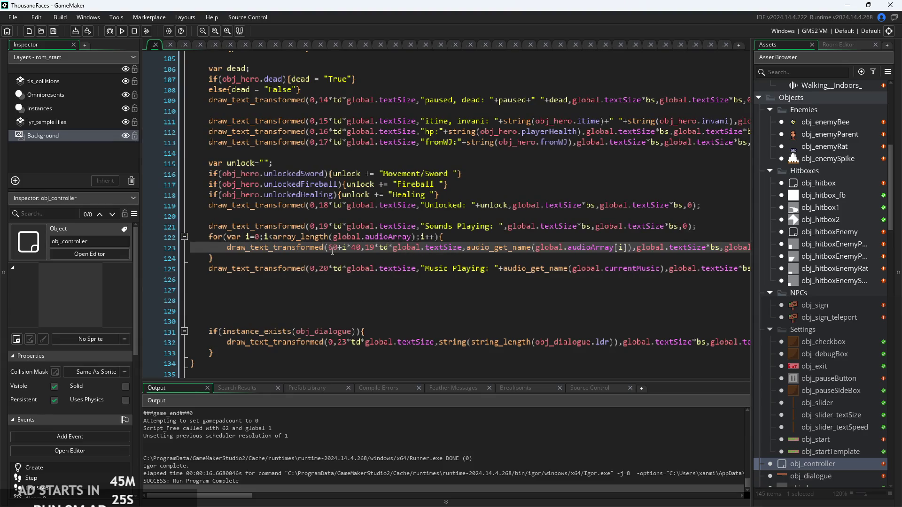
{"action": "left_click", "coordinate": [489, 288]}
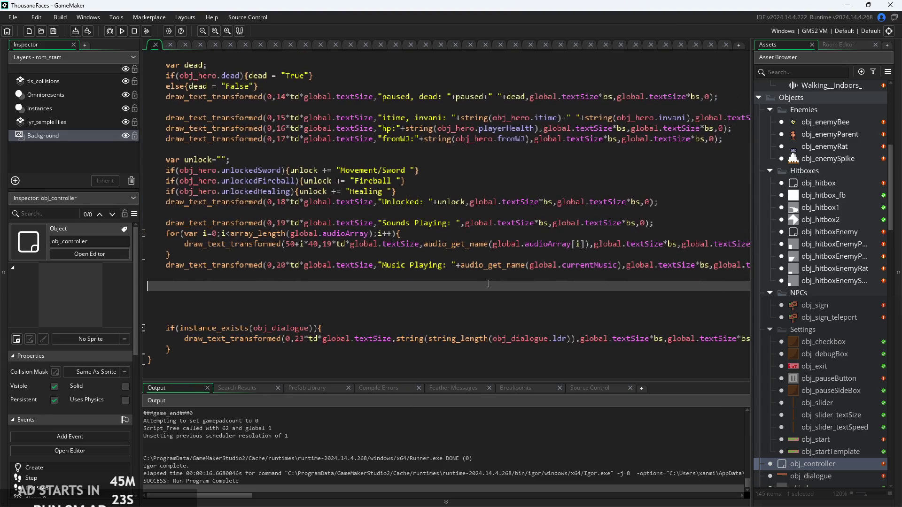
{"action": "left_click", "coordinate": [504, 254]}
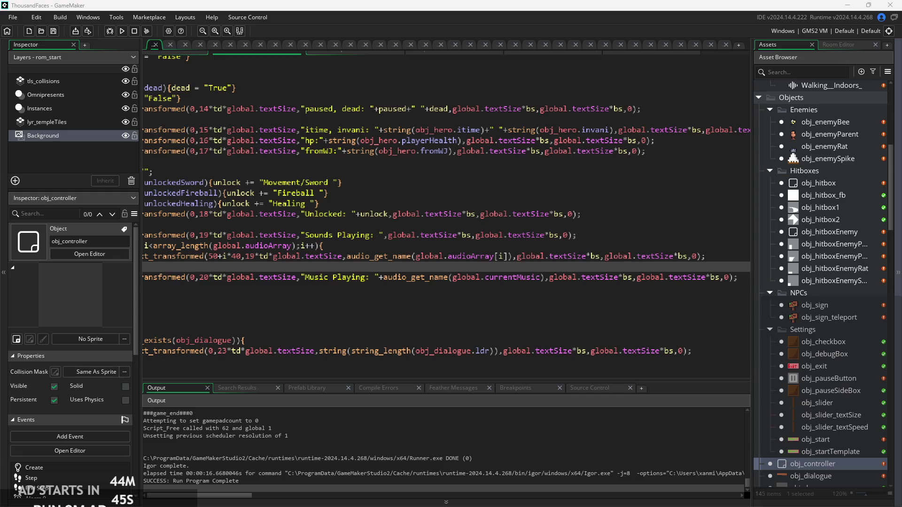
{"action": "key", "text": "Down"}
{"action": "key", "text": "Down"}
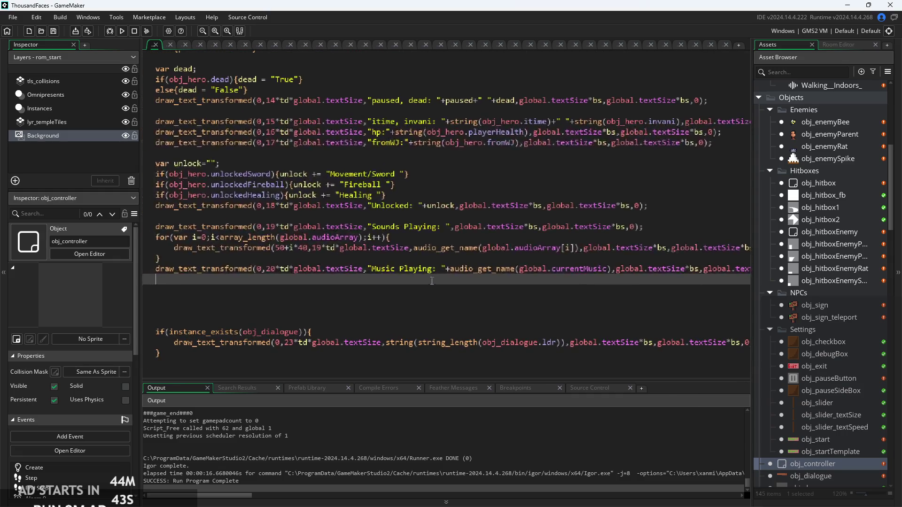
{"action": "scroll", "coordinate": [470, 272], "scroll_direction": "up", "scroll_amount": 1}
{"action": "left_click", "coordinate": [488, 295]}
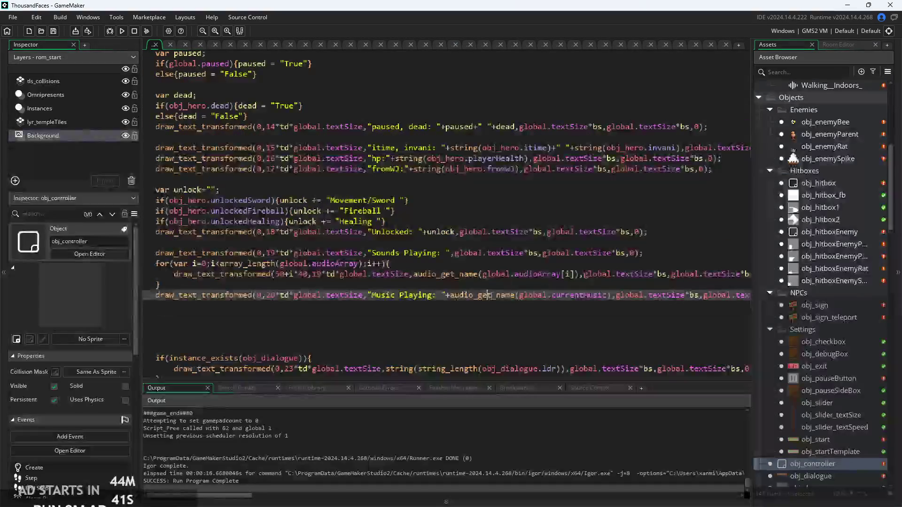
{"action": "scroll", "coordinate": [497, 296], "scroll_direction": "up", "scroll_amount": 2, "text": "ctrl"}
{"action": "scroll", "coordinate": [496, 296], "scroll_direction": "down", "scroll_amount": 3, "text": "ctrl"}
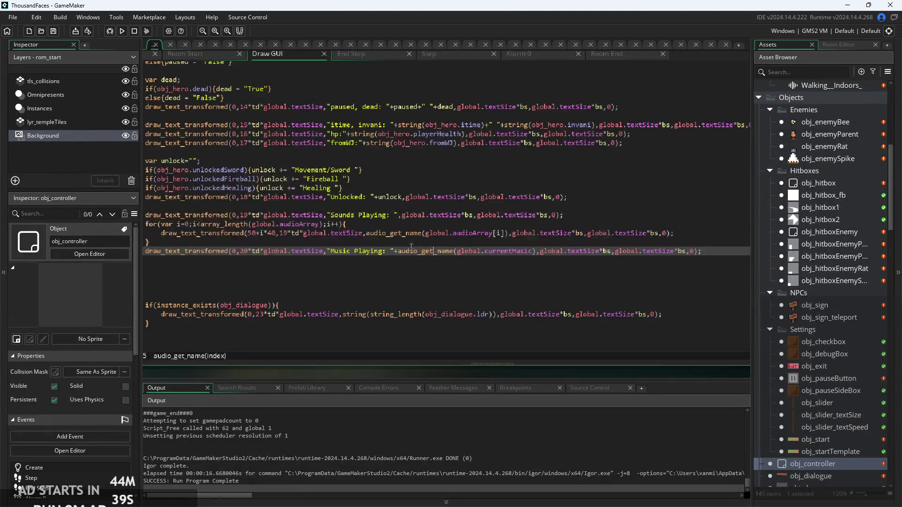
{"action": "scroll", "coordinate": [426, 250], "scroll_direction": "up", "scroll_amount": 2, "text": "ctrl"}
Step through the for loop lines drawing names at 50+i*40, toggling the editor size.
{"action": "left_click", "coordinate": [432, 233]}
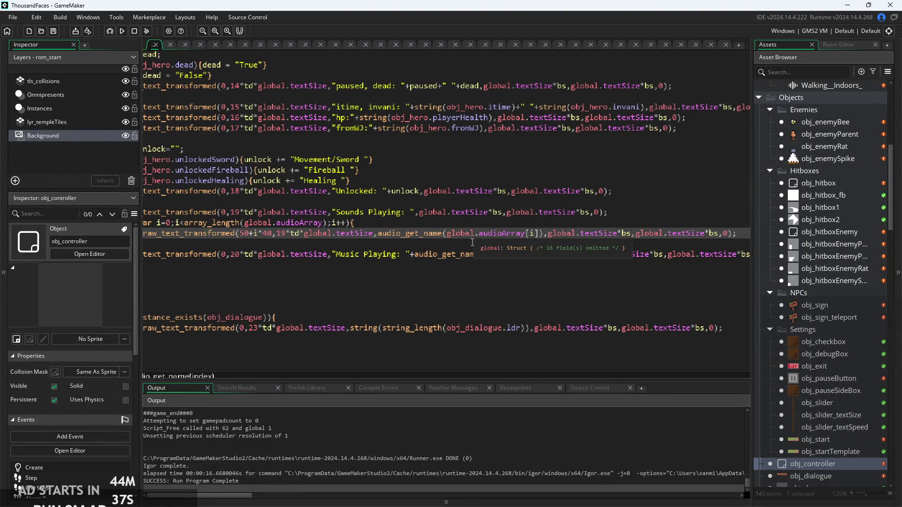
{"action": "left_click", "coordinate": [486, 248]}
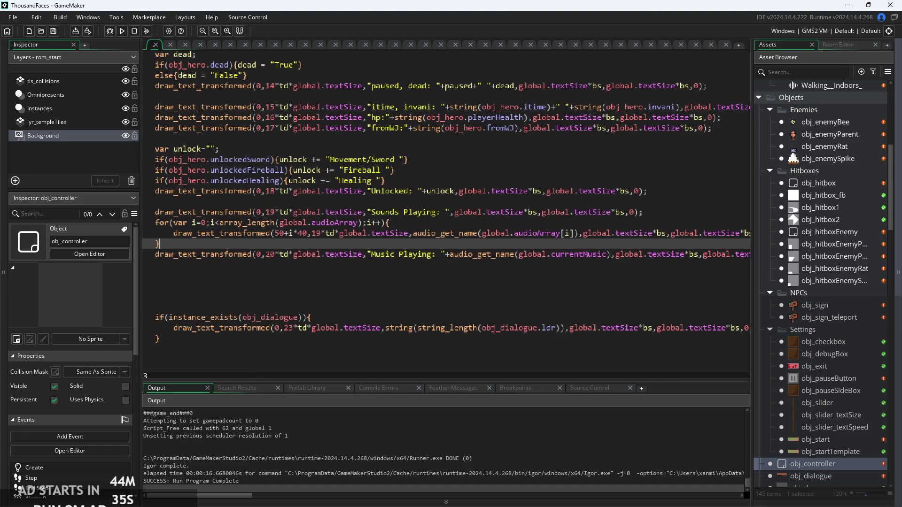
{"action": "scroll", "coordinate": [545, 238], "scroll_direction": "up", "scroll_amount": 3}
{"action": "left_click", "coordinate": [545, 239]}
{"action": "scroll", "coordinate": [543, 290], "scroll_direction": "up", "scroll_amount": 1, "text": "ctrl"}
{"action": "scroll", "coordinate": [544, 290], "scroll_direction": "down", "scroll_amount": 2, "text": "ctrl"}
{"action": "left_click", "coordinate": [522, 293]}
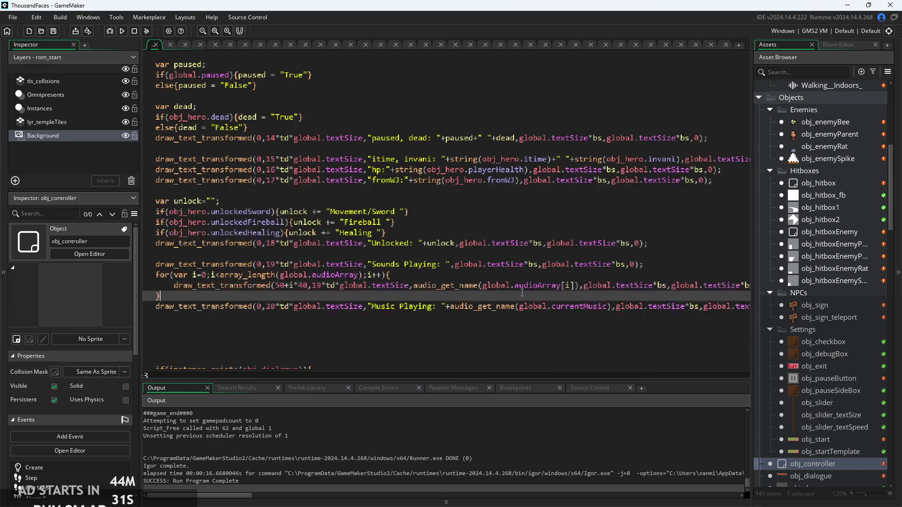
{"action": "key", "text": "Up"}
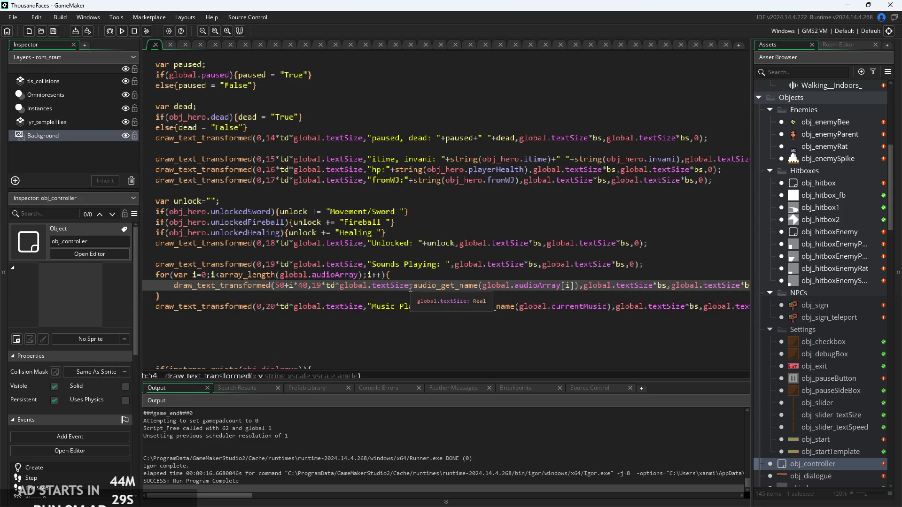
{"action": "key", "text": "Down"}
{"action": "left_click", "coordinate": [535, 279]}
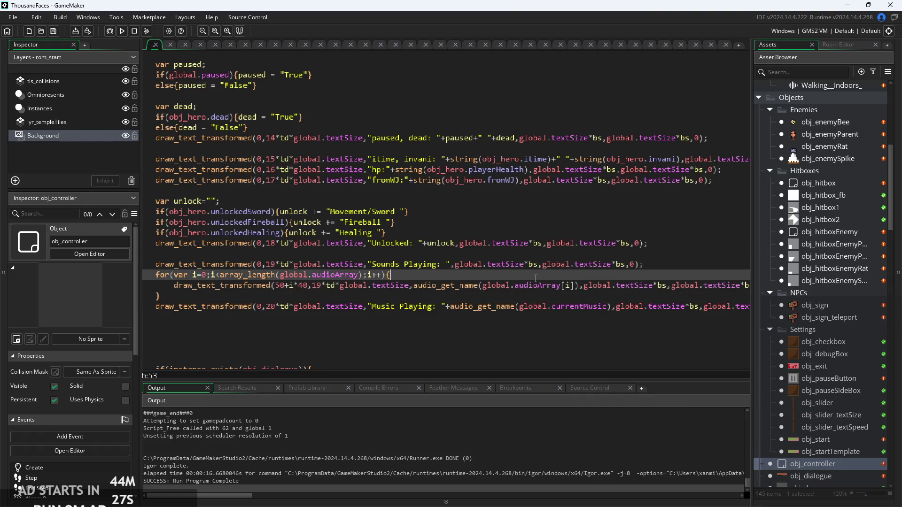
{"action": "key", "text": "Down"}
{"action": "key", "text": "Up"}
{"action": "key", "text": "Up"}
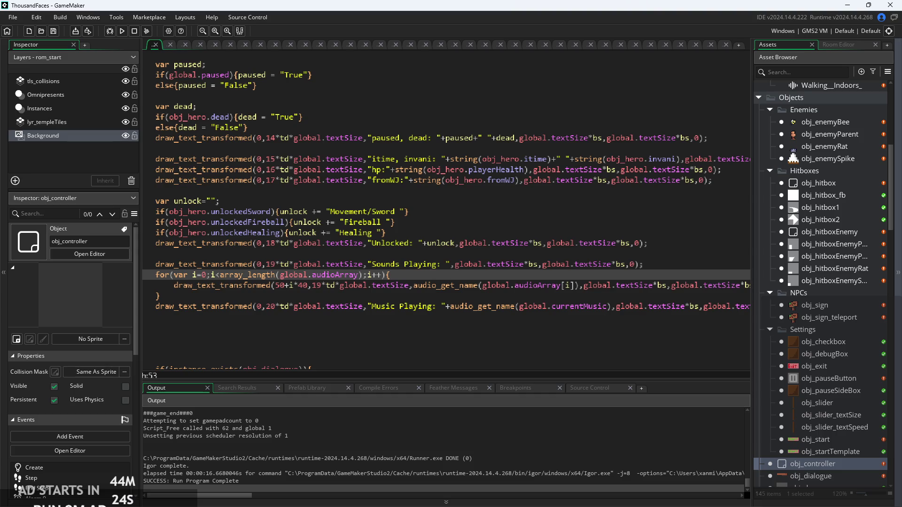
{"action": "key", "text": "shift+space"}
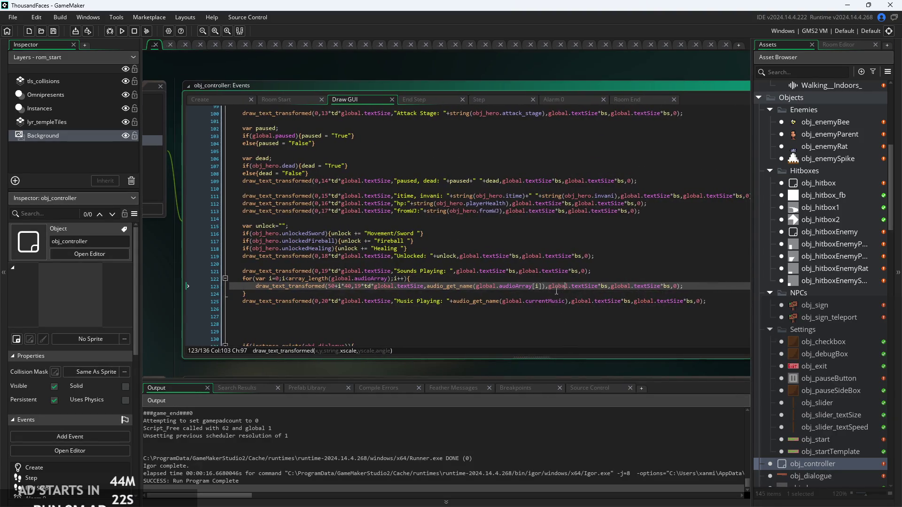
{"action": "key", "text": "Down"}
{"action": "key", "text": "Down"}
{"action": "key", "text": "shift+space"}
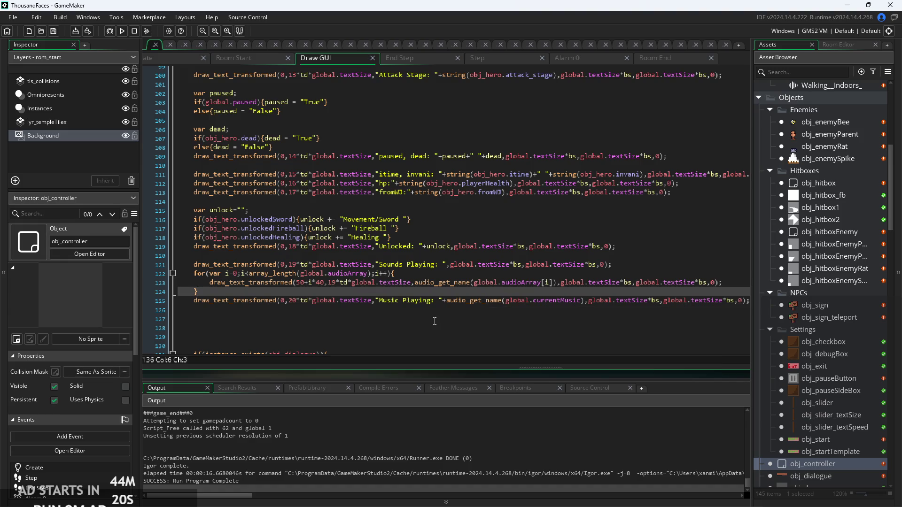
{"action": "left_click", "coordinate": [435, 319]}
{"action": "scroll", "coordinate": [436, 319], "scroll_direction": "down", "scroll_amount": 1}
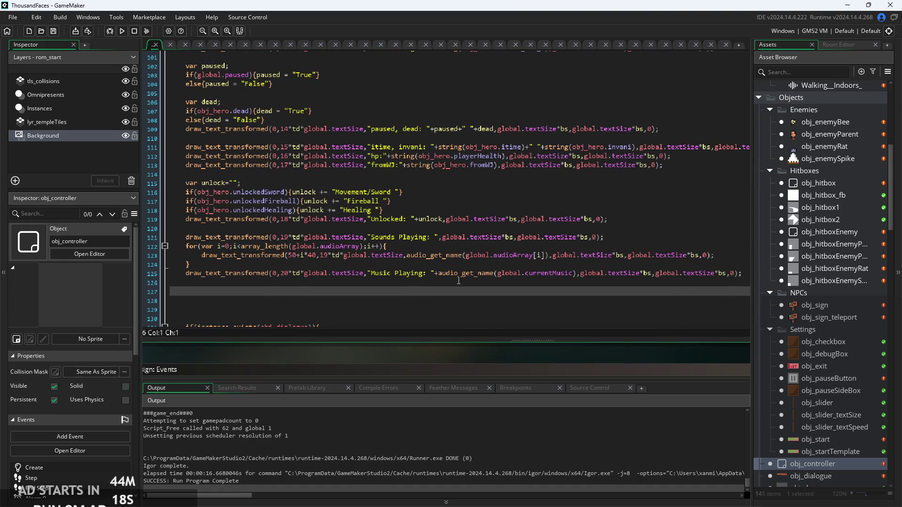
Duplicate the Music Playing line with Ctrl+D so a copy sits directly below it.
{"action": "left_click_drag", "start_coordinate": [188, 275], "coordinate": [743, 275]}
{"action": "left_click", "coordinate": [726, 269]}
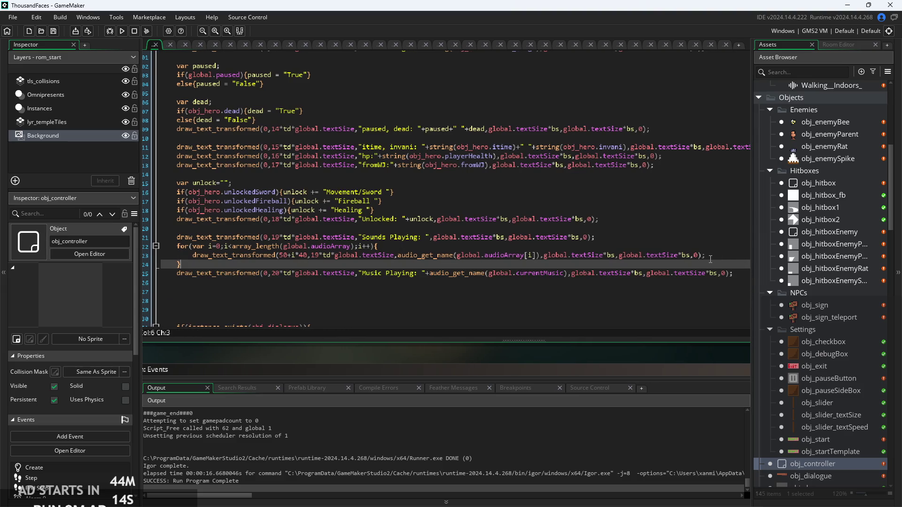
{"action": "key", "text": "ctrl+d"}
{"action": "scroll", "coordinate": [440, 261], "scroll_direction": "up", "scroll_amount": 2, "text": "ctrl"}
{"action": "left_click", "coordinate": [416, 279]}
Replace the copied line's Music Playing text with array_length(global.audioArray).
{"action": "left_click_drag", "start_coordinate": [328, 280], "coordinate": [606, 284]}
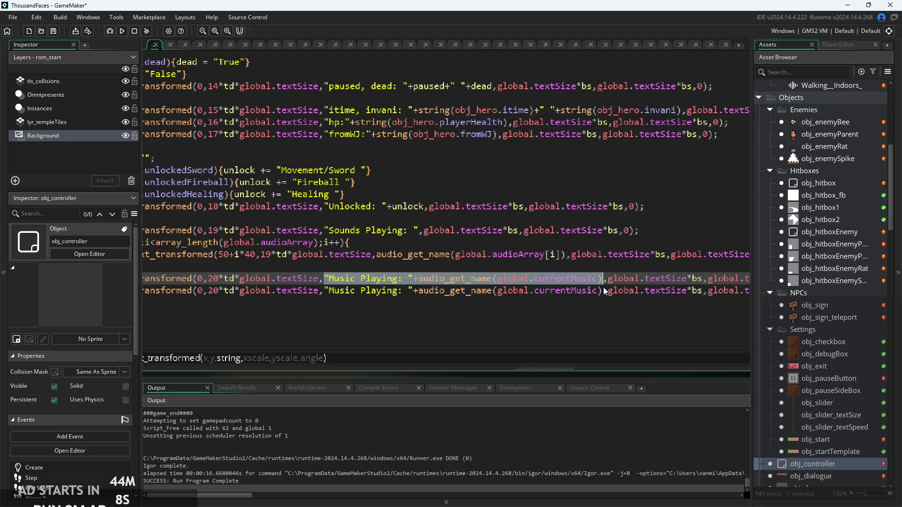
{"action": "type", "text": "array_le"}
{"action": "key", "text": "Return"}
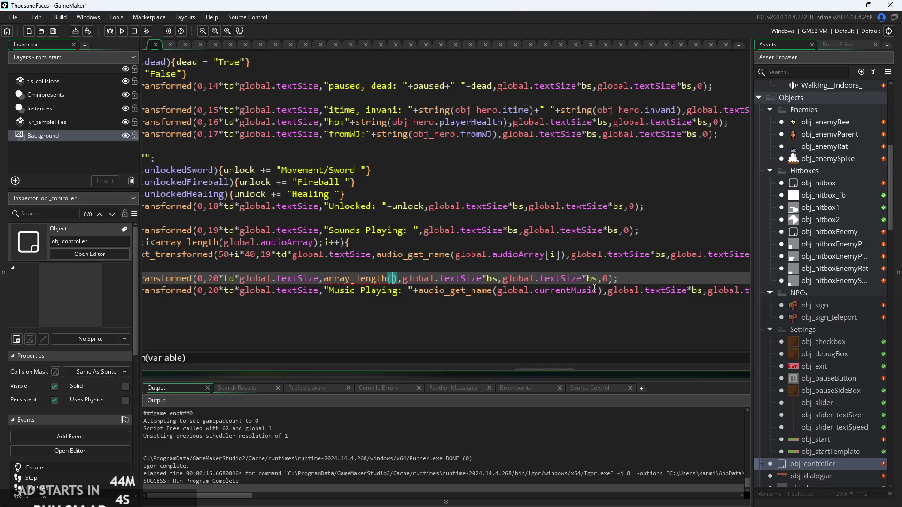
{"action": "type", "text": "global."}
{"action": "type", "text": "a"}
{"action": "key", "text": "BackSpace"}
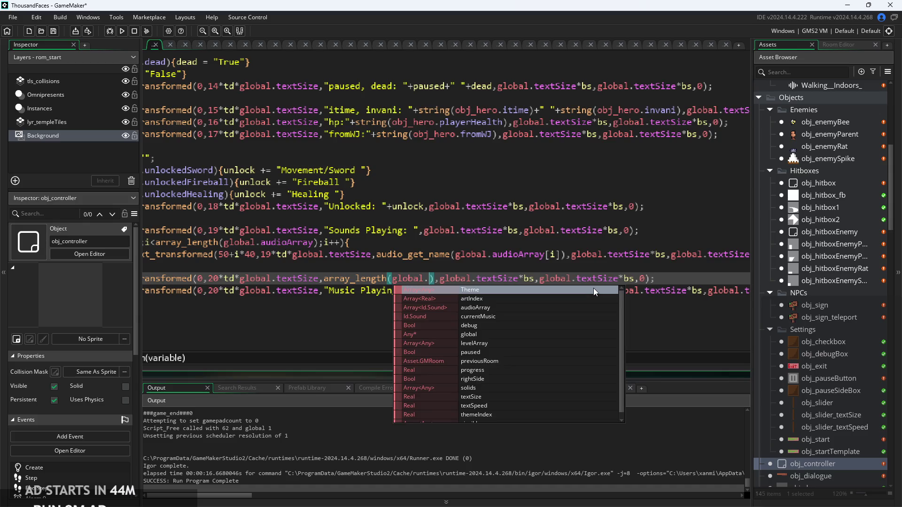
{"action": "type", "text": "a"}
{"action": "left_click", "coordinate": [593, 290]}
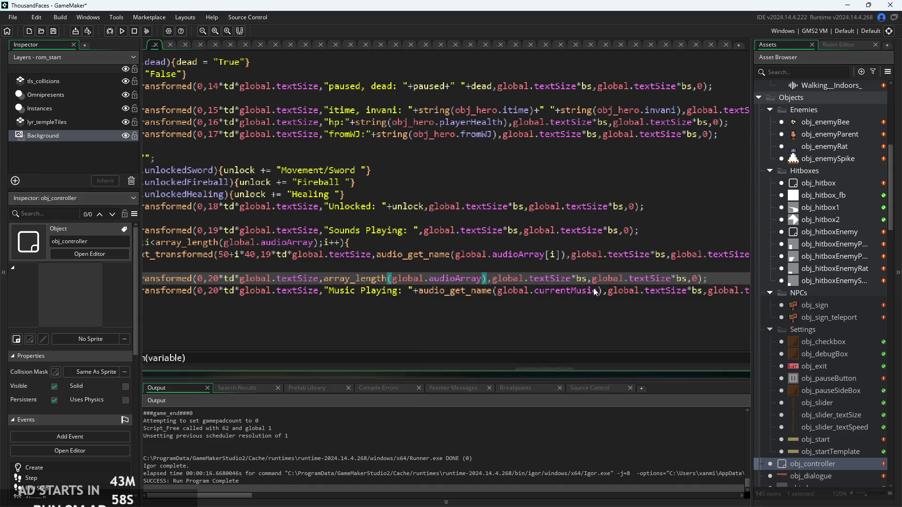
Comment out the original Music Playing line with // and run the game.
{"action": "scroll", "coordinate": [627, 272], "scroll_direction": "down", "scroll_amount": 2}
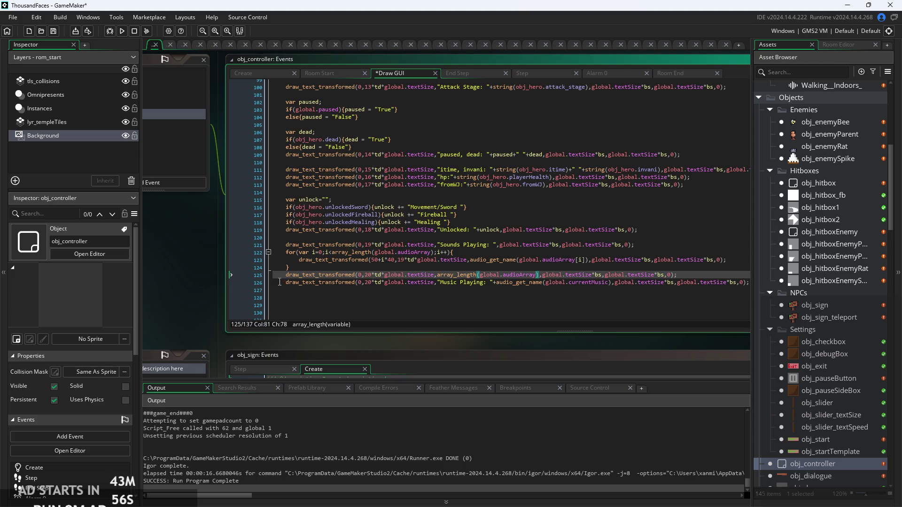
{"action": "left_click", "coordinate": [281, 282]}
{"action": "type", "text": "//"}
{"action": "left_click", "coordinate": [472, 268]}
{"action": "scroll", "coordinate": [400, 266], "scroll_direction": "up", "scroll_amount": 1}
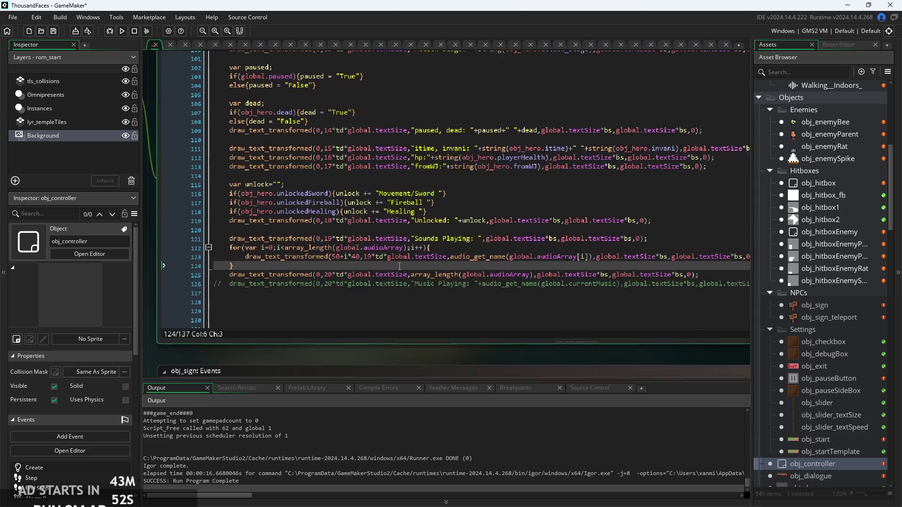
{"action": "left_click", "coordinate": [120, 32]}
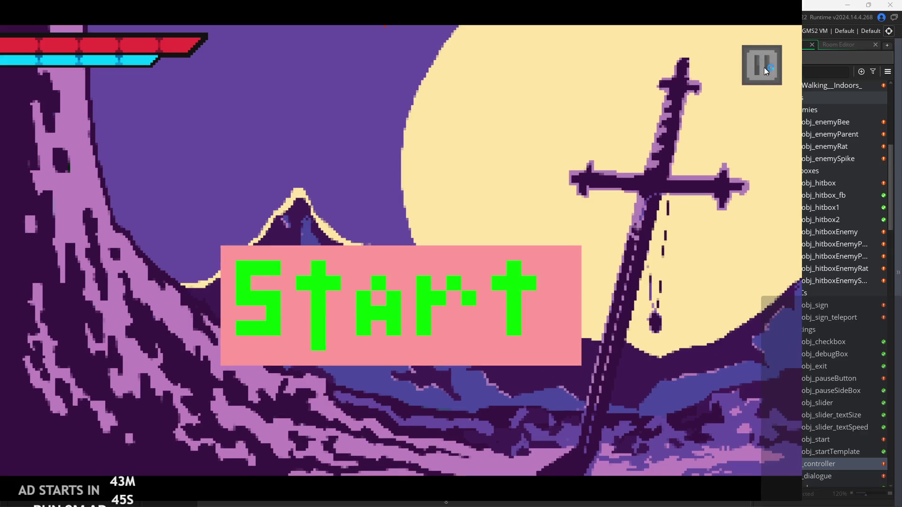
Enable Debug Stats, pause and resume until the sound count reaches 4, then exit the game.
{"action": "left_click", "coordinate": [764, 69]}
{"action": "left_click", "coordinate": [158, 149]}
{"action": "left_click", "coordinate": [769, 66]}
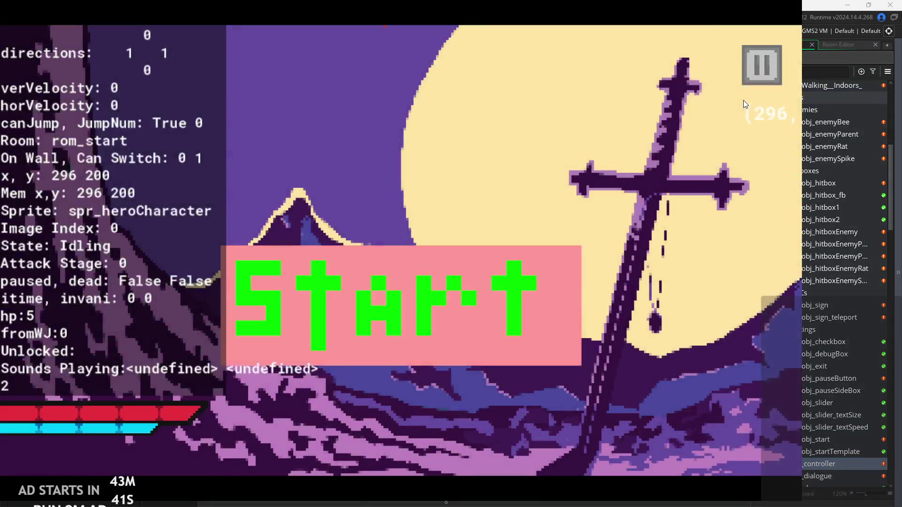
{"action": "left_click", "coordinate": [759, 80]}
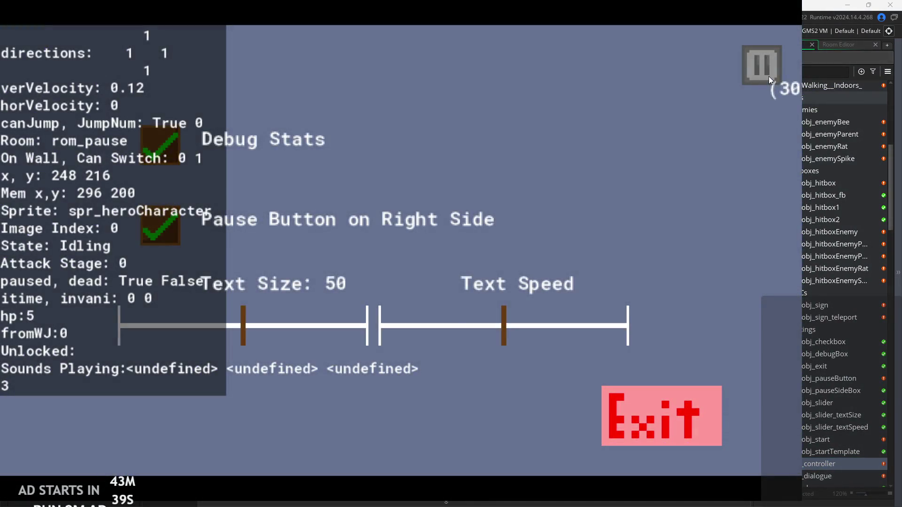
{"action": "left_click", "coordinate": [769, 77]}
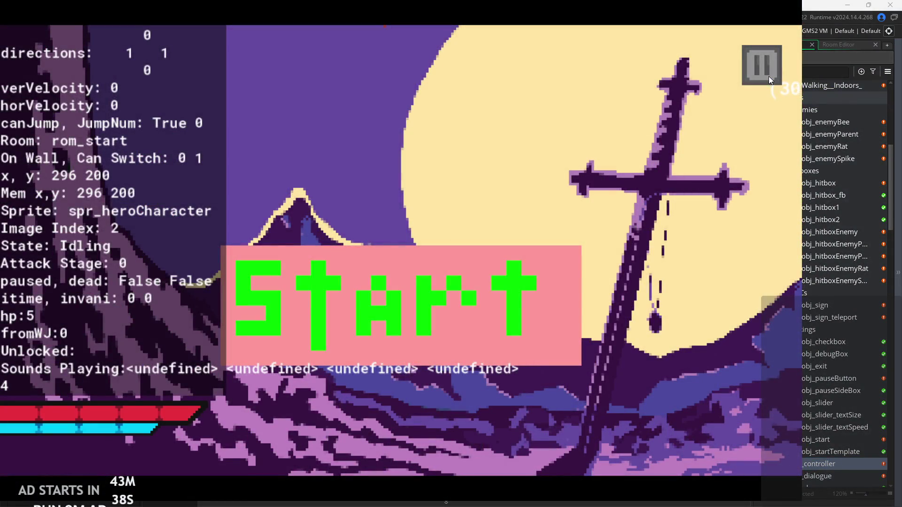
{"action": "left_click", "coordinate": [769, 77]}
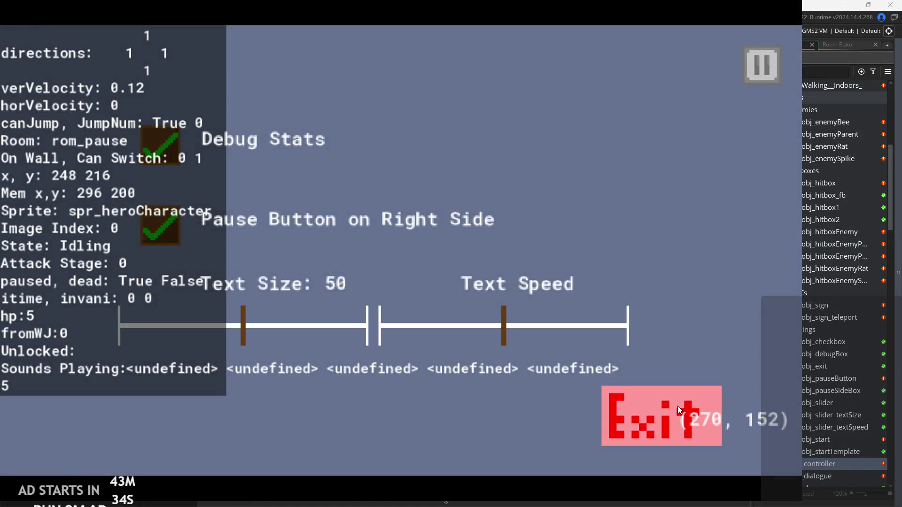
{"action": "left_click", "coordinate": [677, 406]}
{"action": "left_click", "coordinate": [474, 201]}
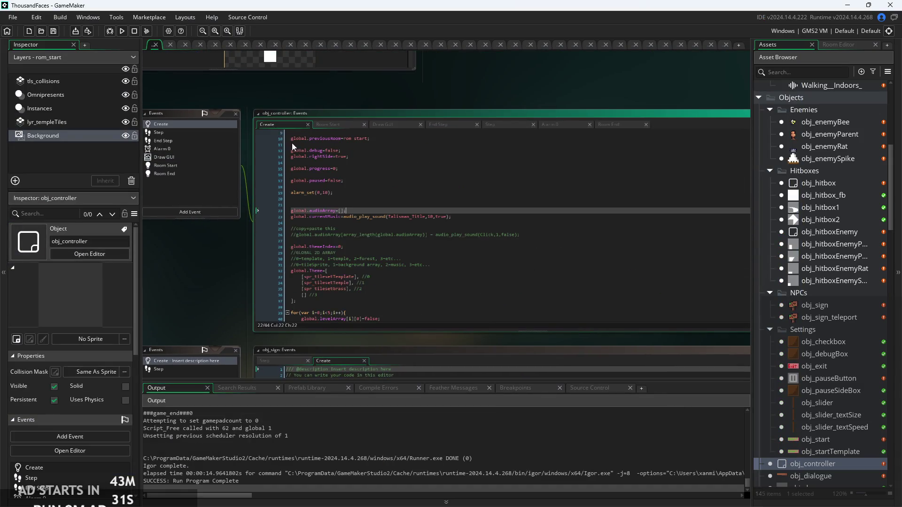
{"action": "left_click", "coordinate": [341, 197]}
{"action": "scroll", "coordinate": [341, 196], "scroll_direction": "up", "scroll_amount": 2, "text": "ctrl"}
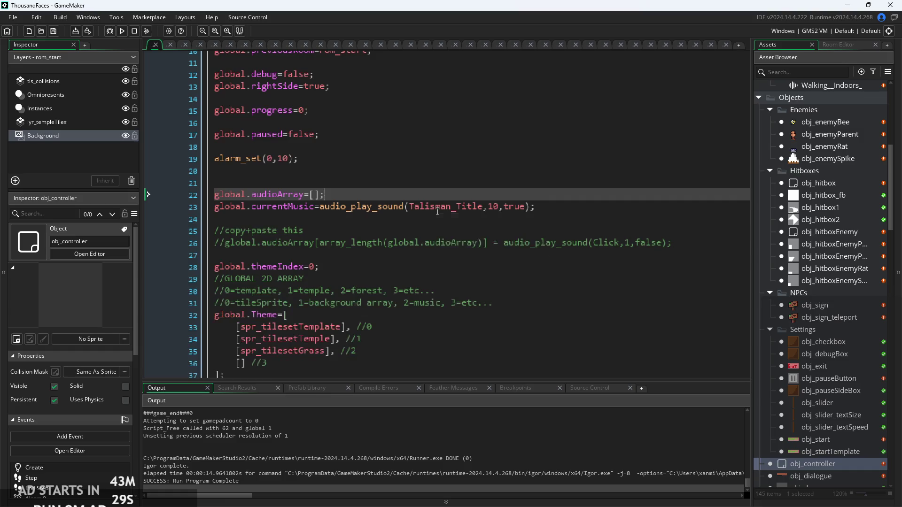
{"action": "left_click", "coordinate": [352, 223]}
{"action": "scroll", "coordinate": [353, 224], "scroll_direction": "down", "scroll_amount": 1, "text": "ctrl"}
{"action": "left_click", "coordinate": [347, 241]}
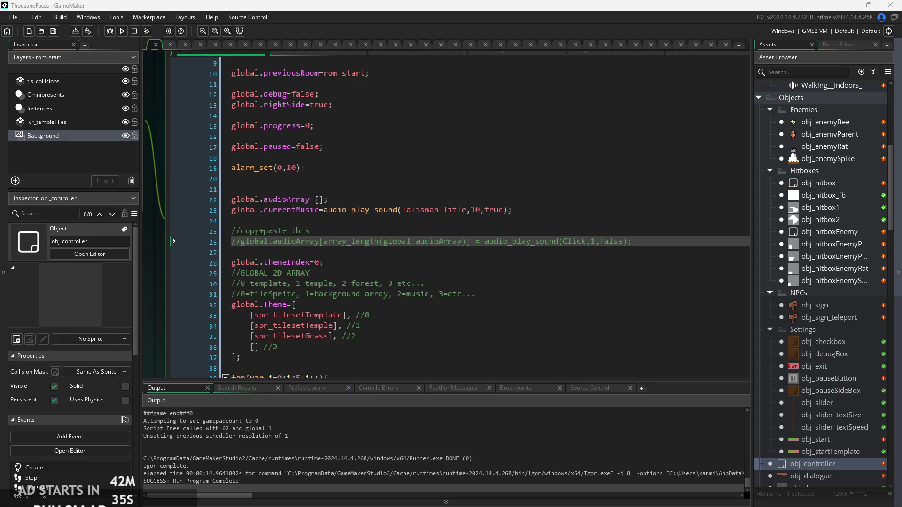
{"action": "key", "text": "Down"}
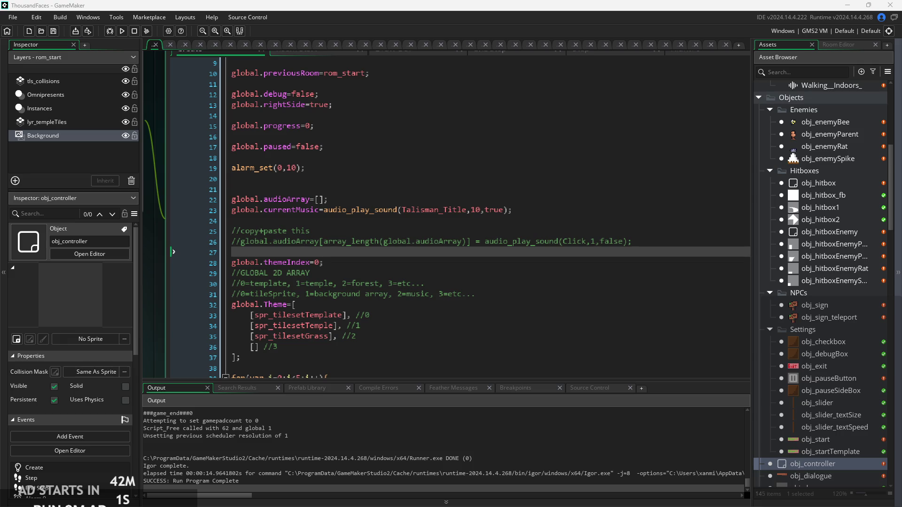
{"action": "scroll", "coordinate": [383, 254], "scroll_direction": "down", "scroll_amount": 1}
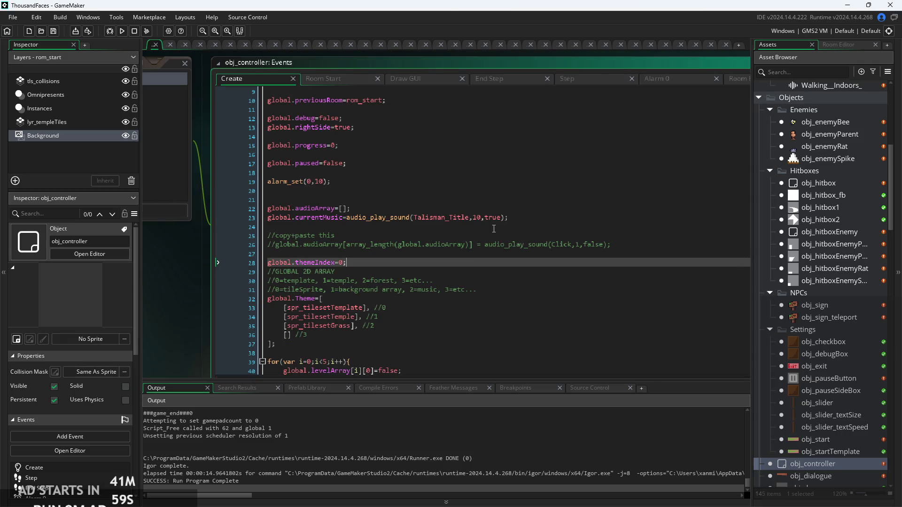
{"action": "left_click", "coordinate": [384, 246]}
{"action": "scroll", "coordinate": [383, 253], "scroll_direction": "down", "scroll_amount": 2}
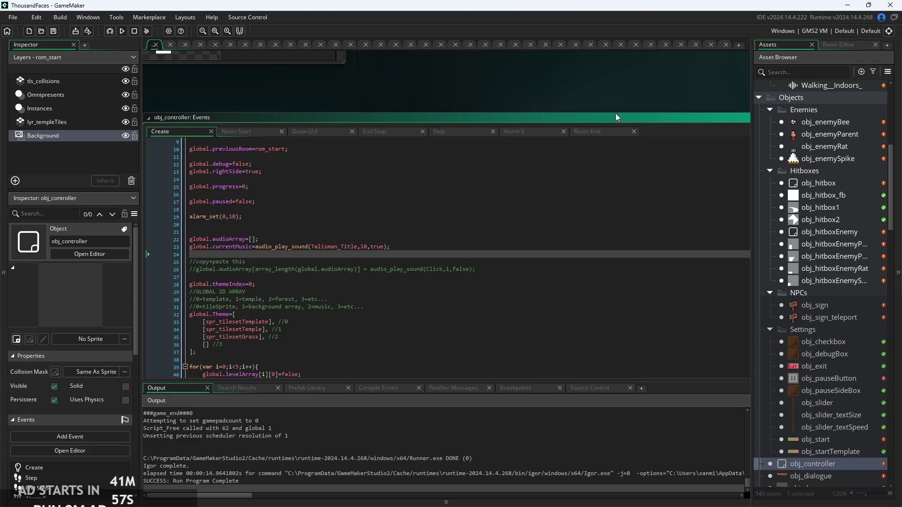
{"action": "left_click", "coordinate": [582, 133]}
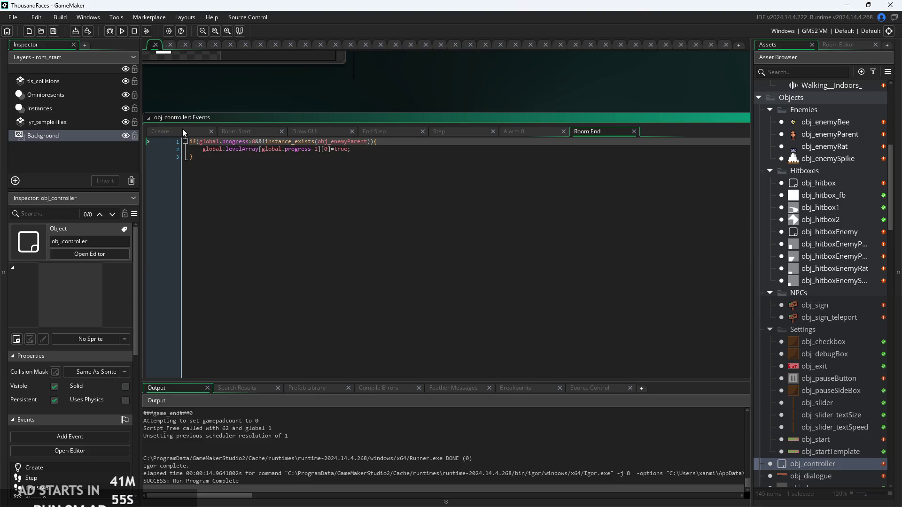
{"action": "left_click", "coordinate": [179, 134]}
{"action": "scroll", "coordinate": [340, 256], "scroll_direction": "up", "scroll_amount": 1}
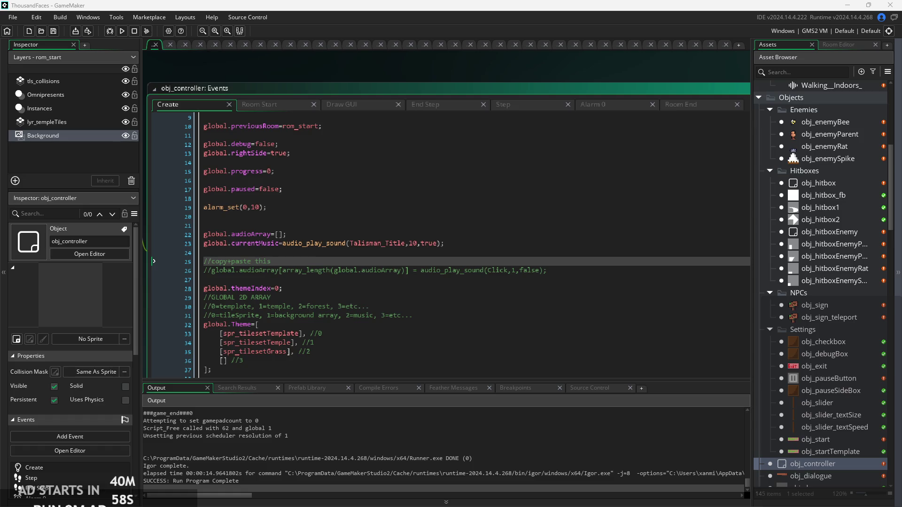
Delete the global.audioArray=[]; line from obj_controller's Create event.
{"action": "left_click", "coordinate": [646, 242]}
{"action": "scroll", "coordinate": [619, 220], "scroll_direction": "up", "scroll_amount": 1}
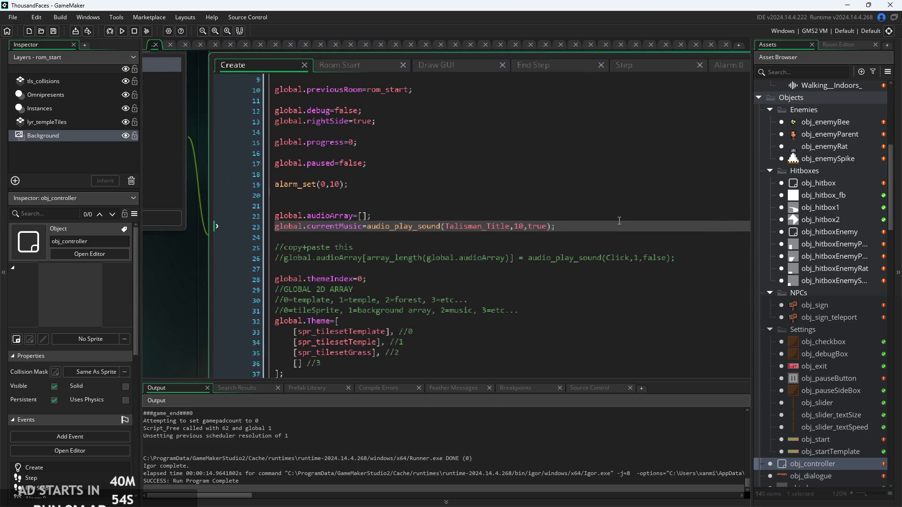
{"action": "scroll", "coordinate": [610, 238], "scroll_direction": "up", "scroll_amount": 1}
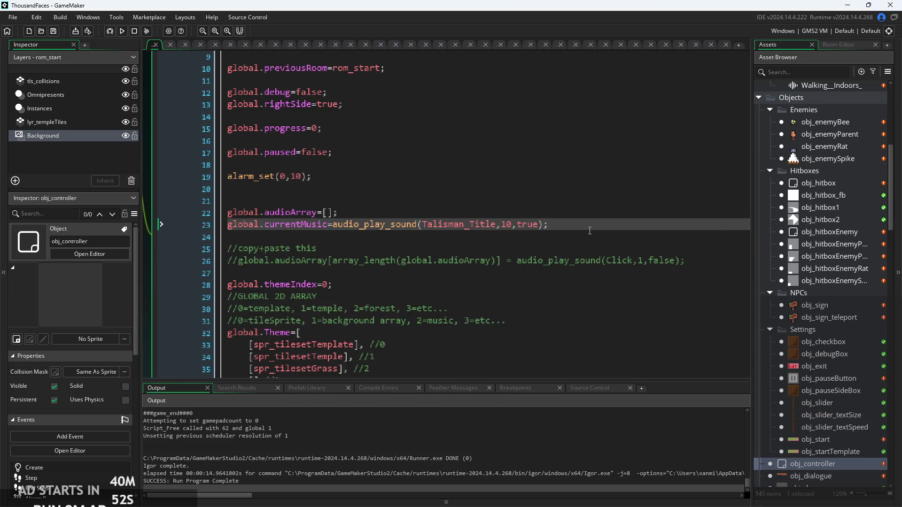
{"action": "left_click", "coordinate": [399, 214]}
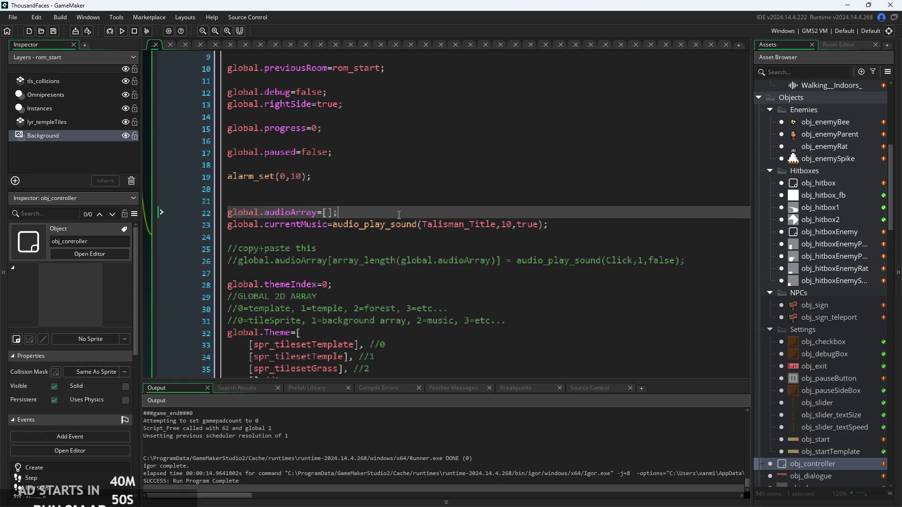
{"action": "scroll", "coordinate": [399, 214], "scroll_direction": "down", "scroll_amount": 2}
{"action": "key", "text": "shift+Up"}
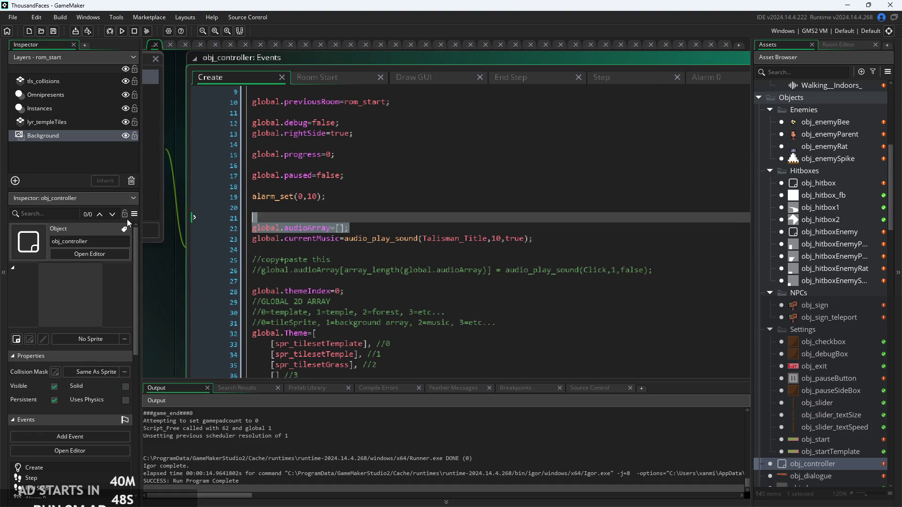
{"action": "key", "text": "BackSpace"}
{"action": "key", "text": "BackSpace"}
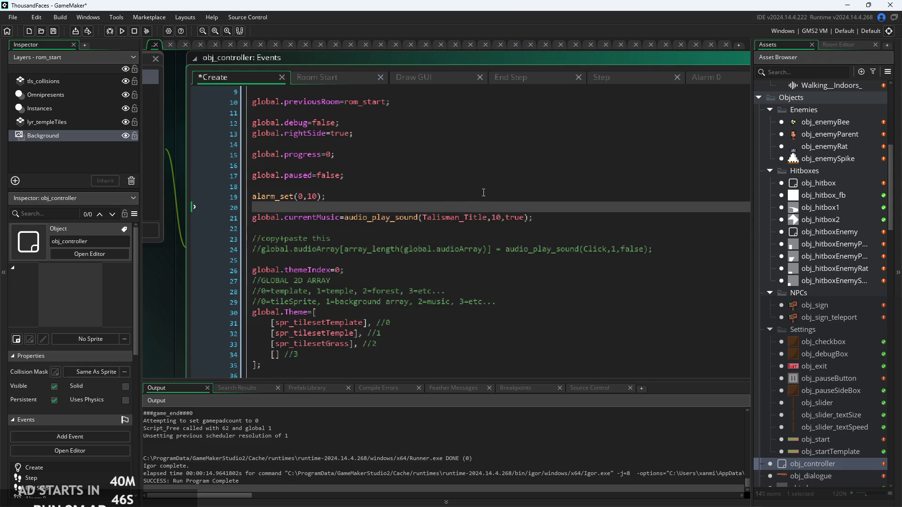
{"action": "scroll", "coordinate": [484, 191], "scroll_direction": "down", "scroll_amount": 1}
{"action": "key", "text": "Down"}
{"action": "key", "text": "End"}
Switch to the Draw GUI event and select the Sounds Playing lines 121–124.
{"action": "scroll", "coordinate": [485, 191], "scroll_direction": "down", "scroll_amount": 1}
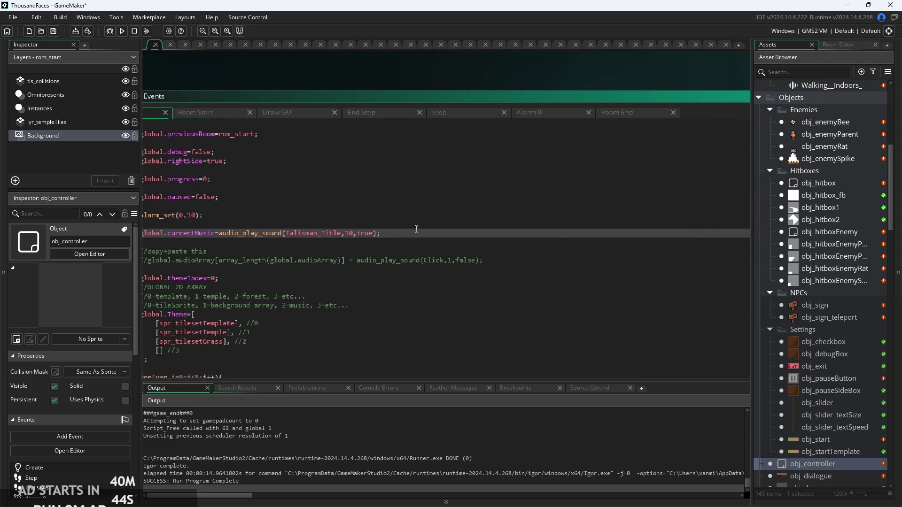
{"action": "left_click", "coordinate": [632, 111]}
{"action": "scroll", "coordinate": [489, 201], "scroll_direction": "up", "scroll_amount": 4}
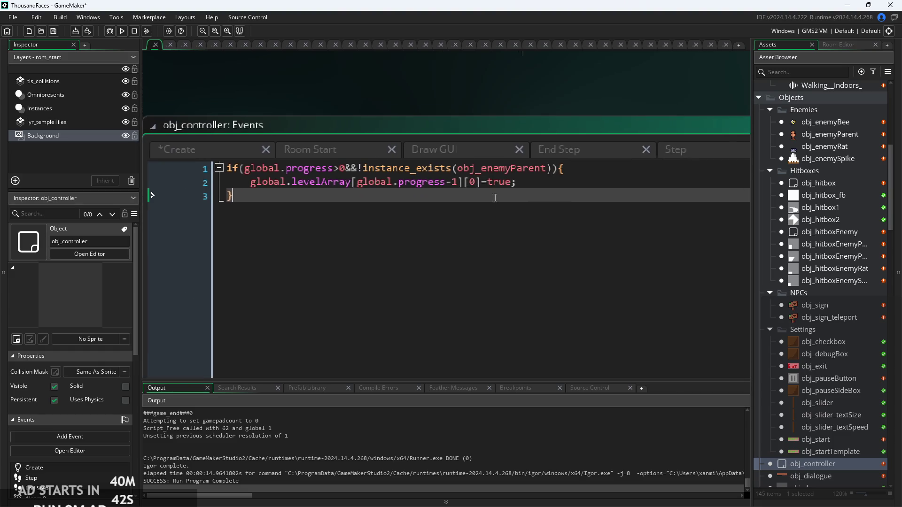
{"action": "scroll", "coordinate": [488, 201], "scroll_direction": "down", "scroll_amount": 2}
{"action": "left_click", "coordinate": [320, 122]}
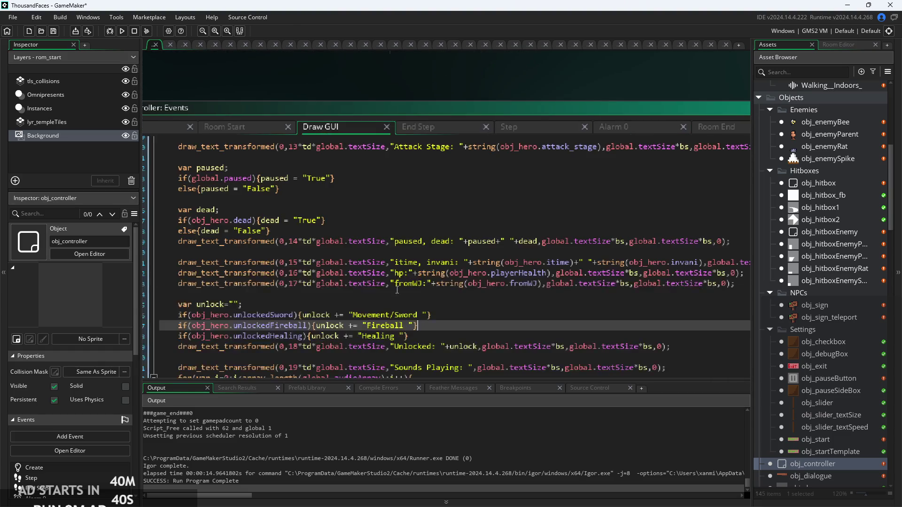
{"action": "scroll", "coordinate": [397, 290], "scroll_direction": "down", "scroll_amount": 5}
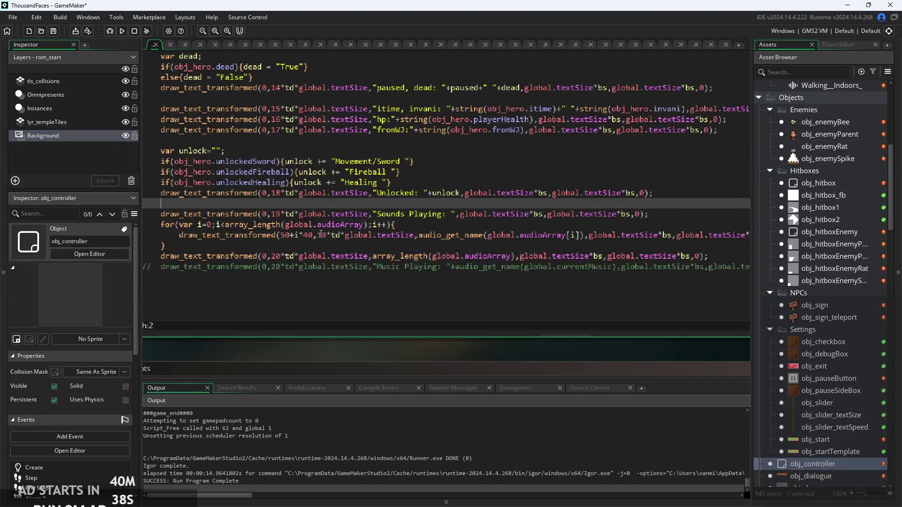
{"action": "mouse_move", "coordinate": [166, 246]}
{"action": "left_mouse_down"}
{"action": "mouse_move", "coordinate": [52, 191]}
{"action": "mouse_move", "coordinate": [29, 216]}
{"action": "left_mouse_up"}
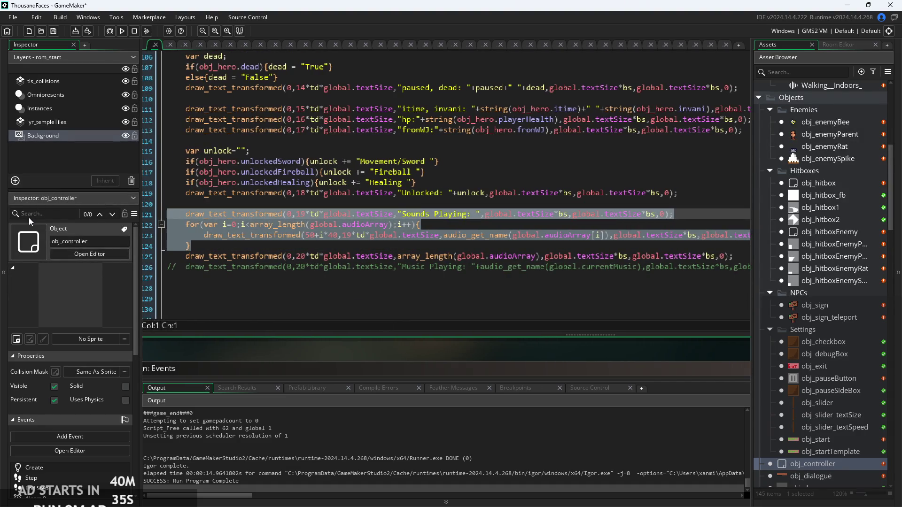